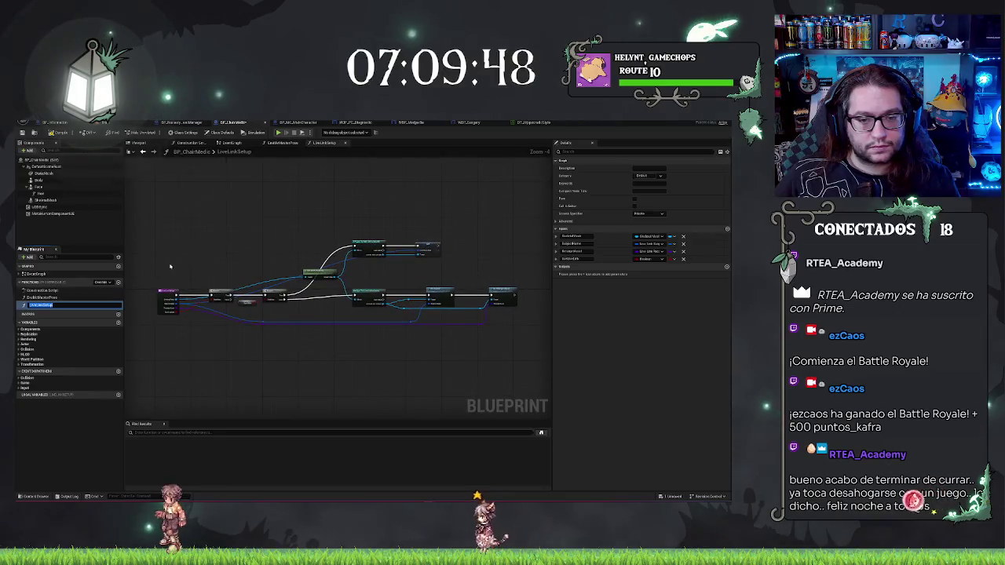
Step: Confirm the LiveLinkSetup function name and create a Boolean variable for its unresolved Get node
left_click(245, 235)
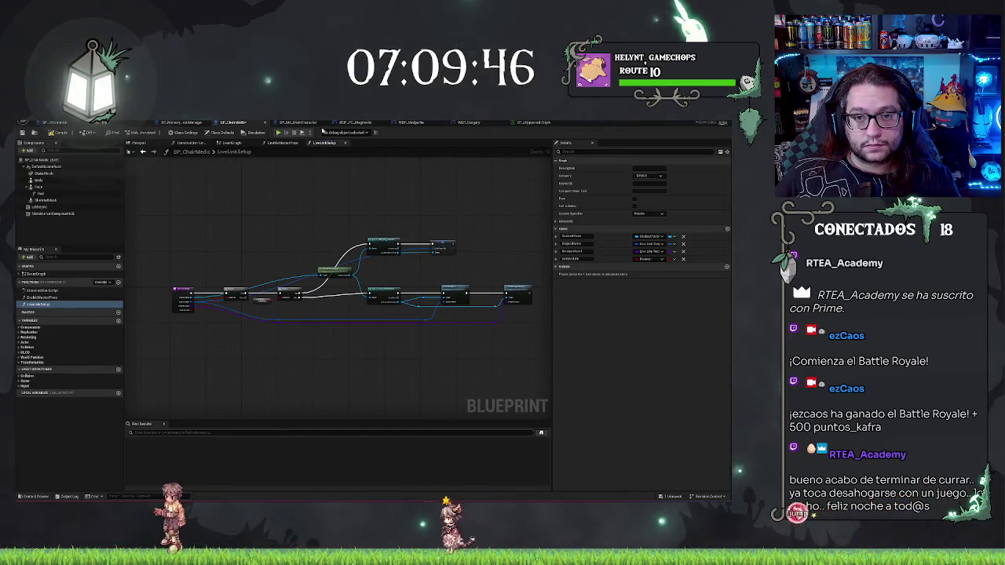
scroll(254, 240, "up", 2)
right_click(276, 198)
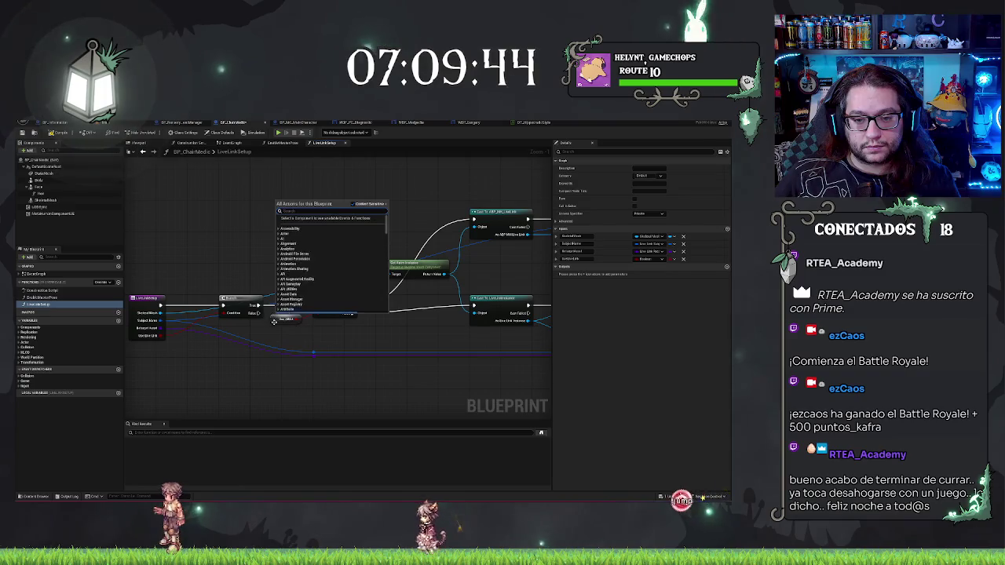
right_click(275, 321)
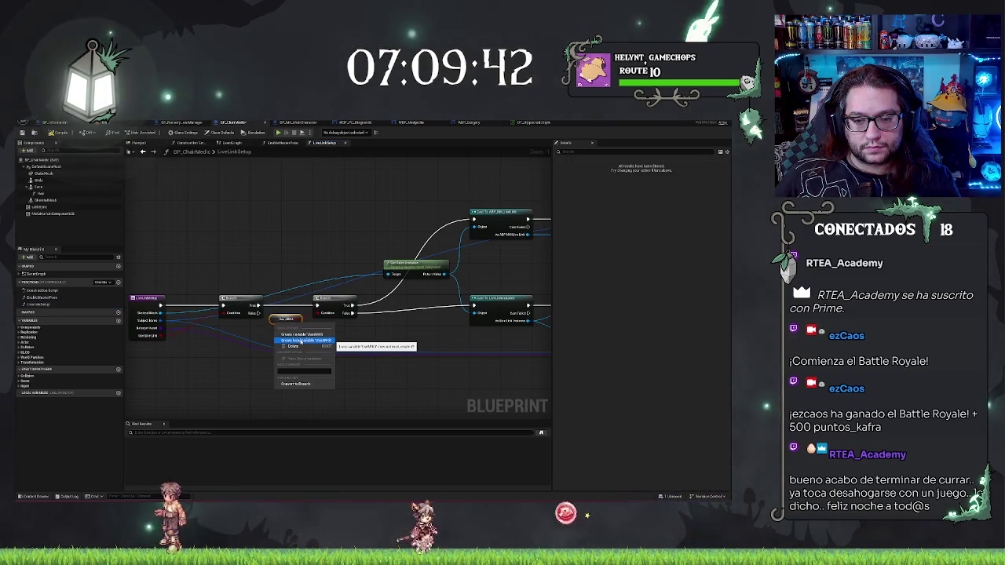
left_click(301, 341)
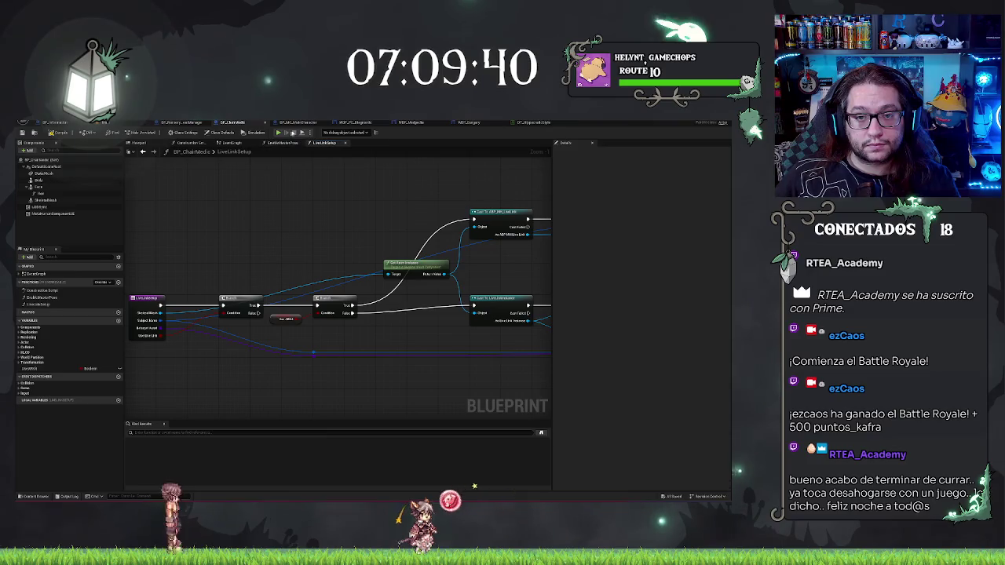
left_click(294, 125)
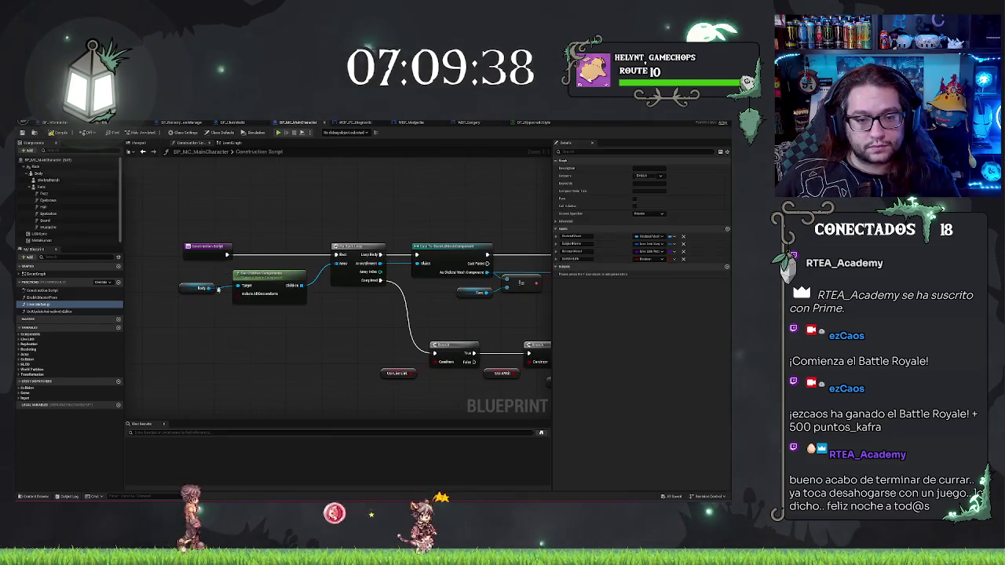
Step: Copy the SetUpdateAnimationInEditor function from BP_MC_MainCharacter into BP_ChairMedic and open its graph
left_click(39, 311)
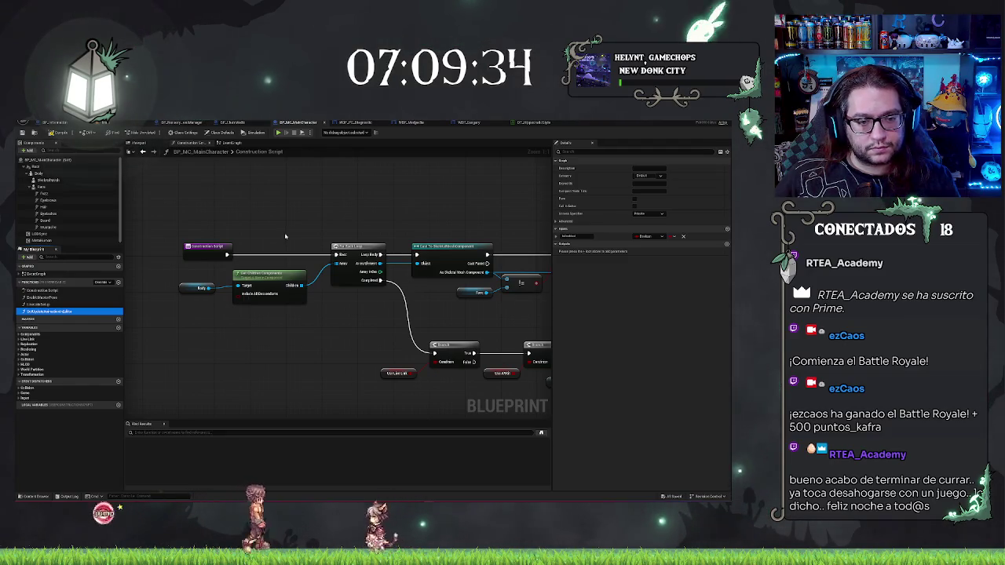
right_click(62, 312)
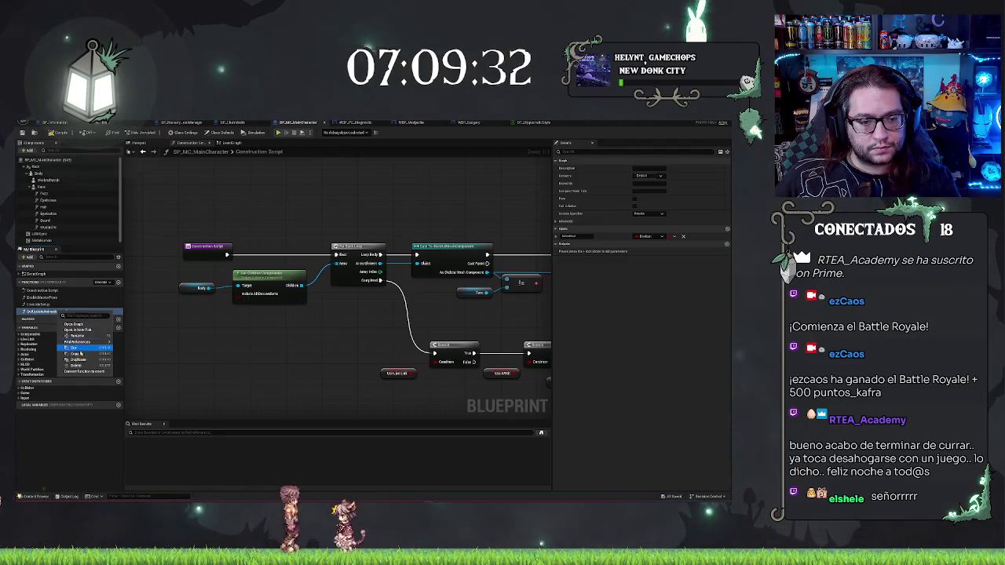
key("Escape")
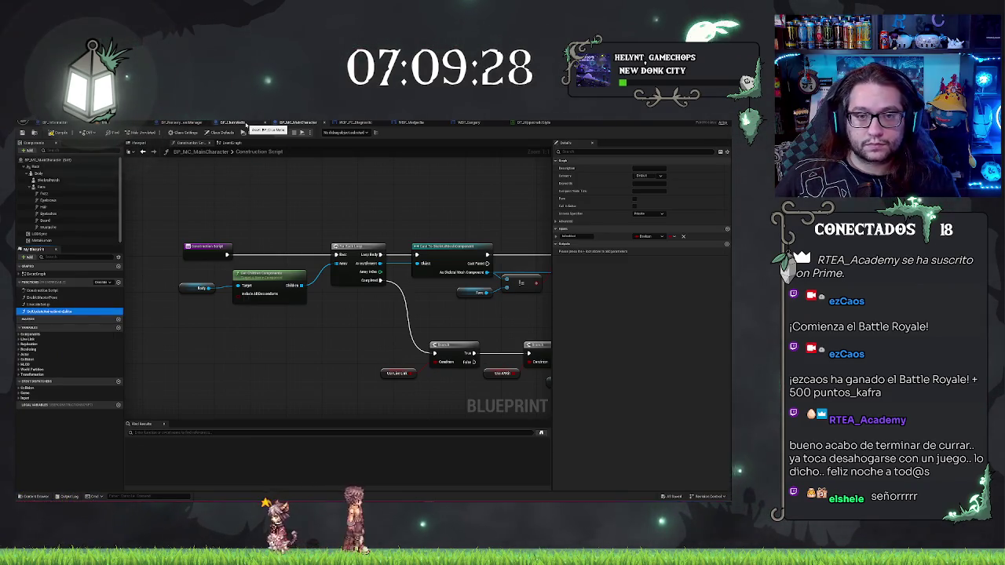
left_click(246, 124)
double_click(63, 308)
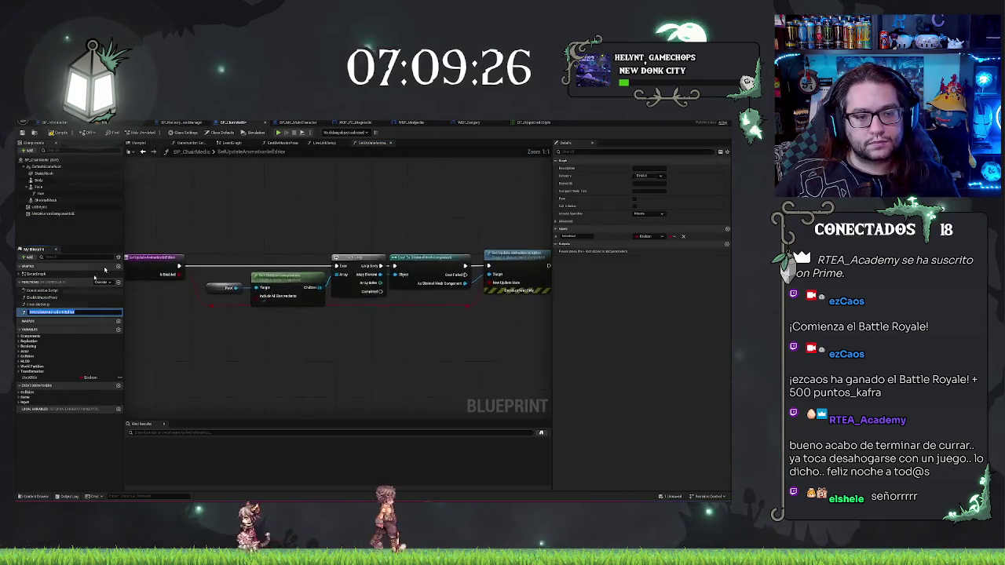
Step: Wire a Default Scene Root getter into the Target of Get Children Components
left_click(224, 290)
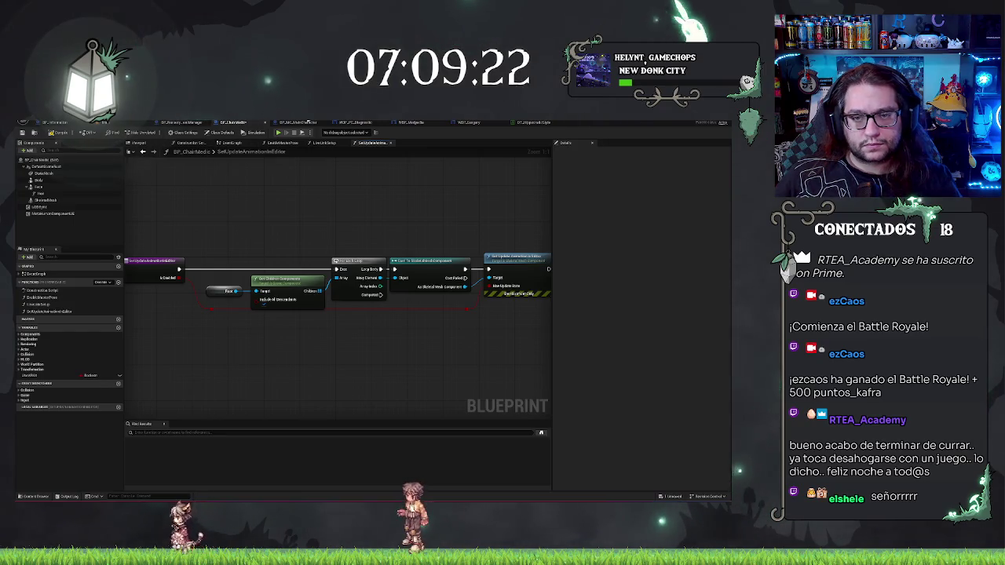
left_click(308, 122)
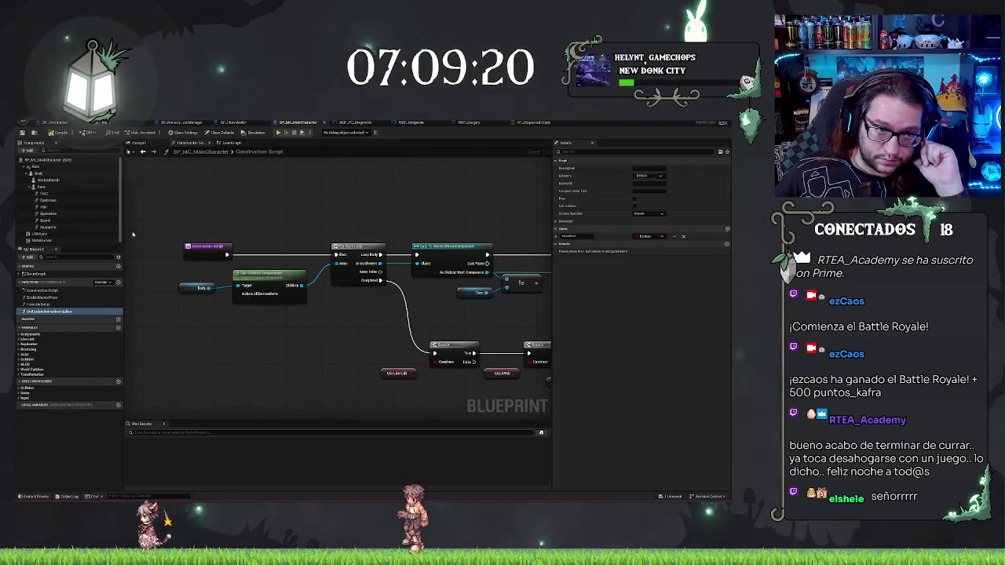
left_click(236, 123)
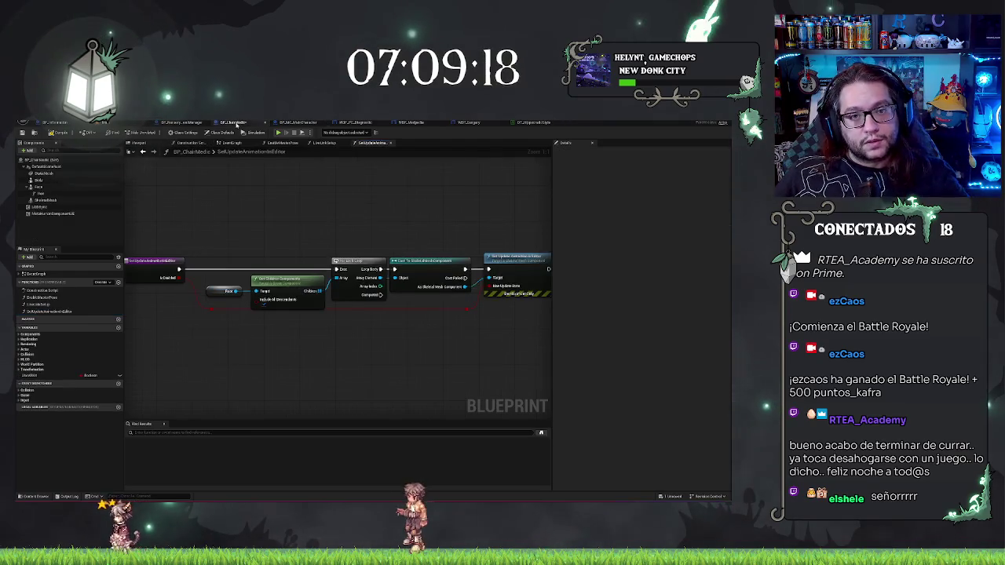
mouse_move(43, 174)
left_mouse_down()
mouse_move(216, 260)
mouse_move(262, 297)
mouse_move(255, 291)
left_mouse_up()
left_click(275, 280)
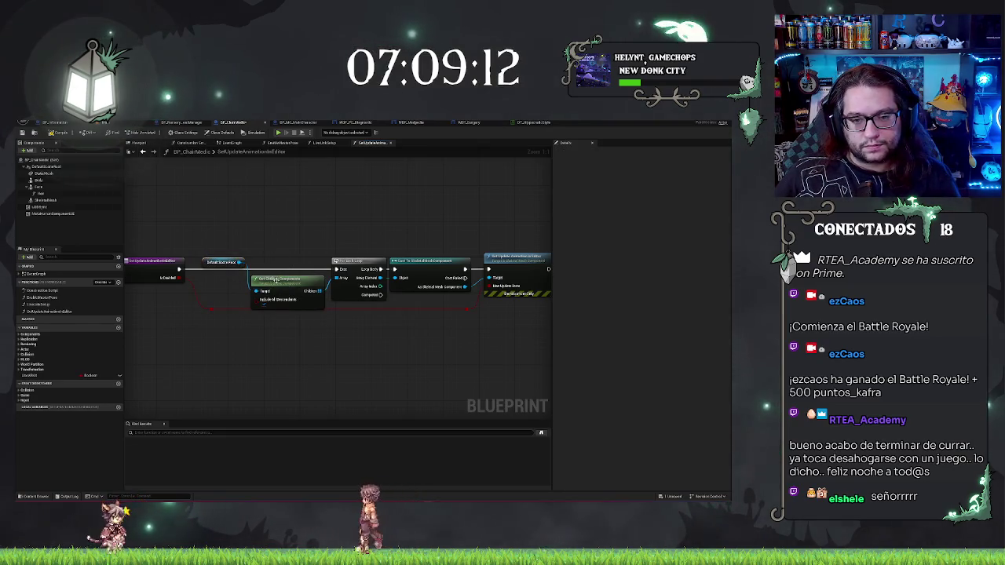
left_click_drag(219, 260, 221, 290)
left_click(263, 219)
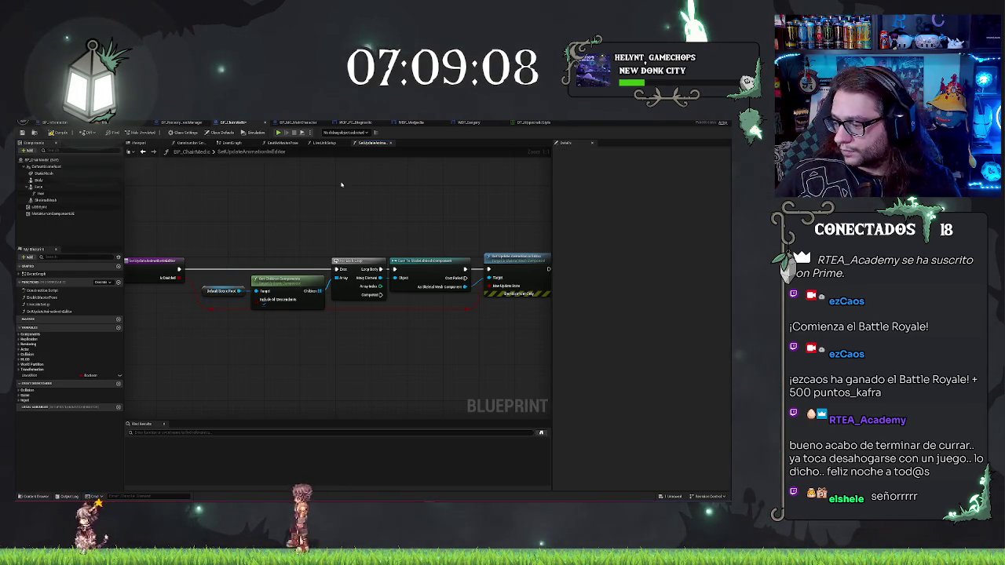
mouse_move(331, 217)
left_mouse_down()
mouse_move(269, 198)
mouse_move(251, 218)
mouse_move(38, 160)
left_mouse_up()
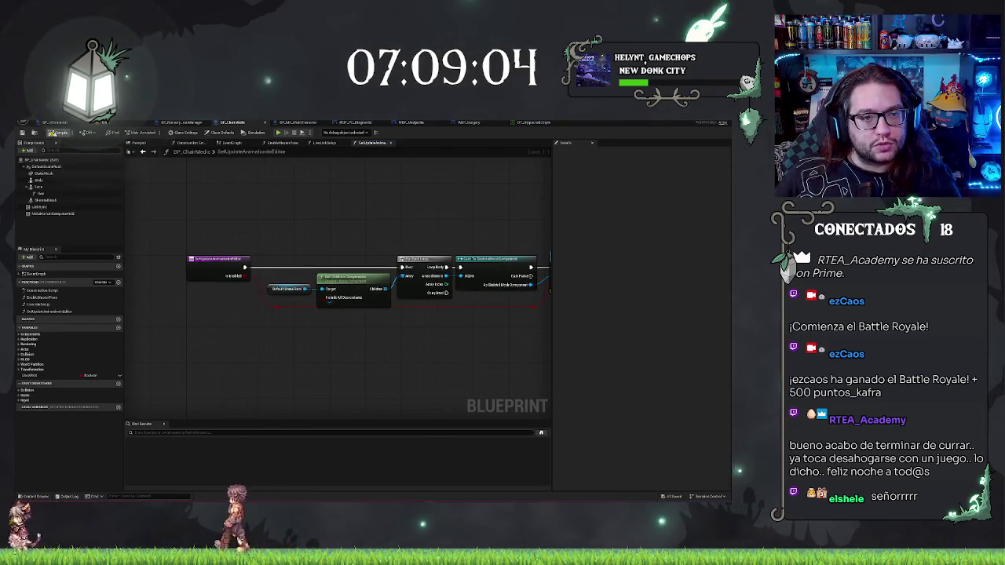
Step: Box-select the nodes in BP_MC_MainCharacter's Construction Script
double_click(49, 291)
left_click(289, 122)
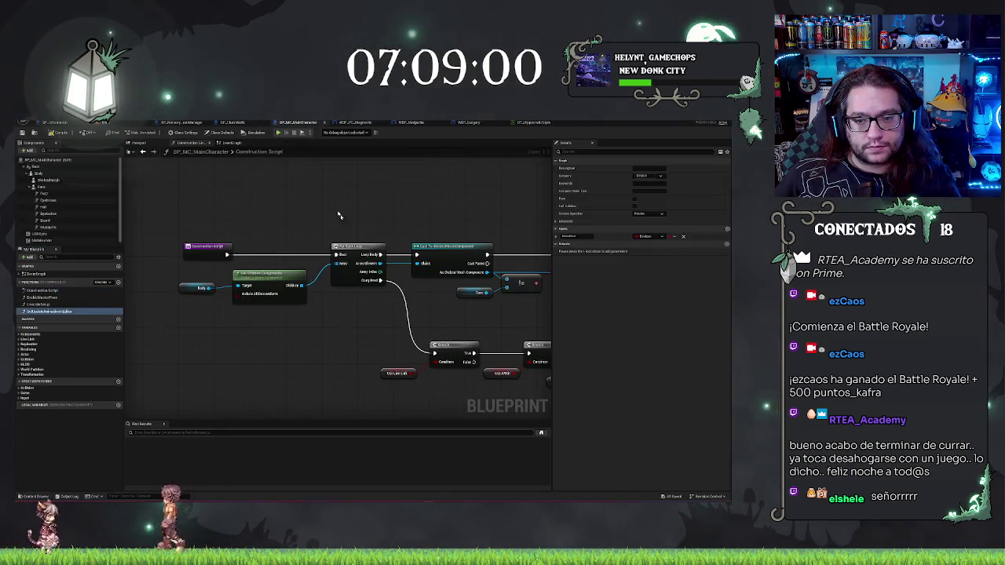
left_click_drag(184, 267, 549, 380)
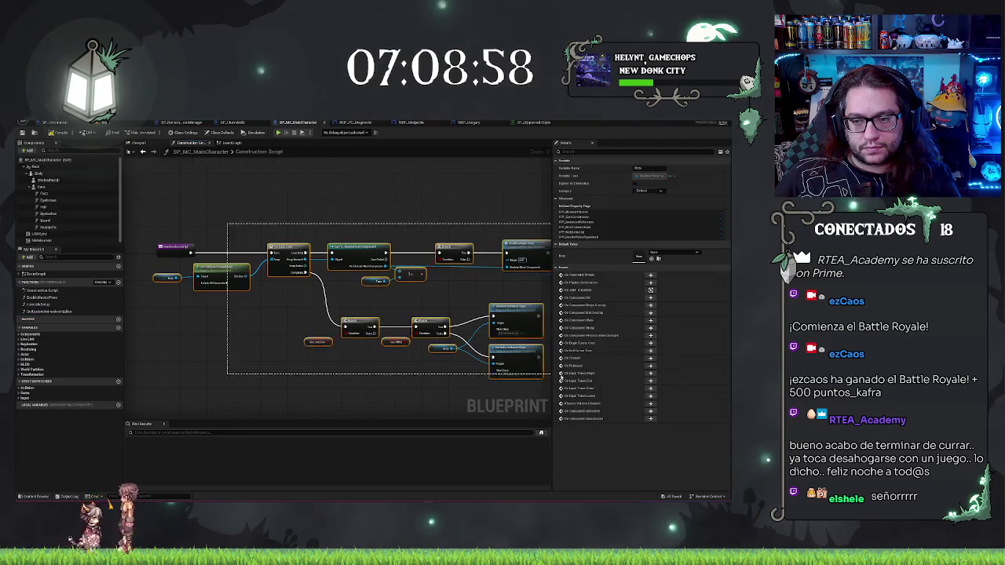
Step: Paste the construction-script nodes into BP_ChairMedic and create the missing Use Link Boolean variable
left_click(235, 123)
key("ctrl+v")
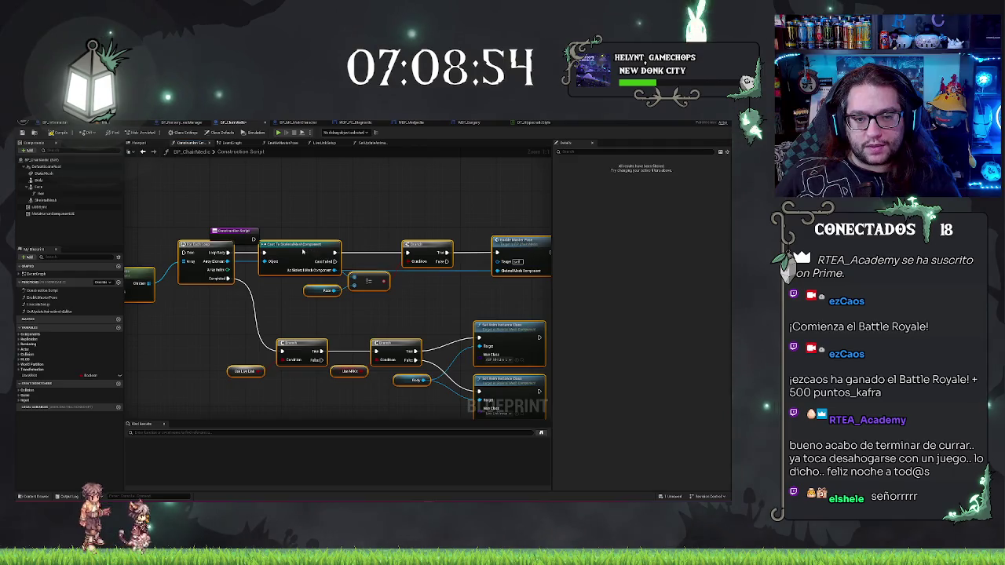
left_click_drag(303, 251, 407, 238)
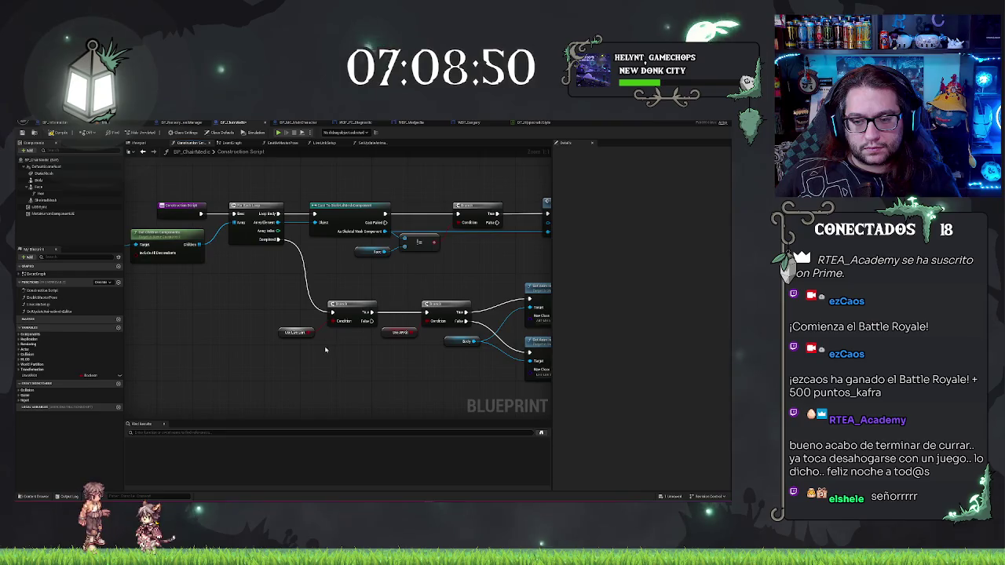
right_click(255, 312)
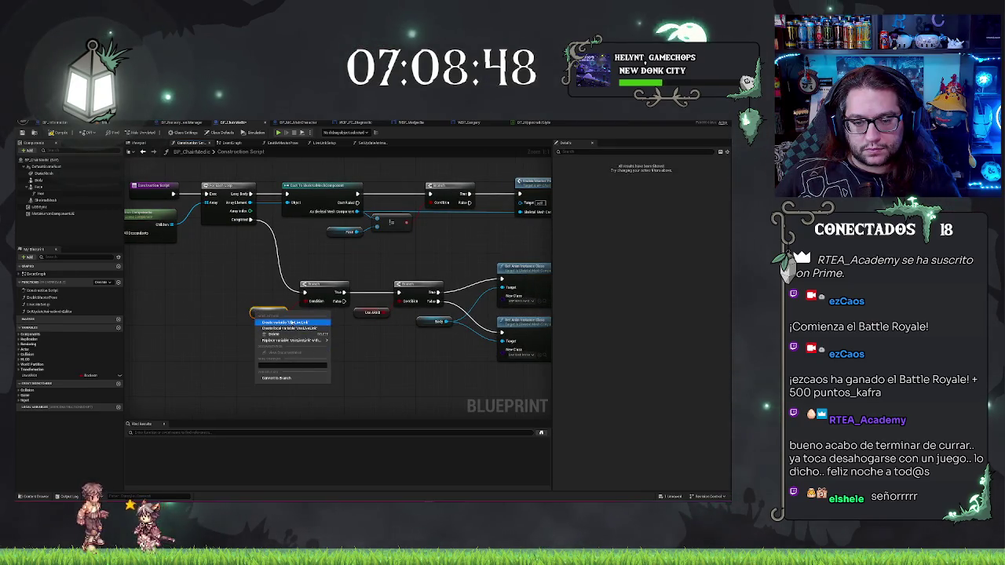
left_click(286, 322)
right_click(239, 353)
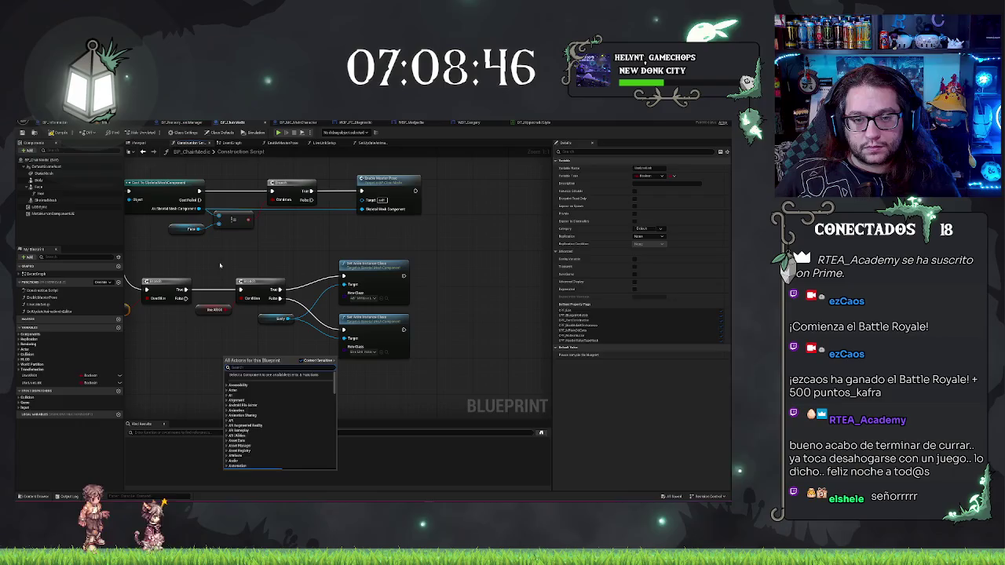
left_click_drag(220, 266, 291, 267)
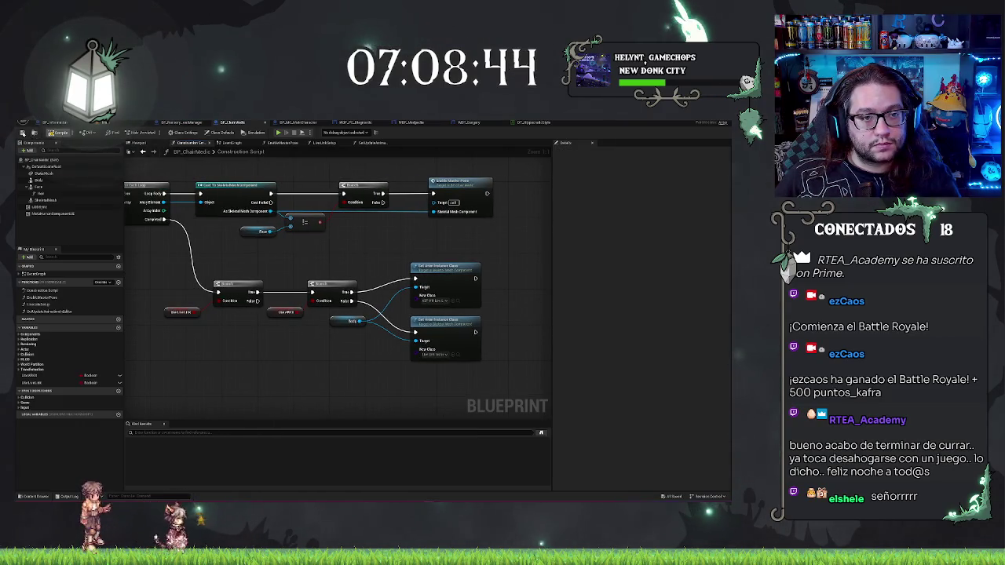
Step: Preview the chair medic in the Viewport, then return to the Construction Script
left_click(138, 144)
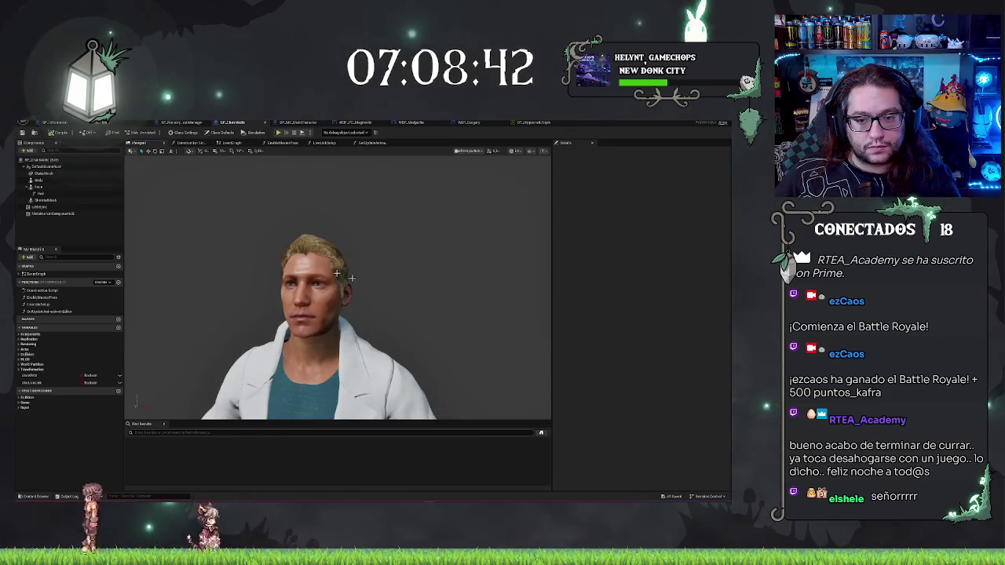
left_click_drag(338, 259, 389, 227)
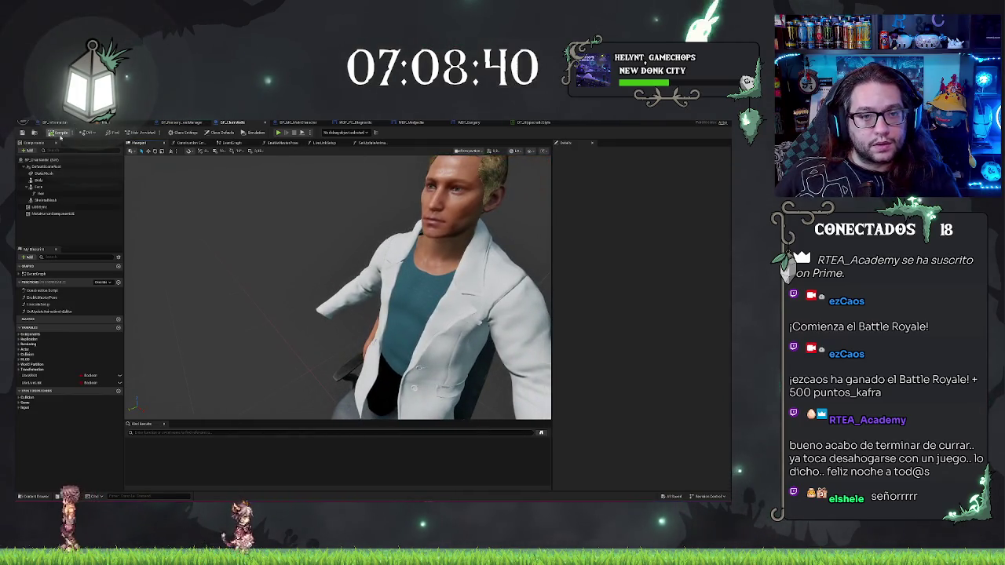
left_click(195, 143)
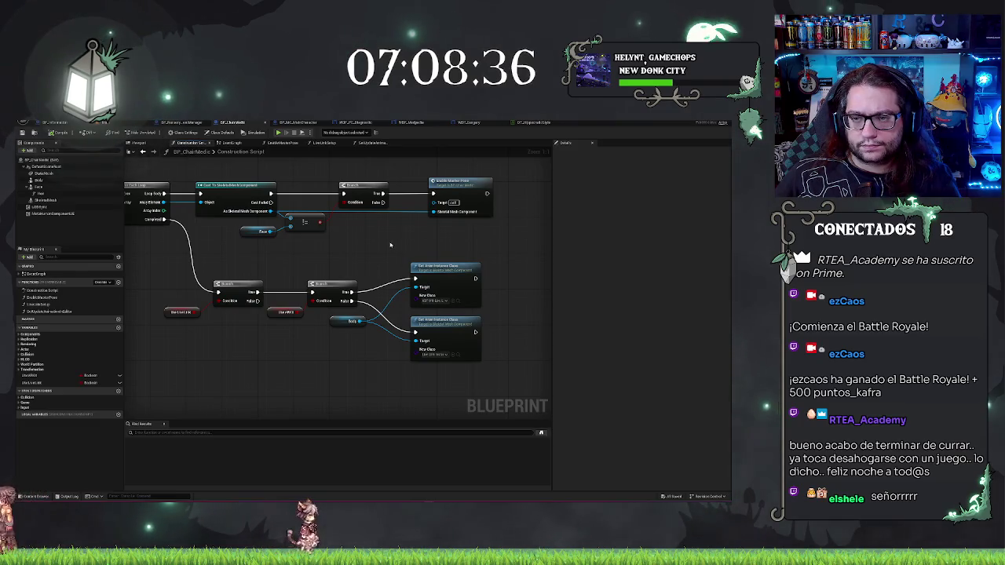
Step: Compare the chair medic's Branch nodes with the main character's chain around Disable Master Pose
left_click_drag(390, 245, 386, 281)
right_click(385, 281)
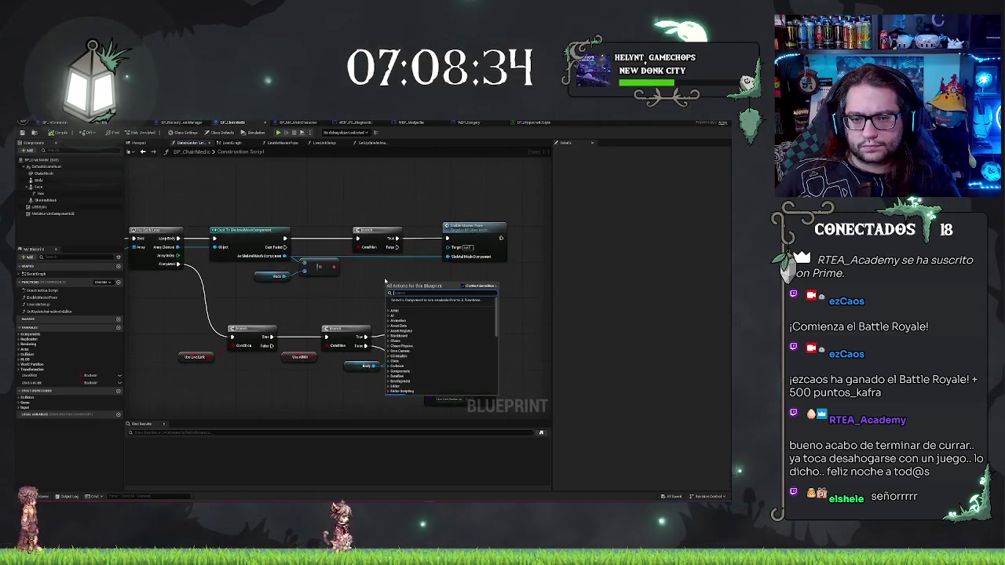
key("Escape")
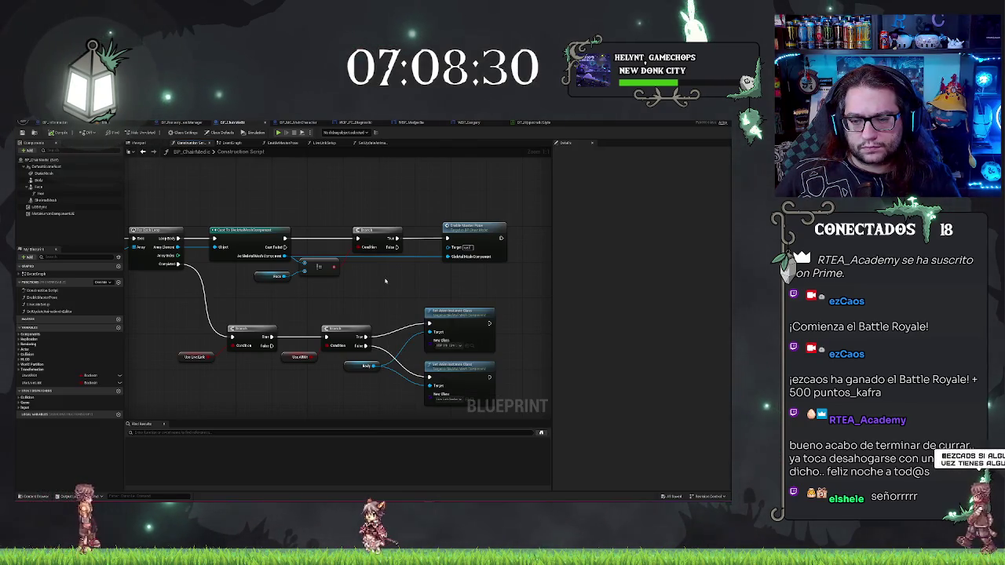
left_click(299, 122)
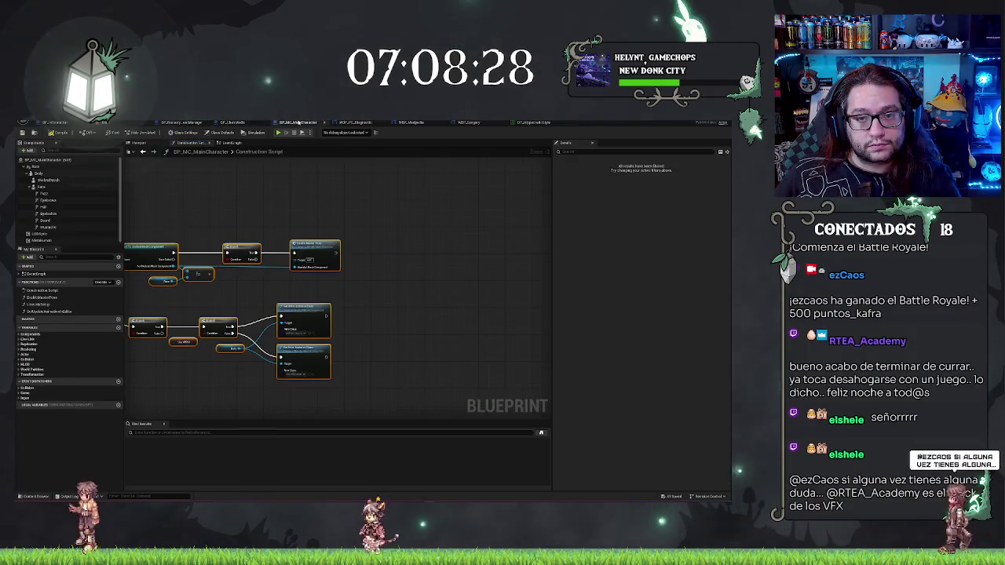
scroll(330, 196, "up", 3)
right_click(379, 198)
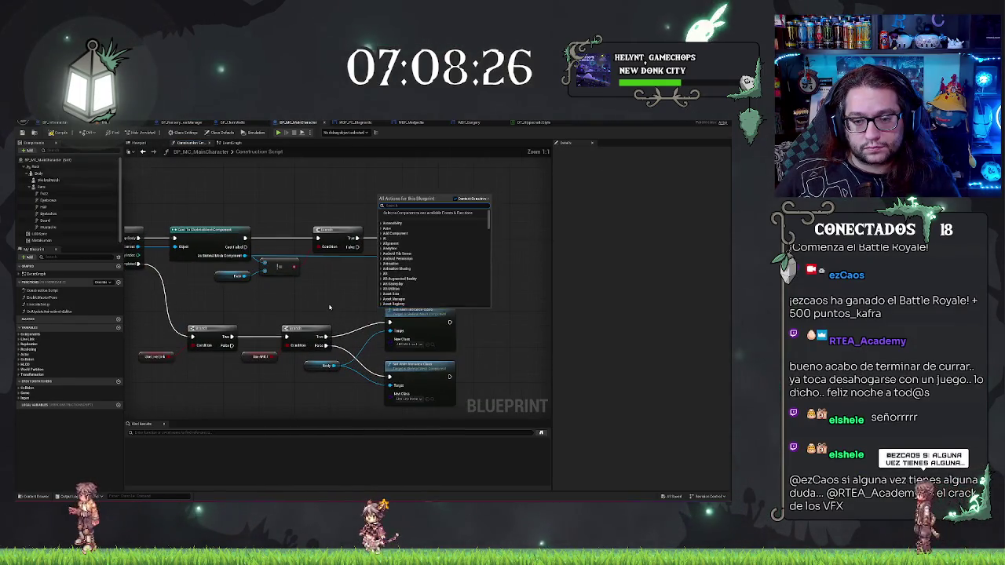
mouse_move(330, 307)
left_mouse_down()
mouse_move(384, 284)
mouse_move(354, 308)
mouse_move(294, 300)
mouse_move(395, 296)
left_mouse_up()
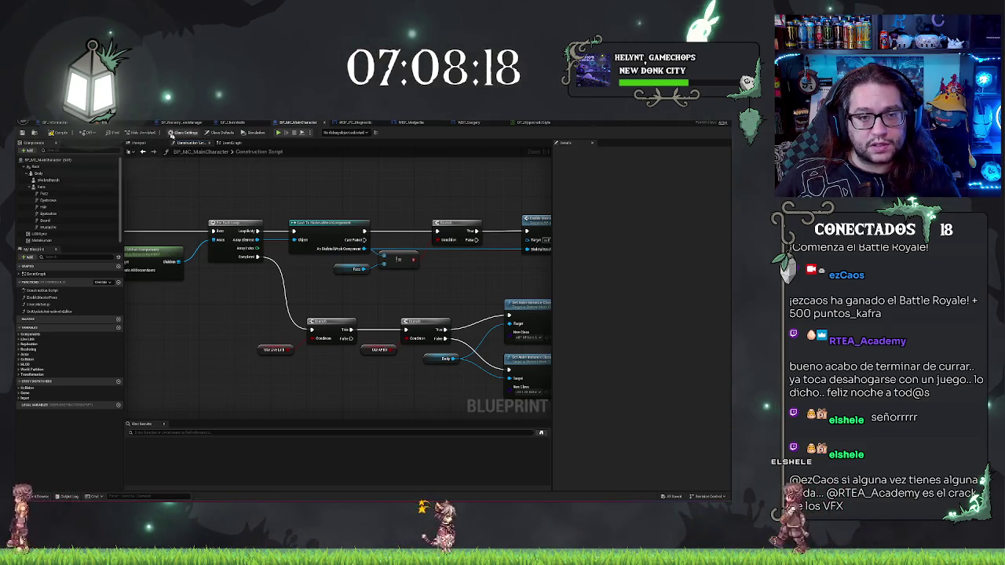
left_click(232, 123)
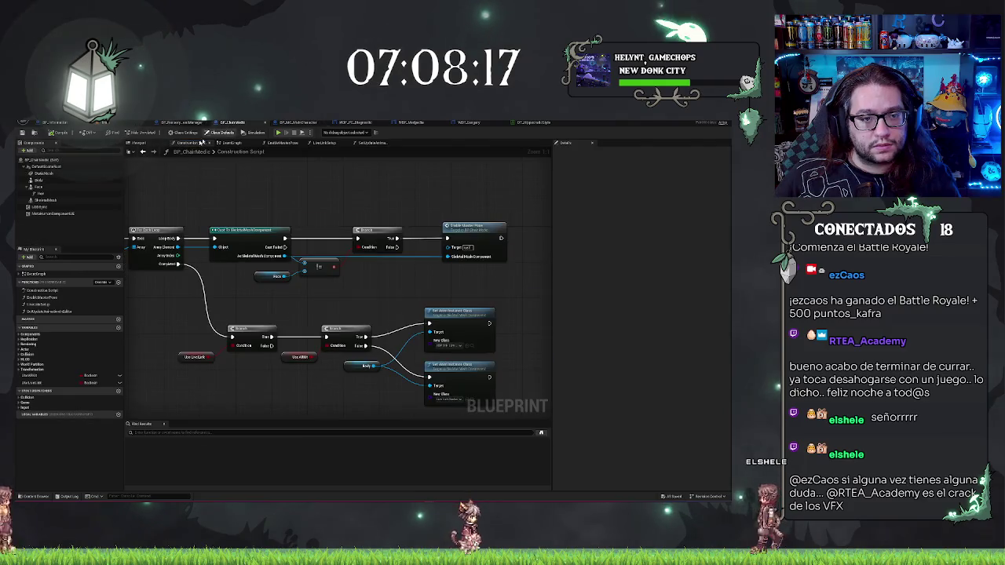
Step: Select the doctor's body mesh and switch its Animation Mode to Use Animation Asset
left_click(72, 186)
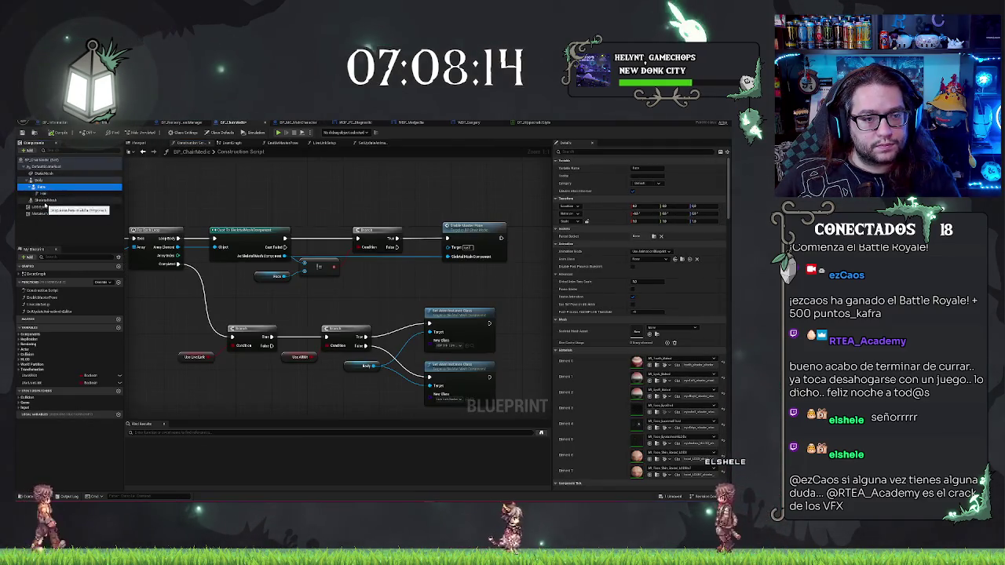
left_click(47, 199)
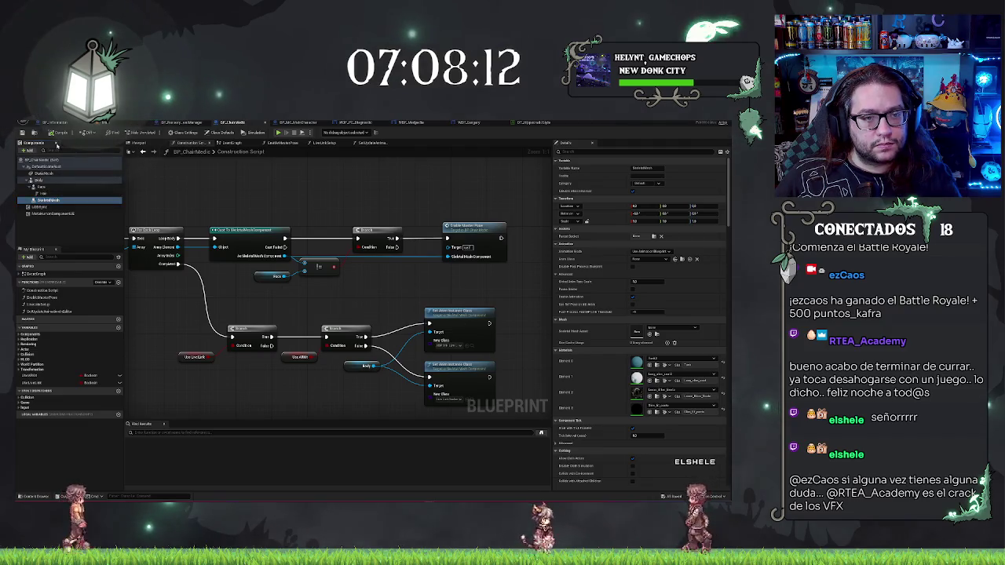
left_click(138, 143)
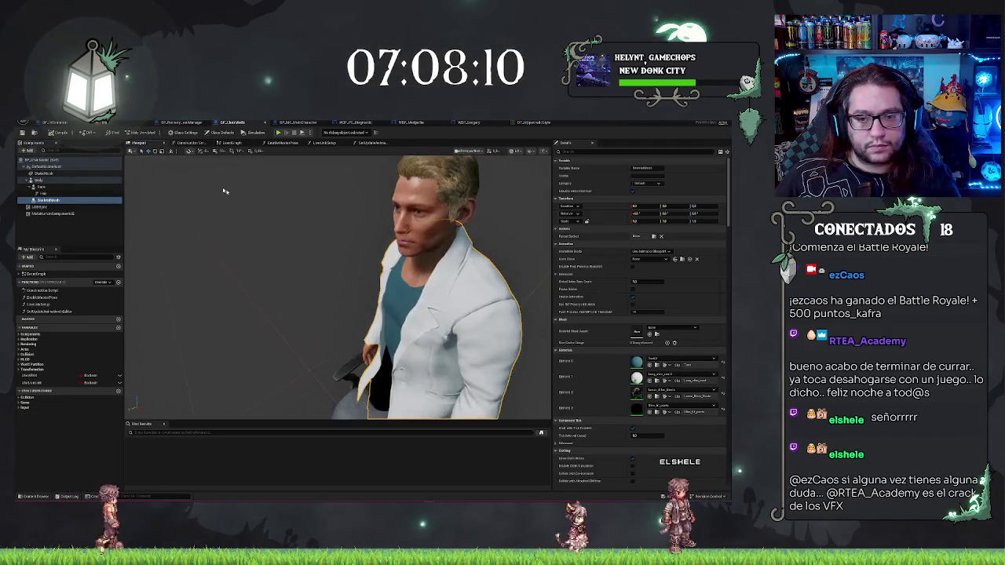
mouse_move(224, 190)
left_mouse_down()
mouse_move(235, 181)
mouse_move(244, 205)
mouse_move(297, 192)
left_mouse_up()
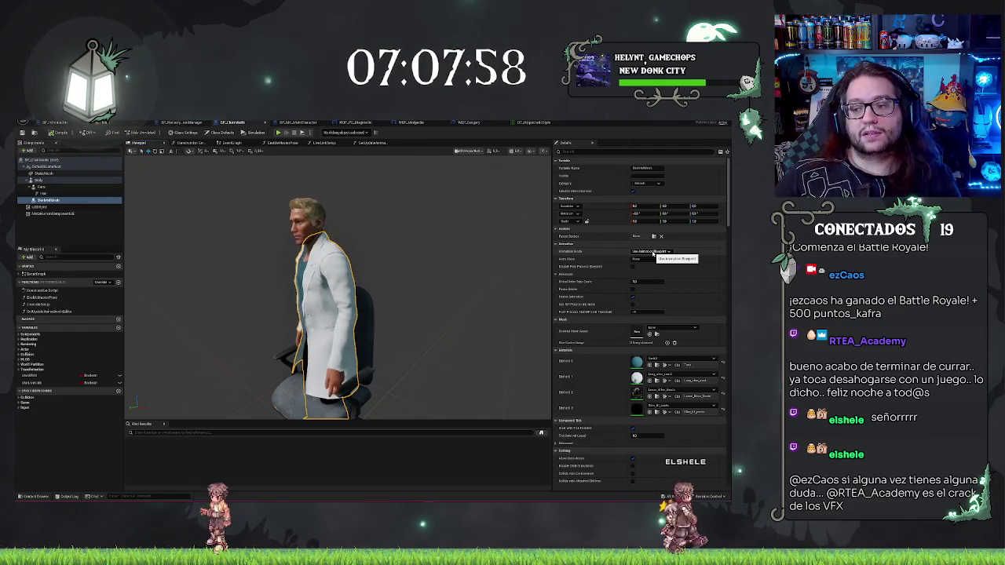
left_click_drag(481, 277, 447, 278)
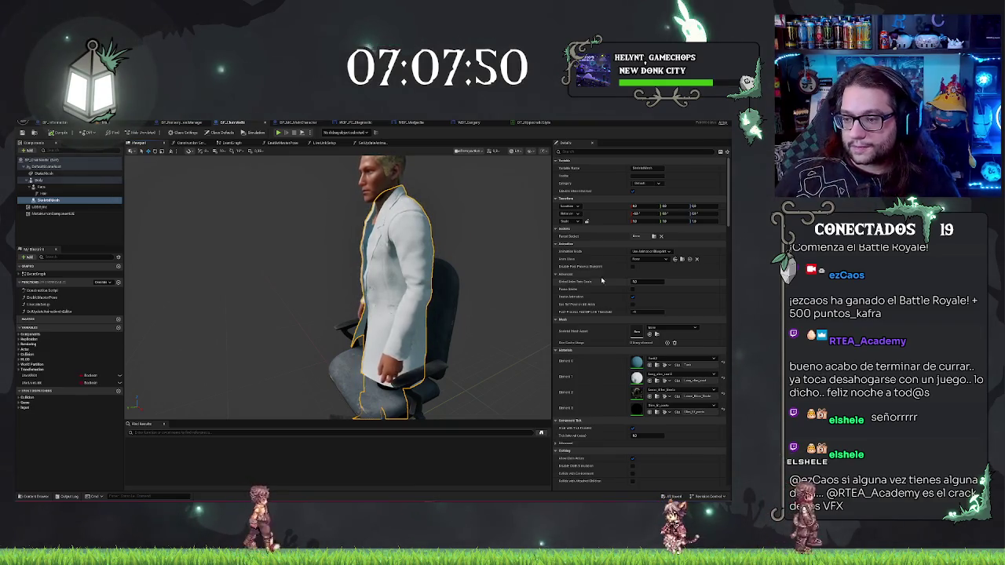
left_click(666, 253)
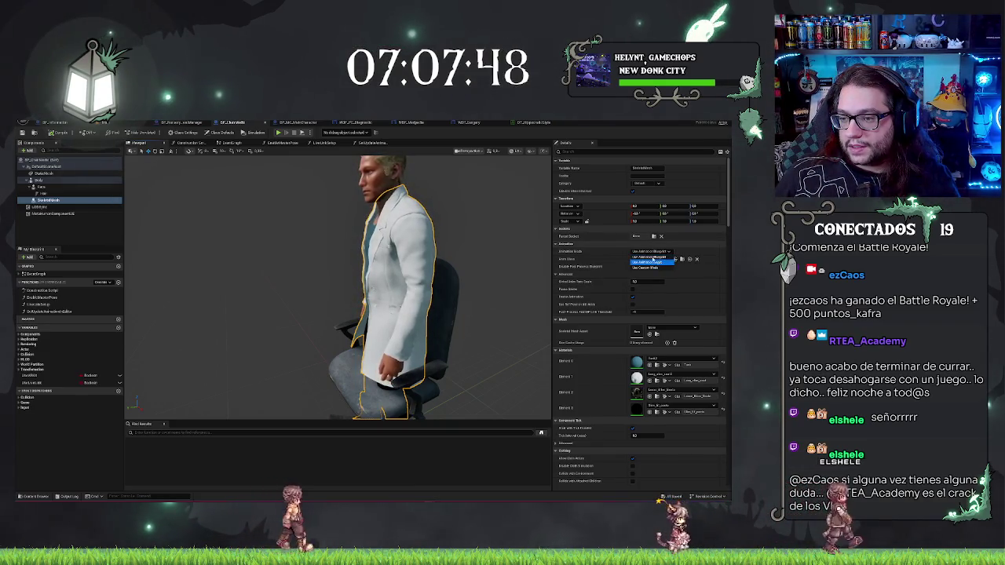
Step: Search the Anim to Play list for 'sit' and close it when nothing matches
left_click(651, 260)
left_click(656, 260)
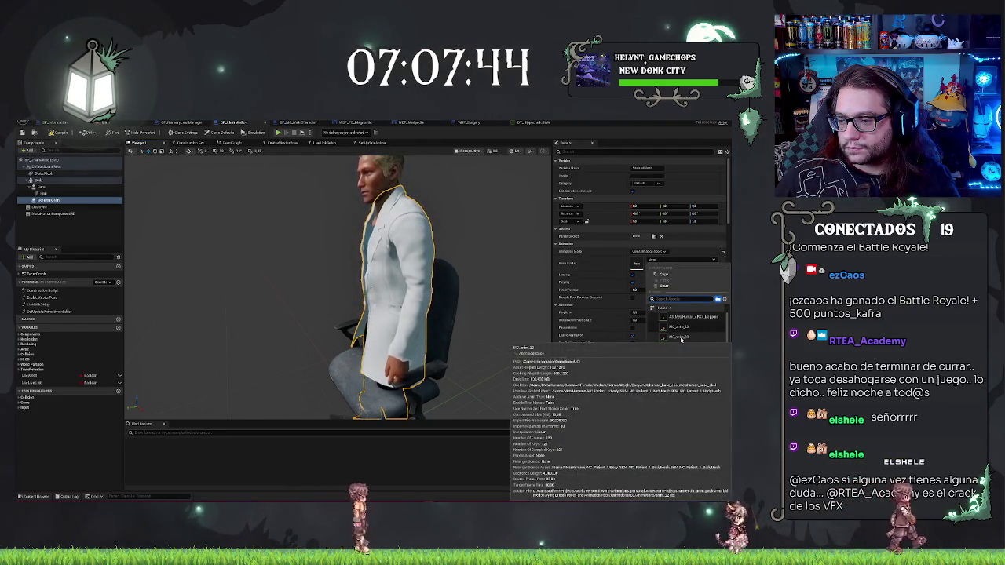
left_click(615, 288)
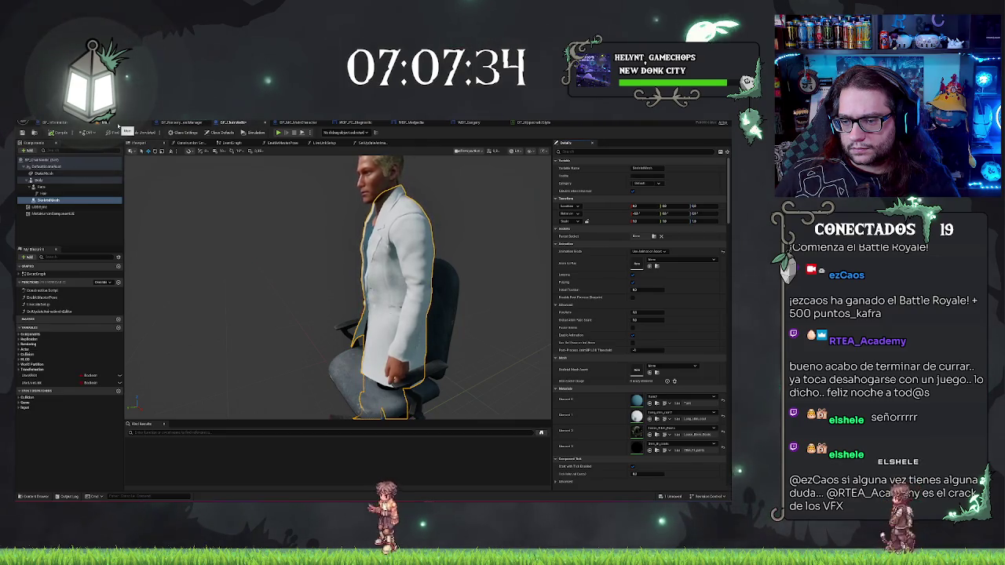
left_click(680, 260)
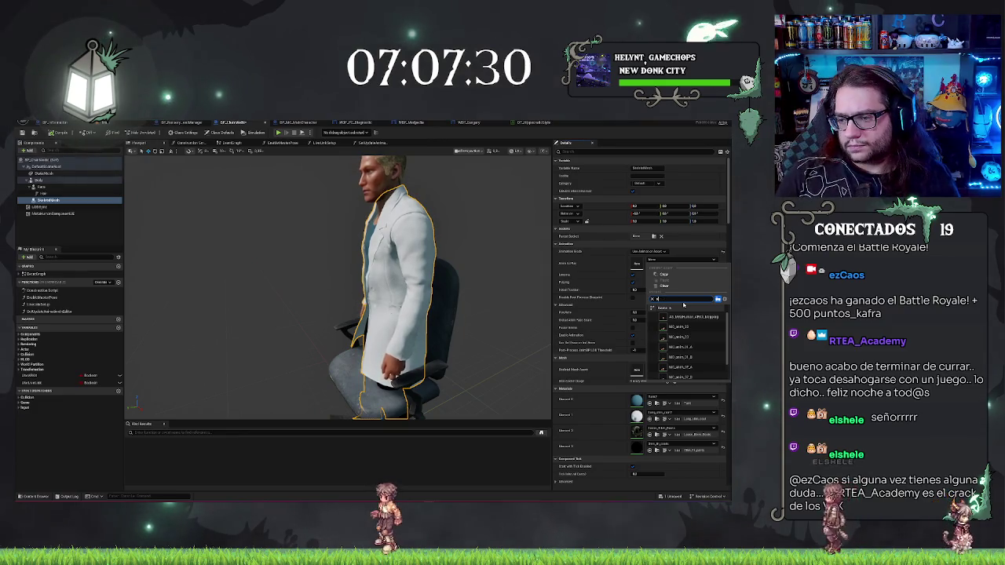
type("sit")
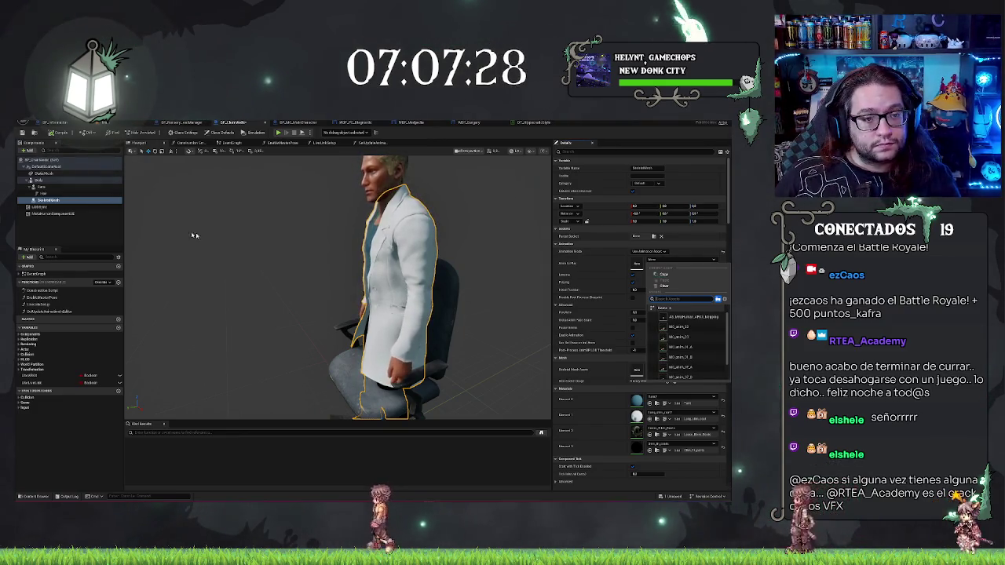
left_click(167, 157)
Step: In the level's Content Browser, open Sitting and select MM_A_bonus_loop_05 and MM_A_bonus_loop_06
left_click(55, 121)
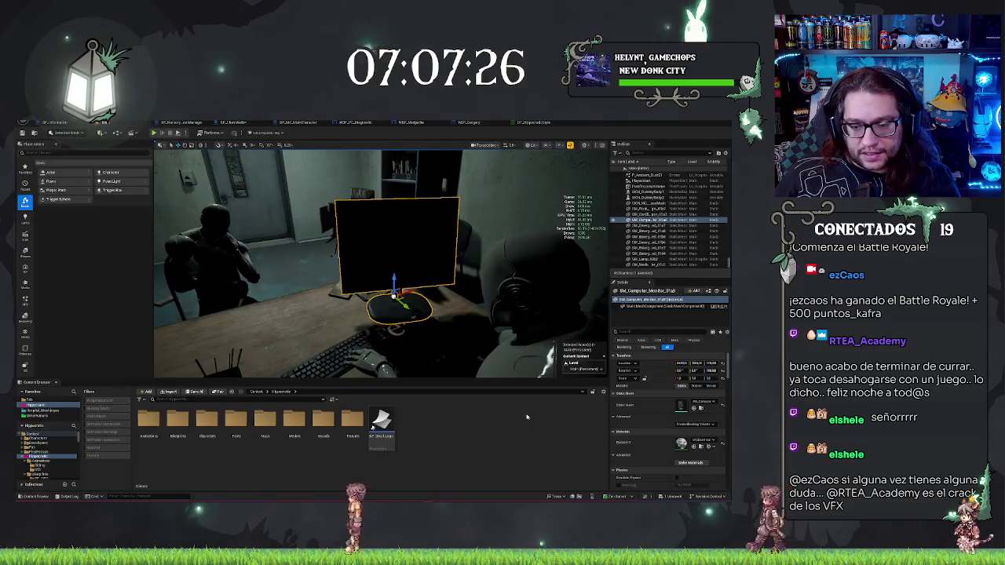
left_click(38, 465)
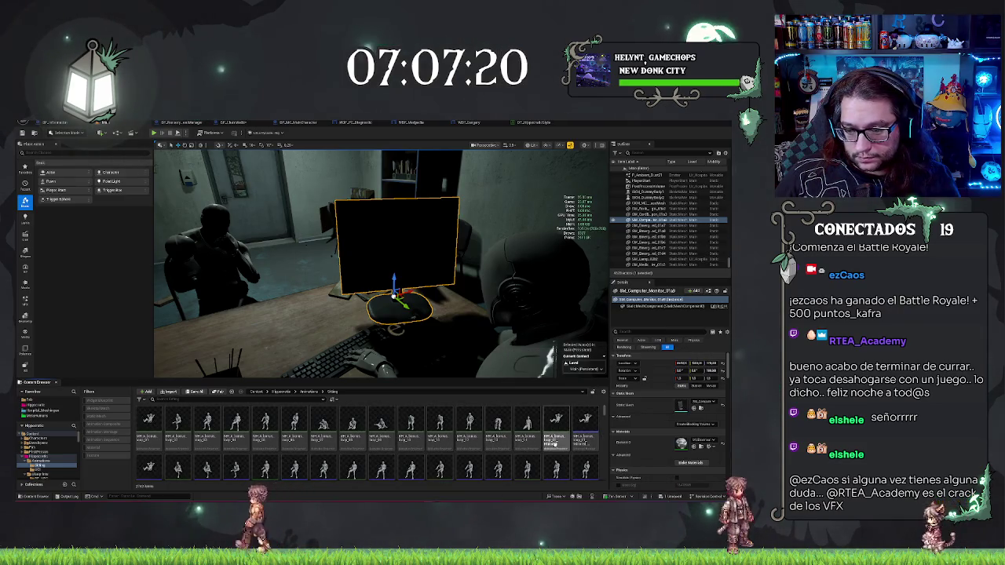
scroll(471, 439, "up", 5)
scroll(546, 442, "down", 5)
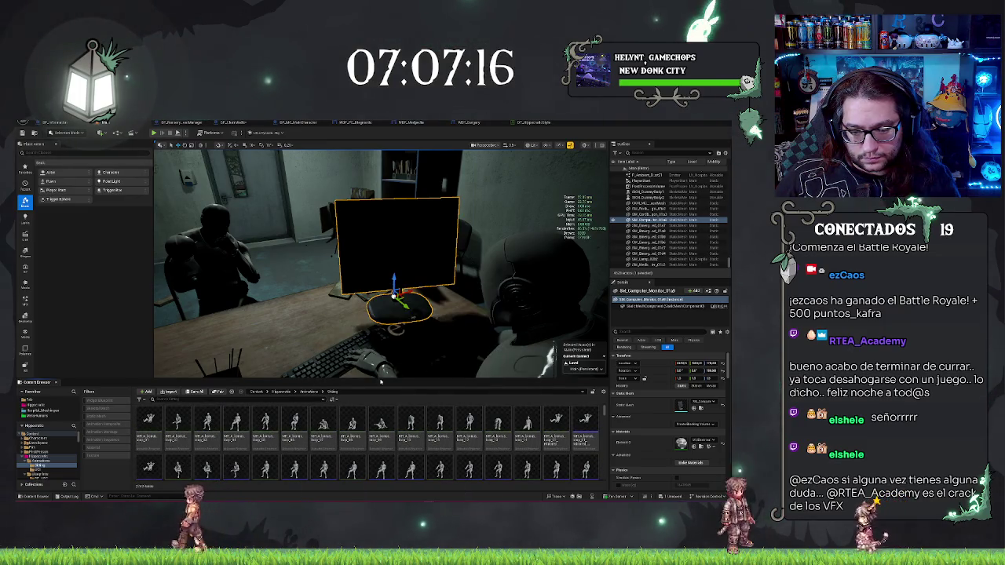
mouse_move(272, 439)
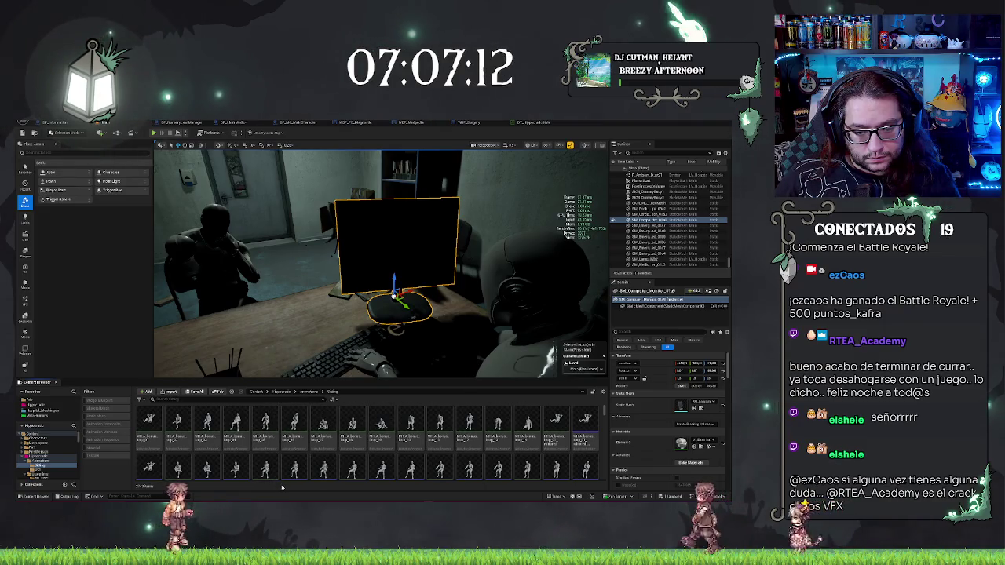
left_click(266, 428)
left_click(296, 428, "ctrl")
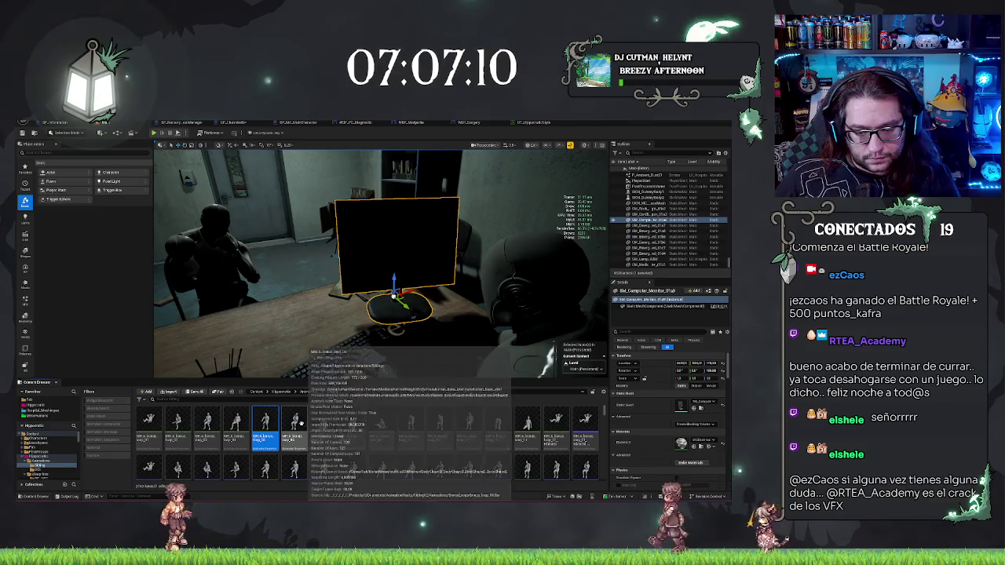
Step: Retarget both sitting animations onto the chosen target skeletal mesh and start exporting them
right_click(300, 424)
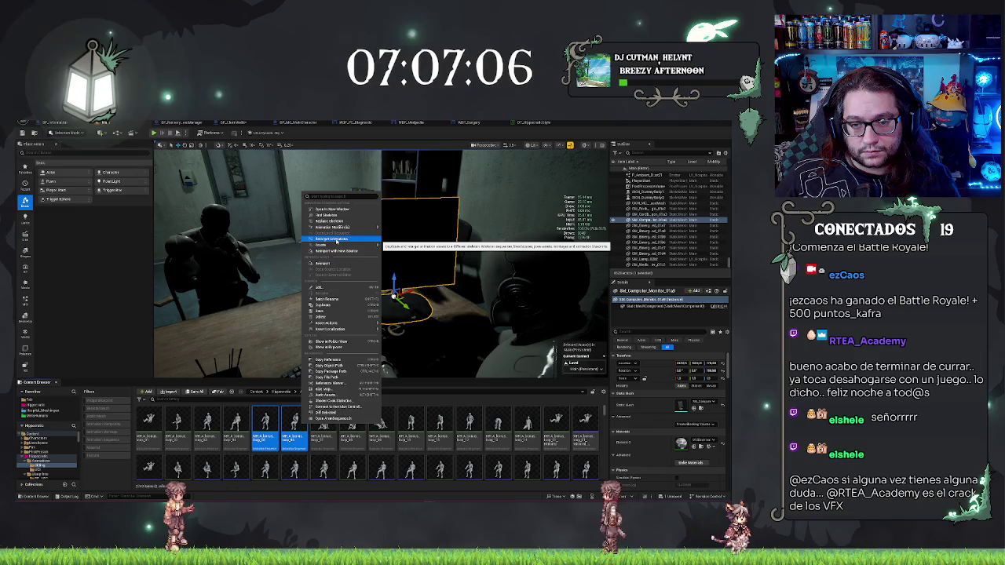
left_click(333, 239)
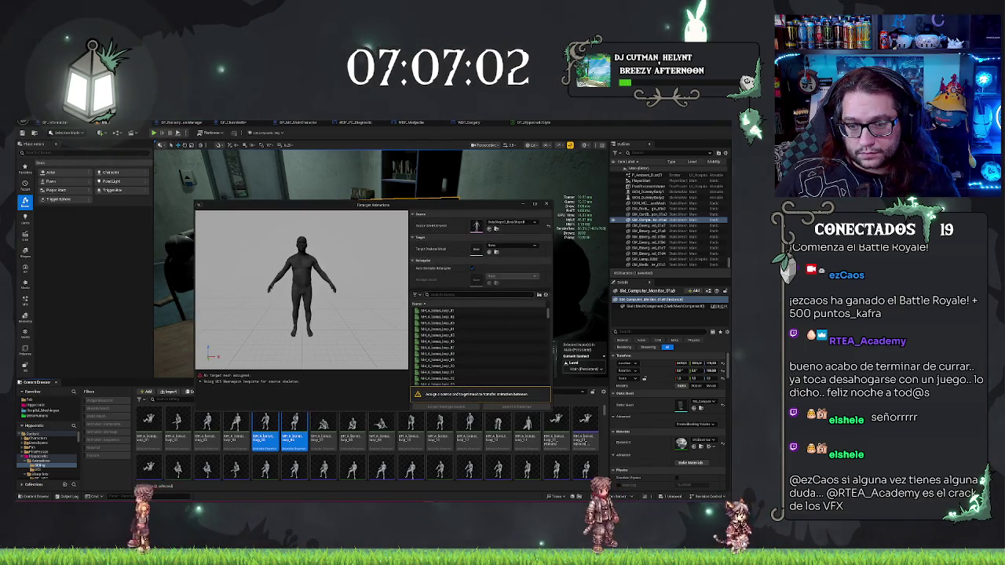
left_click(499, 247)
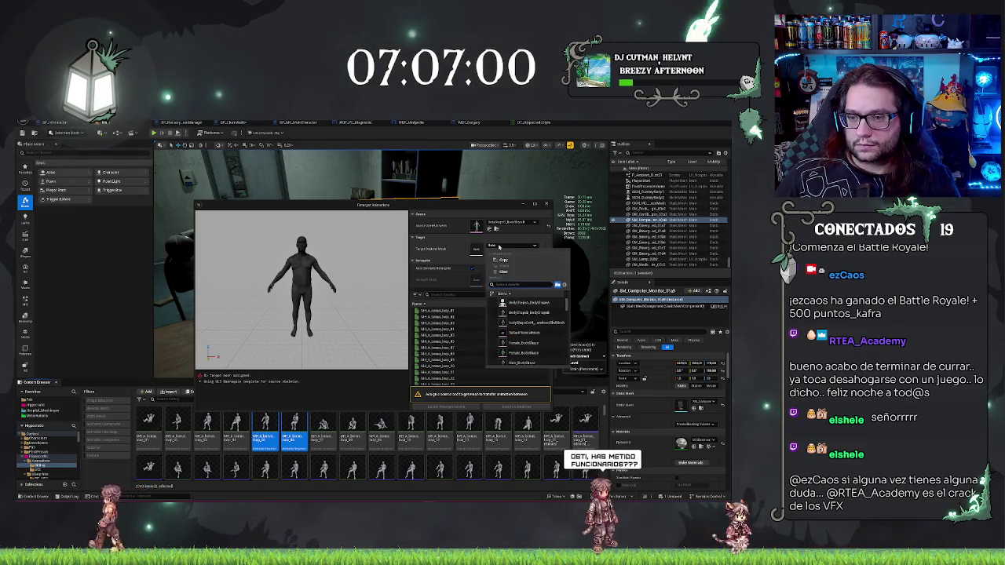
mouse_move(485, 209)
left_mouse_down()
mouse_move(469, 210)
mouse_move(422, 332)
mouse_move(471, 182)
mouse_move(542, 296)
mouse_move(474, 191)
left_mouse_up()
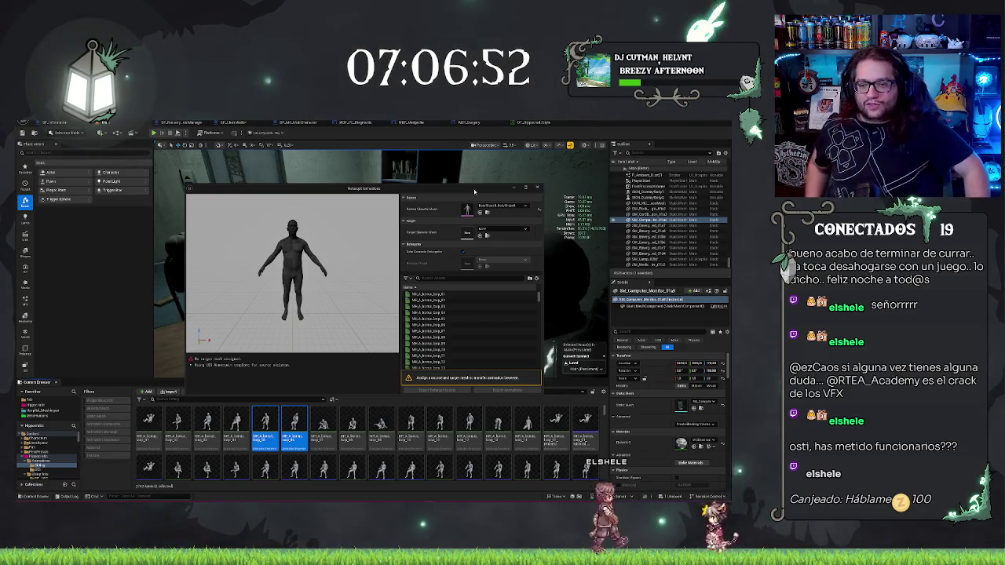
left_click(487, 229)
type("main")
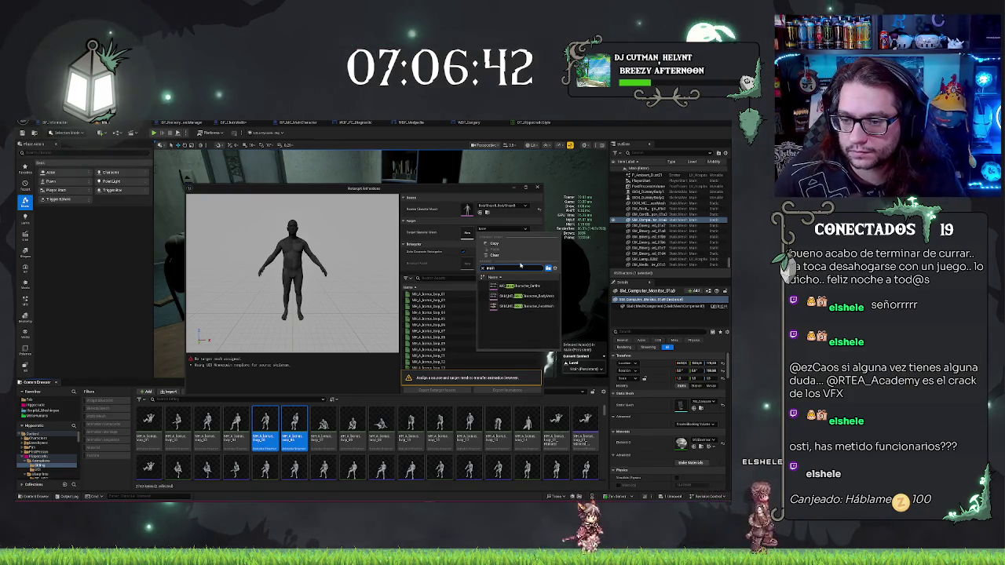
left_click(522, 296)
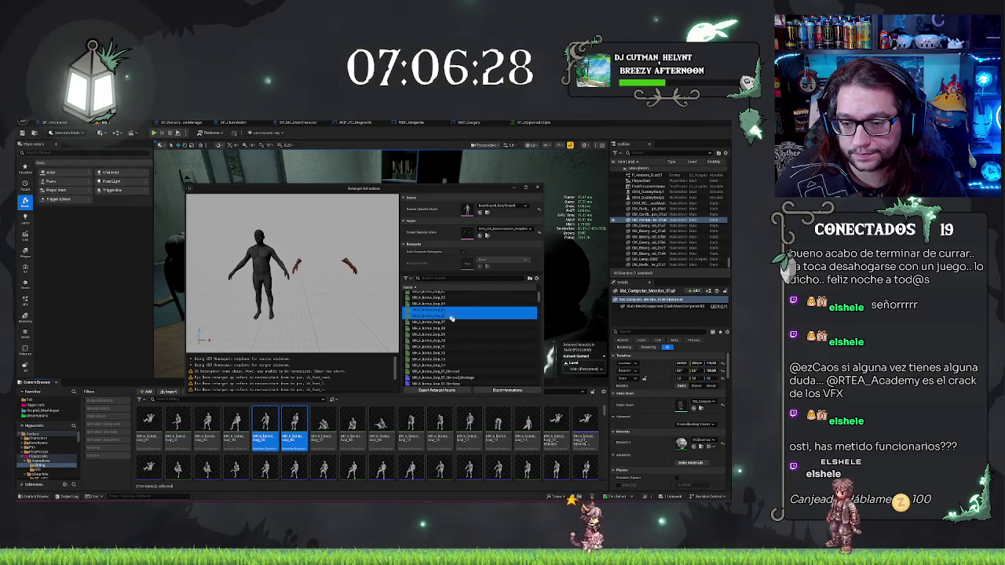
left_click(506, 392)
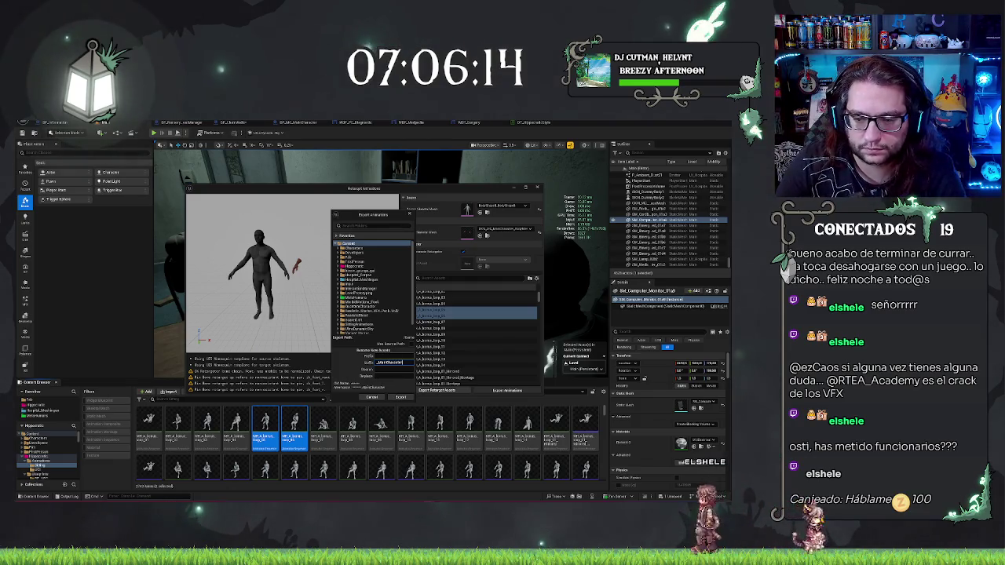
Step: Batch-export the retargeted sitting animations and move both into the Animations folder
left_click(400, 398)
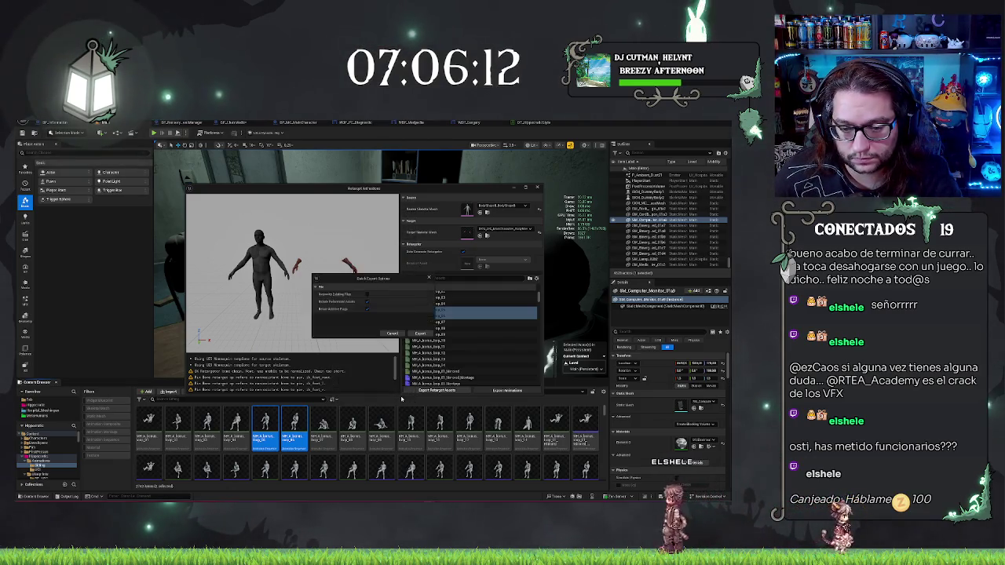
left_click(392, 335)
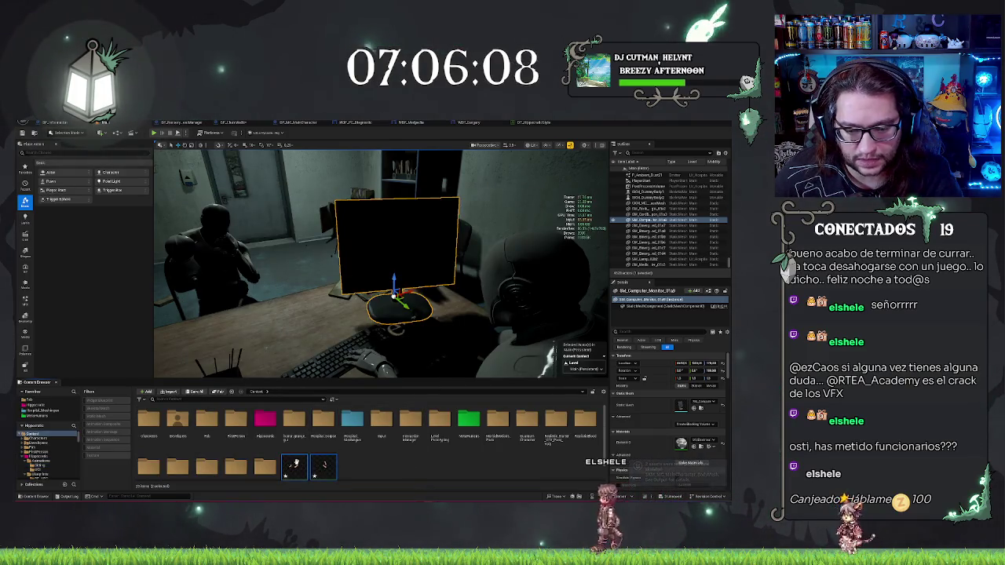
mouse_move(292, 469)
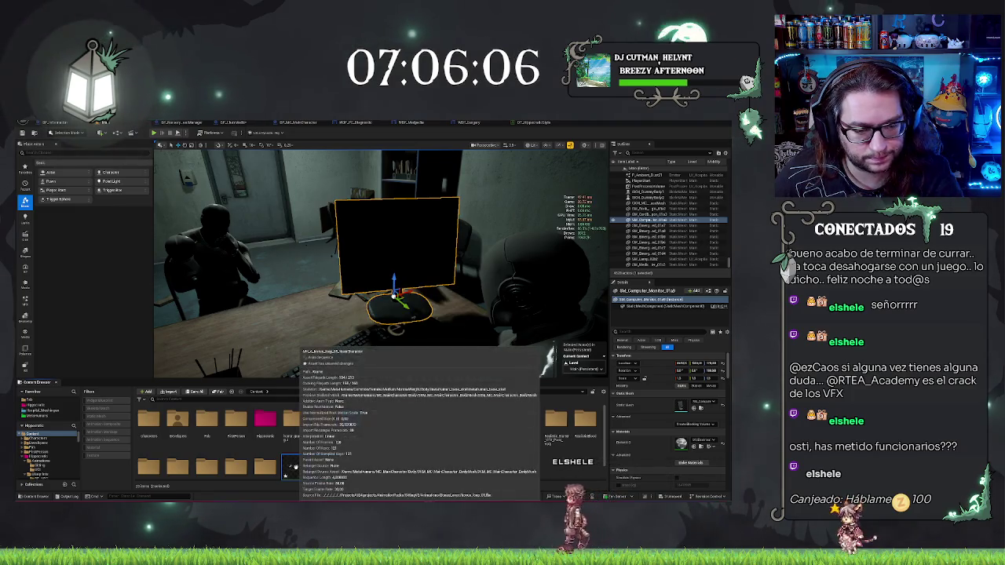
left_click(323, 469, "ctrl")
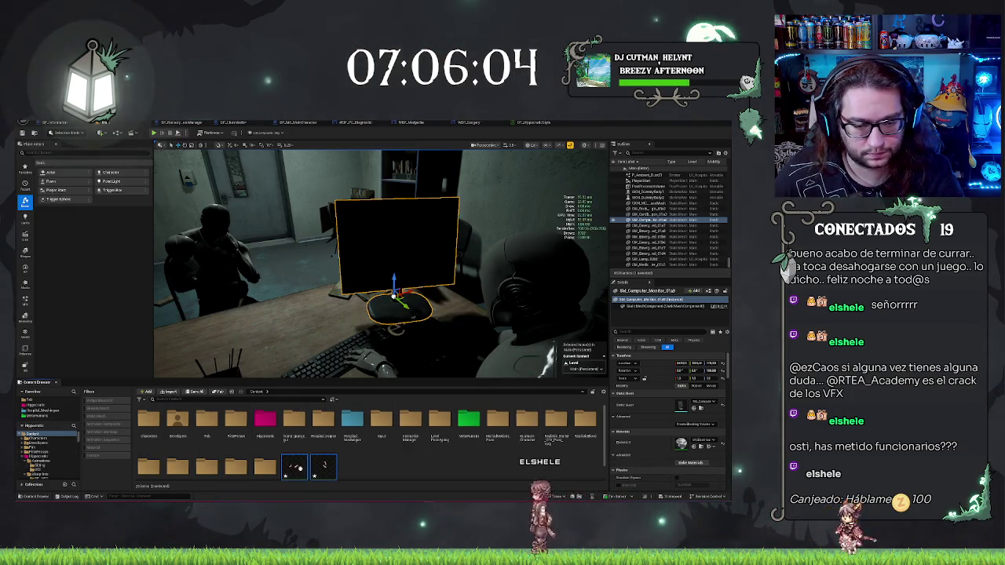
left_click_drag(324, 468, 41, 465)
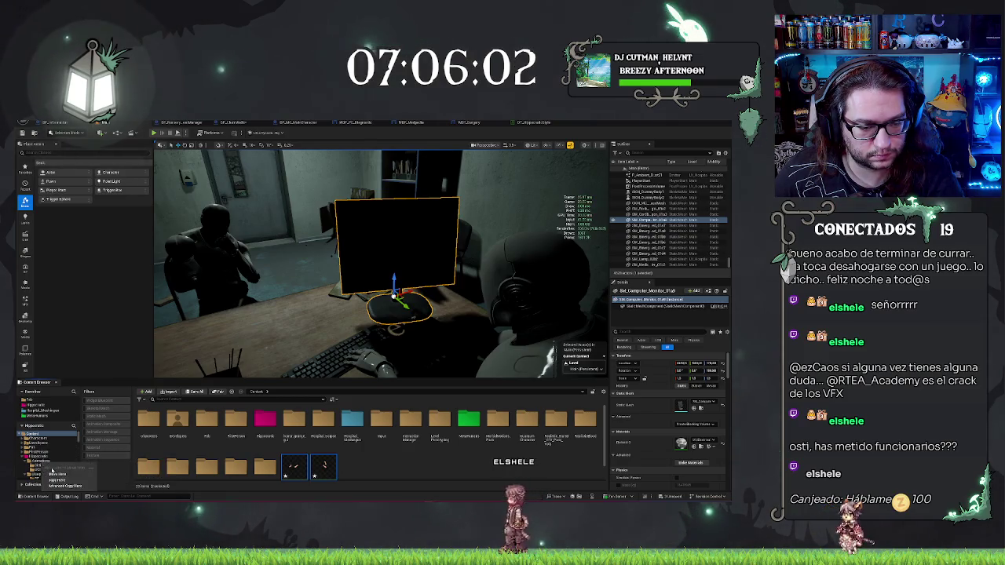
left_click(55, 475)
left_click(39, 461)
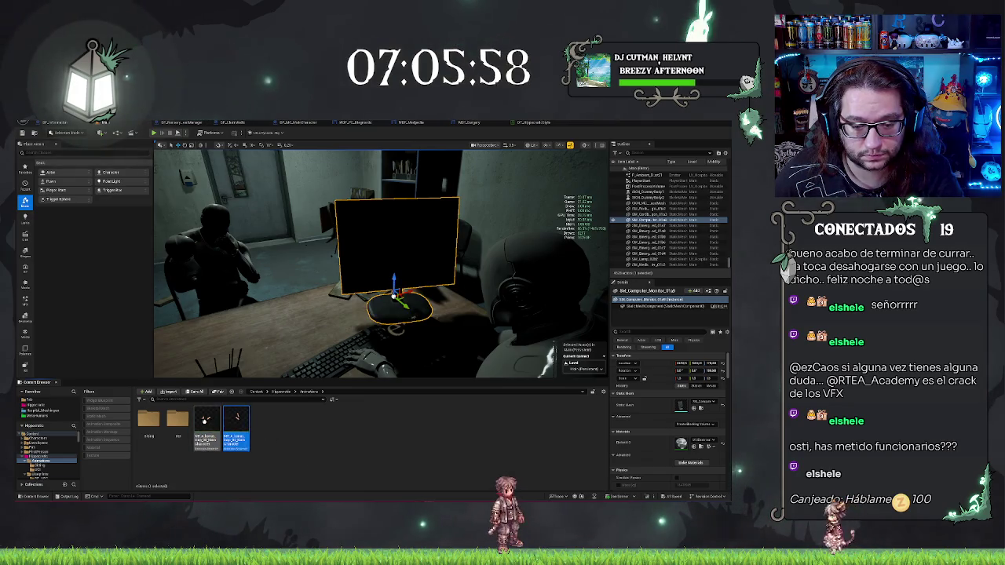
left_click(205, 419)
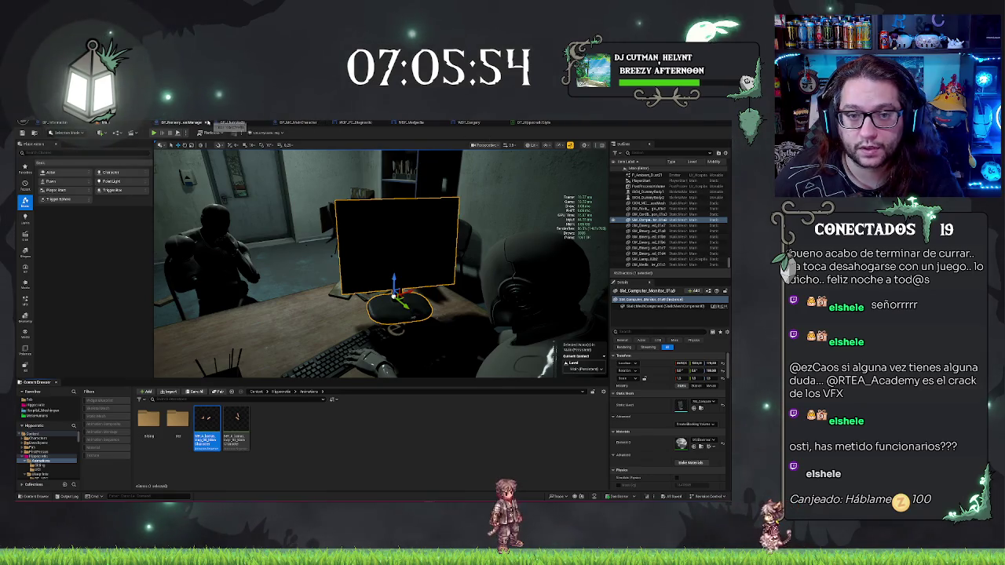
left_click(228, 123)
Step: Assign the bones-loop animation as the character mesh's Anim to Play
left_click(680, 259)
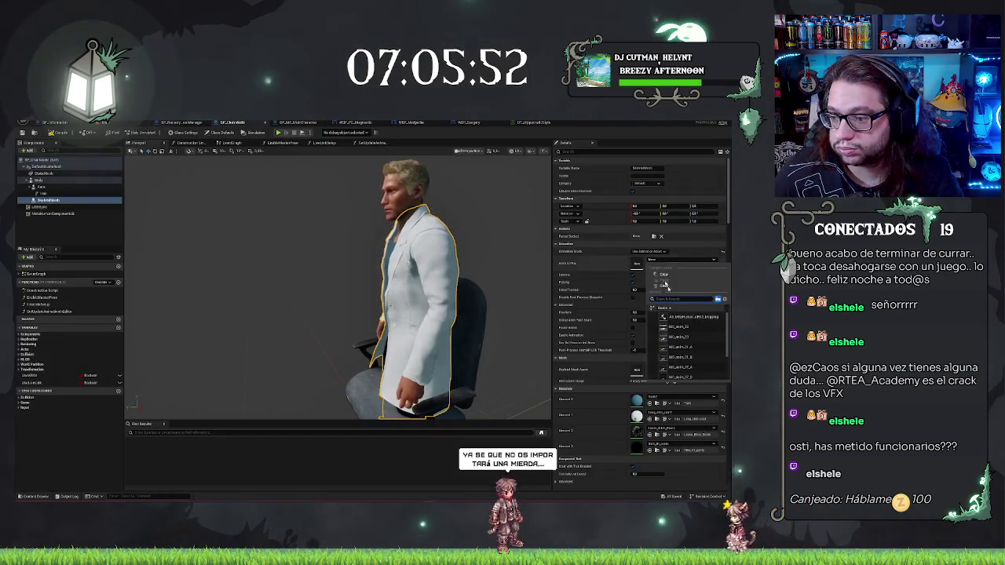
scroll(702, 336, "down", 3)
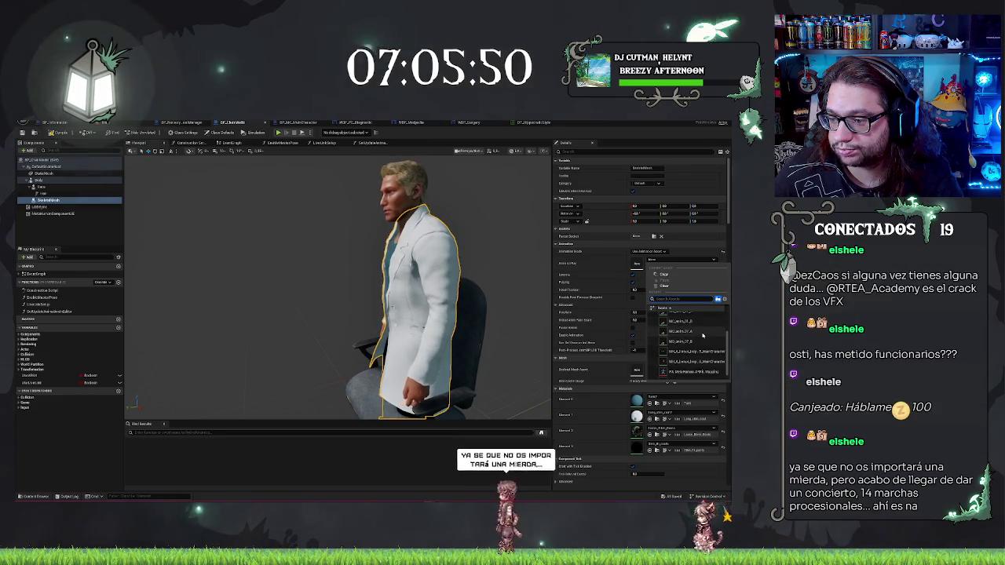
mouse_move(703, 344)
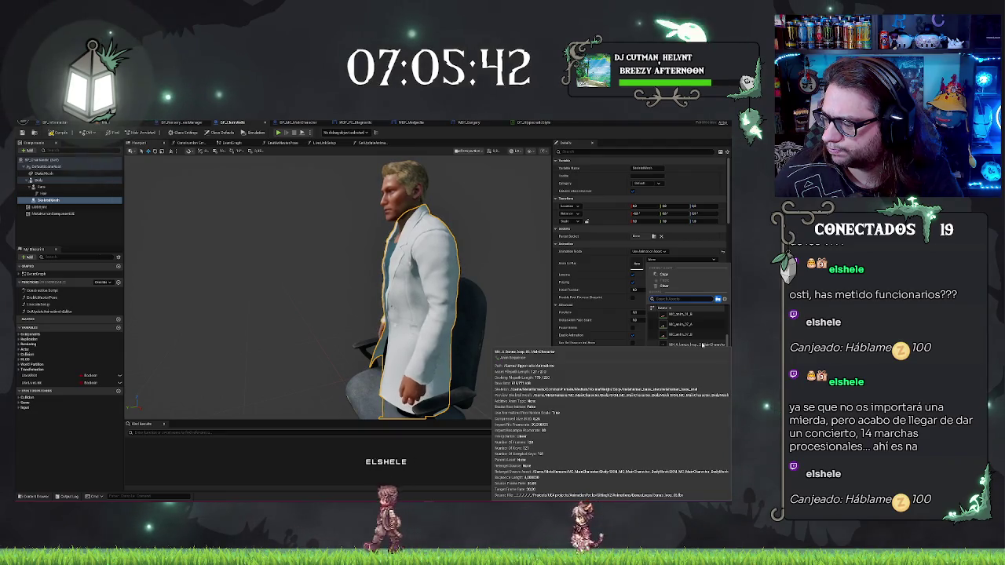
left_click(703, 344)
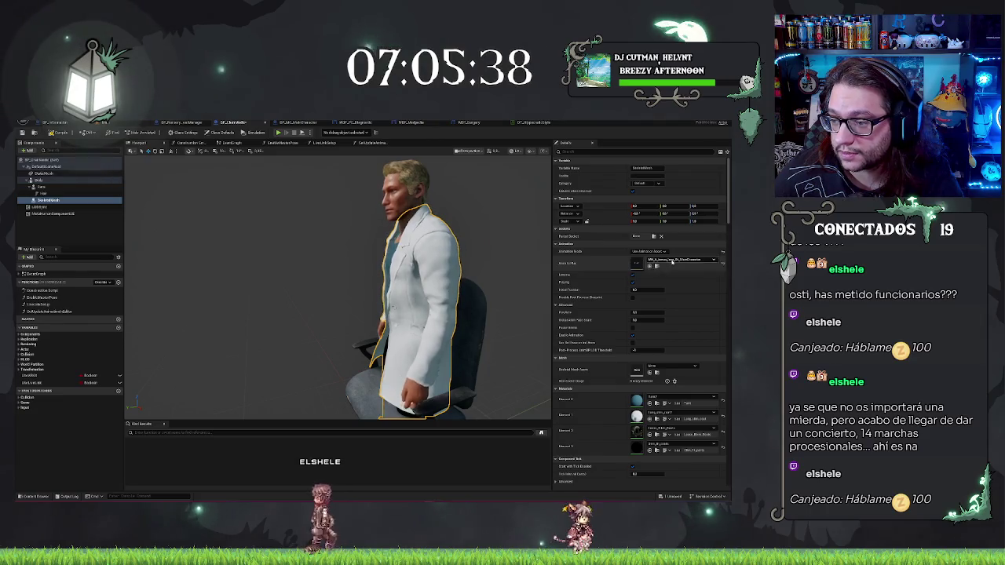
Step: Frame the character and chair, and set Animation Mode to Use Animation Blueprint
left_click(672, 261)
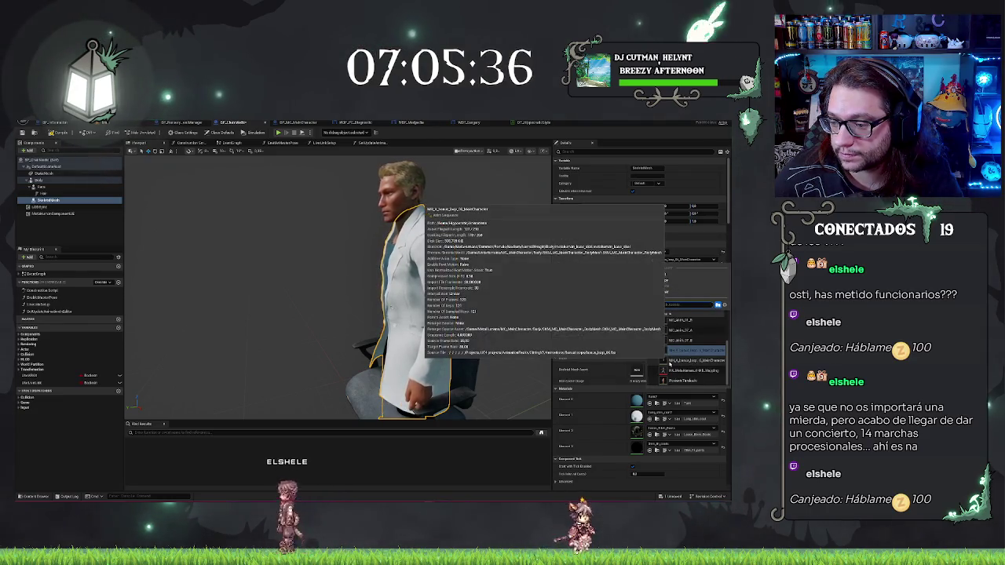
left_click(542, 328)
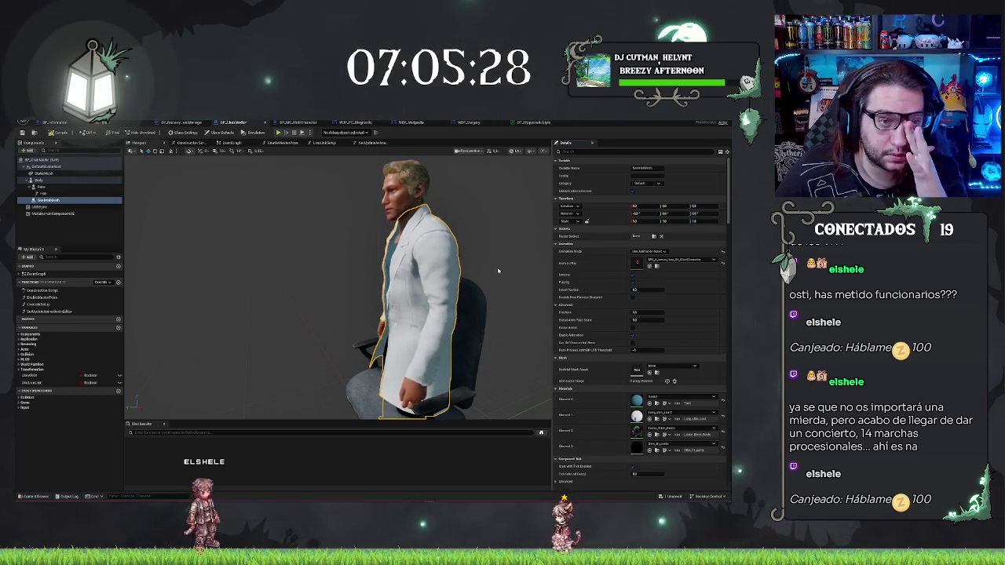
key("f")
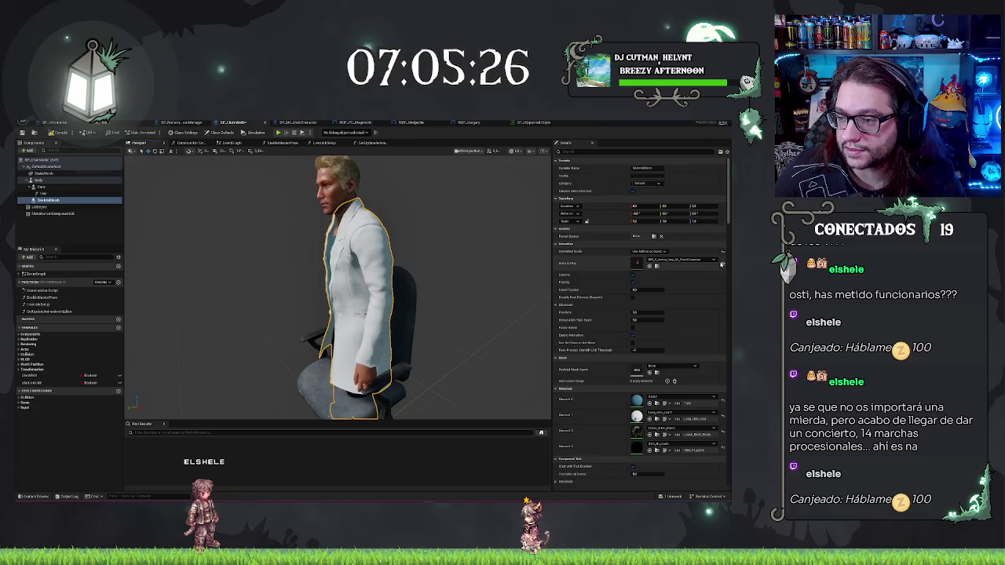
left_click(724, 264)
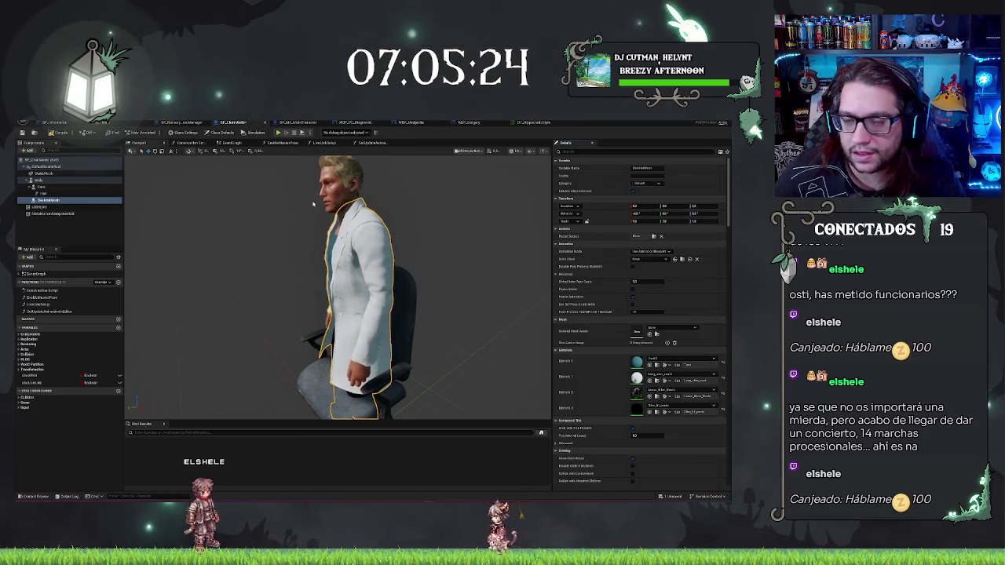
Step: Set the Body to Use Animation Asset with the seated animation as Anim to Play
left_click(33, 179)
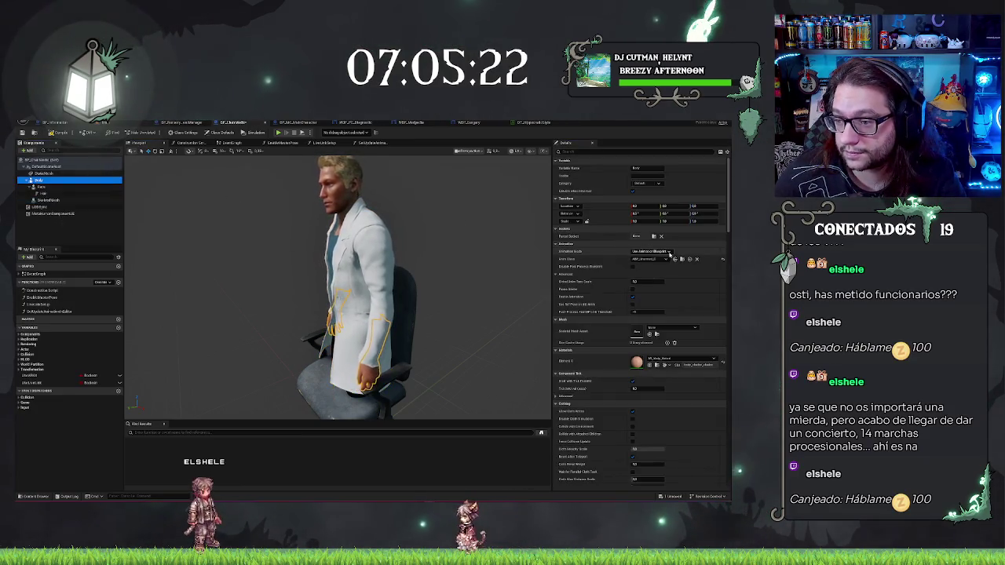
left_click(657, 260)
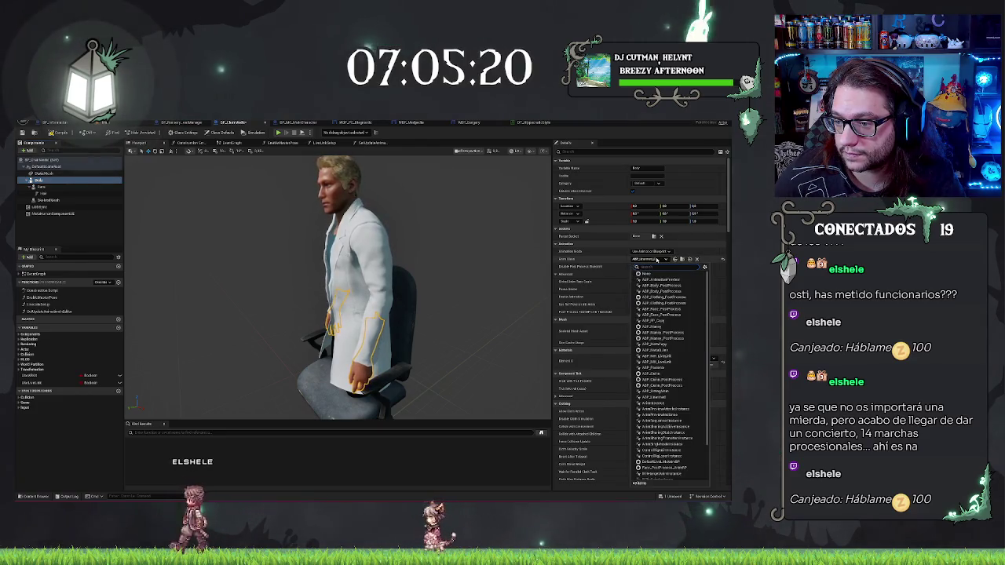
left_click(660, 279)
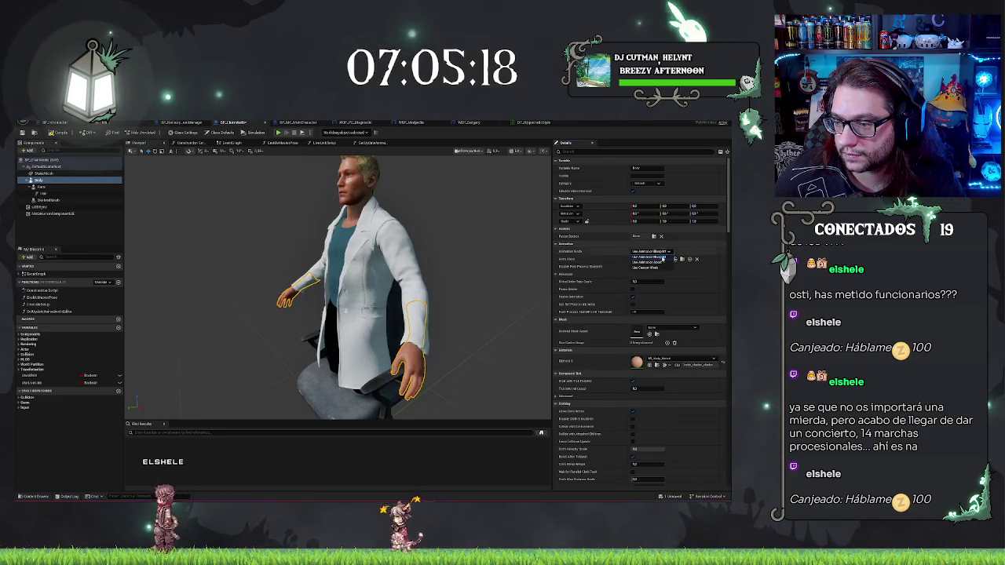
left_click(656, 261)
left_click(667, 260)
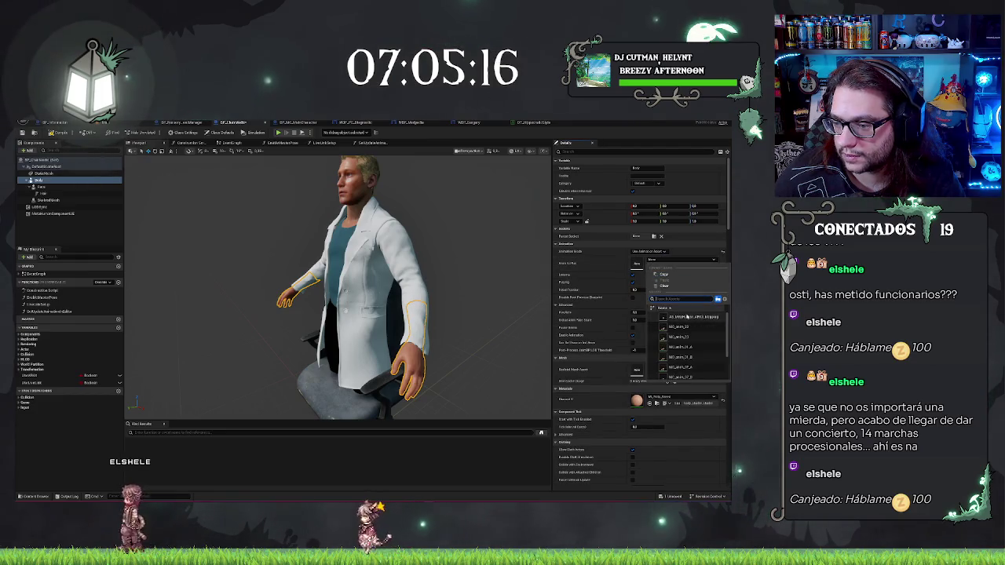
scroll(709, 341, "down", 3)
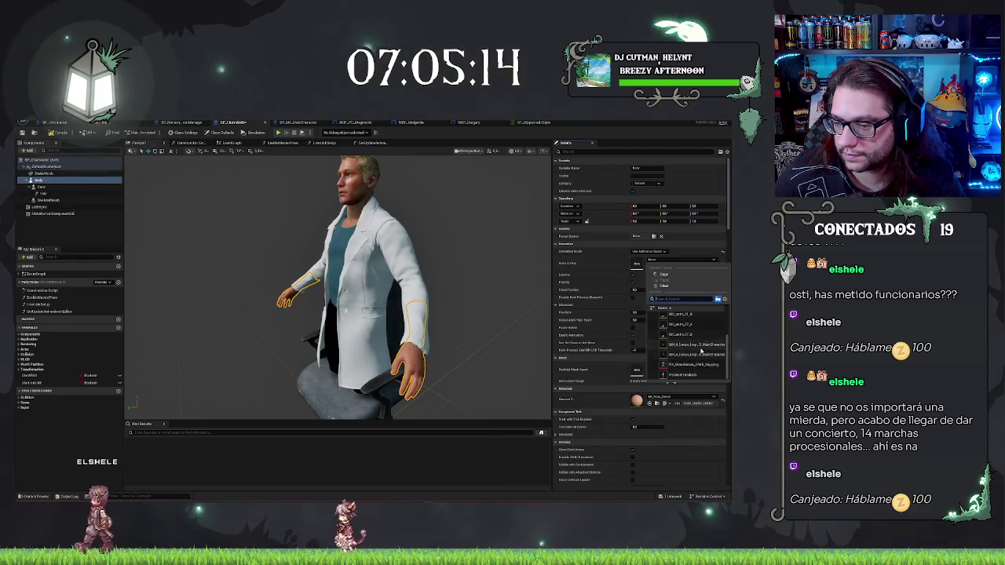
left_click(701, 351)
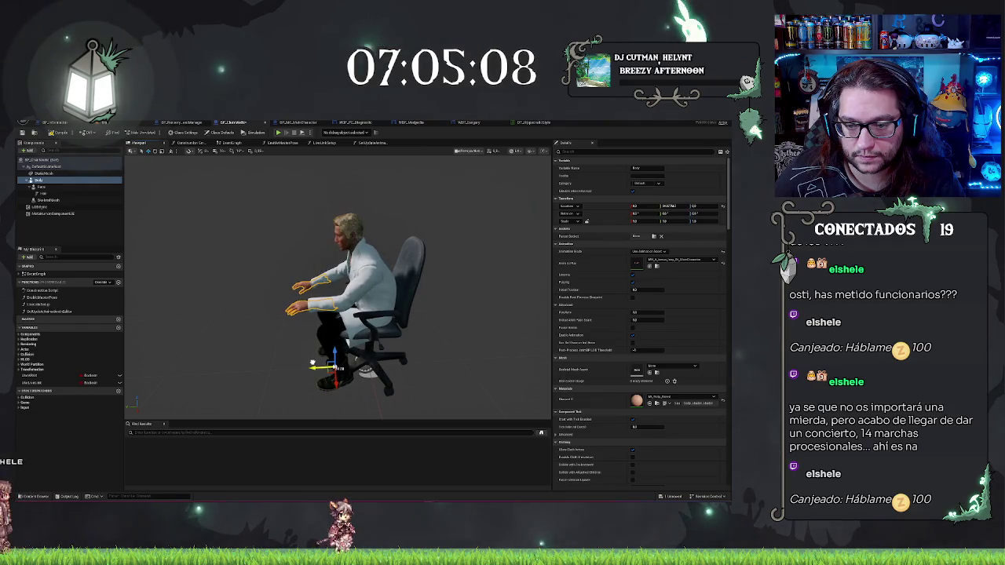
Step: Orbit around the seated character to check the pose, then return to the hospital level
scroll(338, 287, "up", 5)
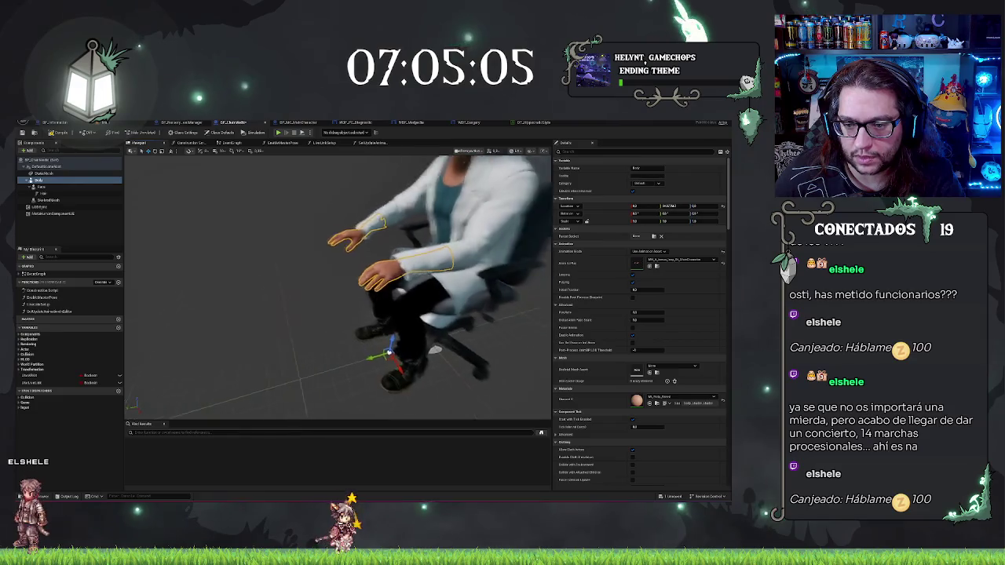
left_click_drag(337, 287, 400, 286)
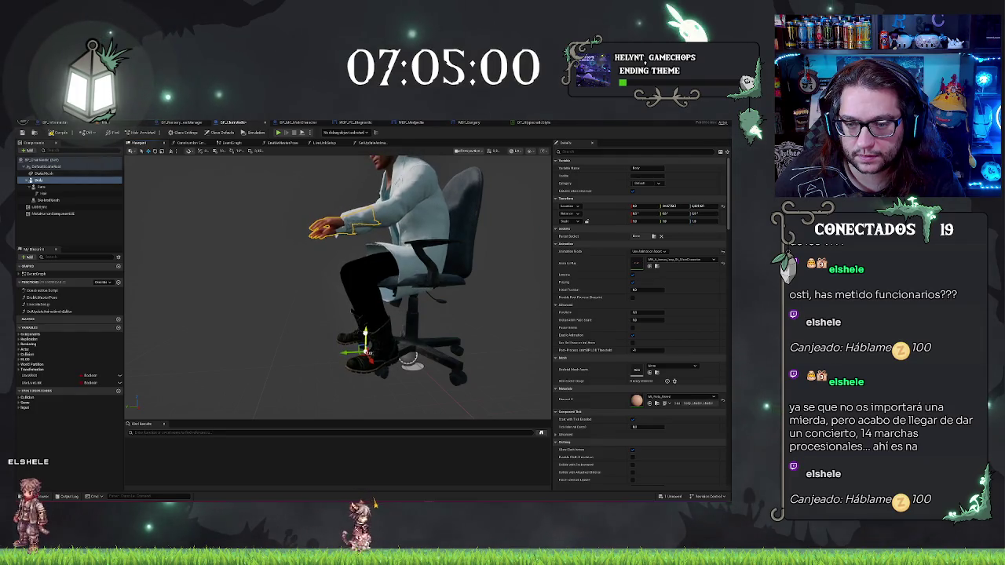
left_click_drag(400, 287, 495, 286)
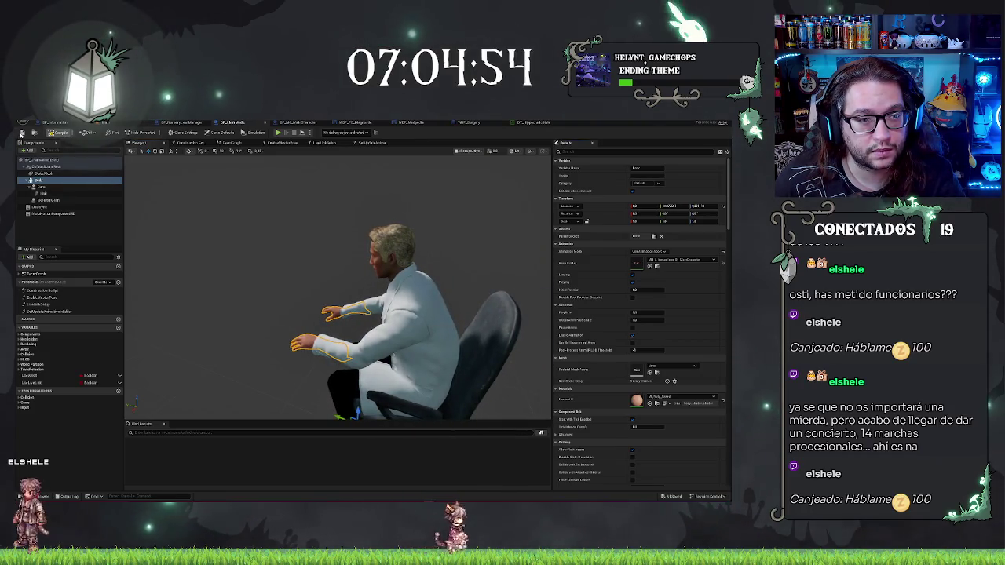
left_click(107, 123)
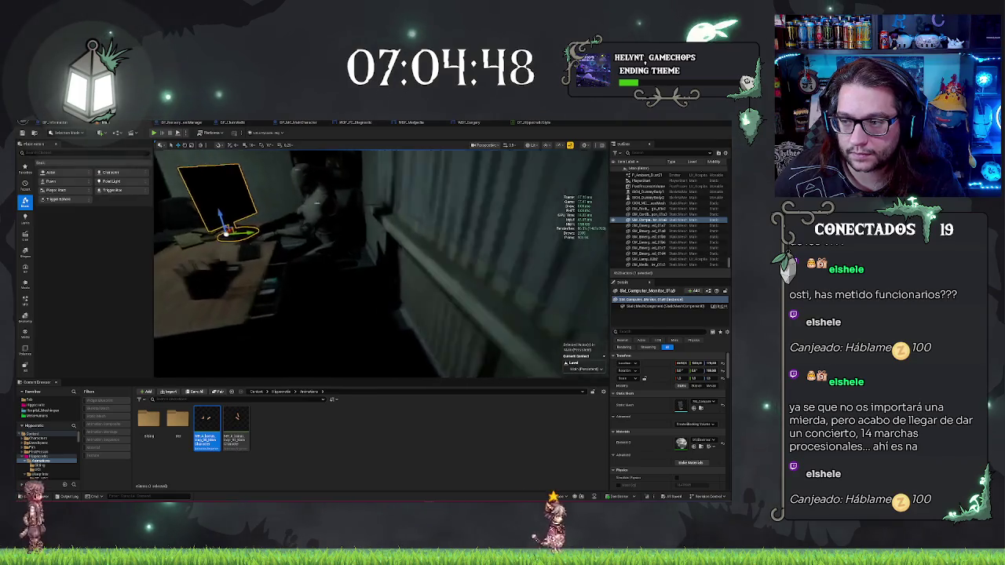
Step: Select the chair with the seated doctor and rotate it about 100° to face the desk
right_click(317, 245)
left_click(243, 122)
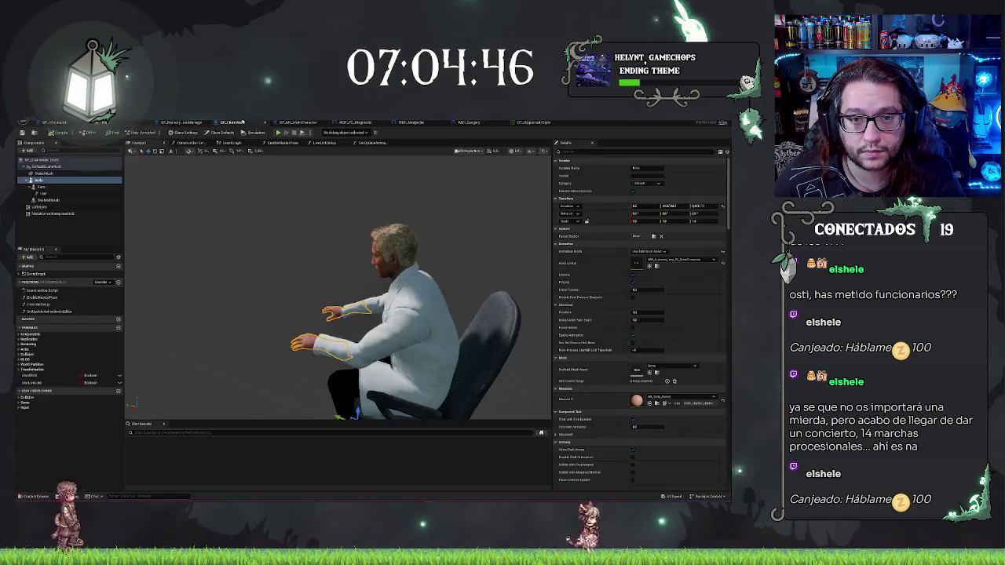
left_click(106, 122)
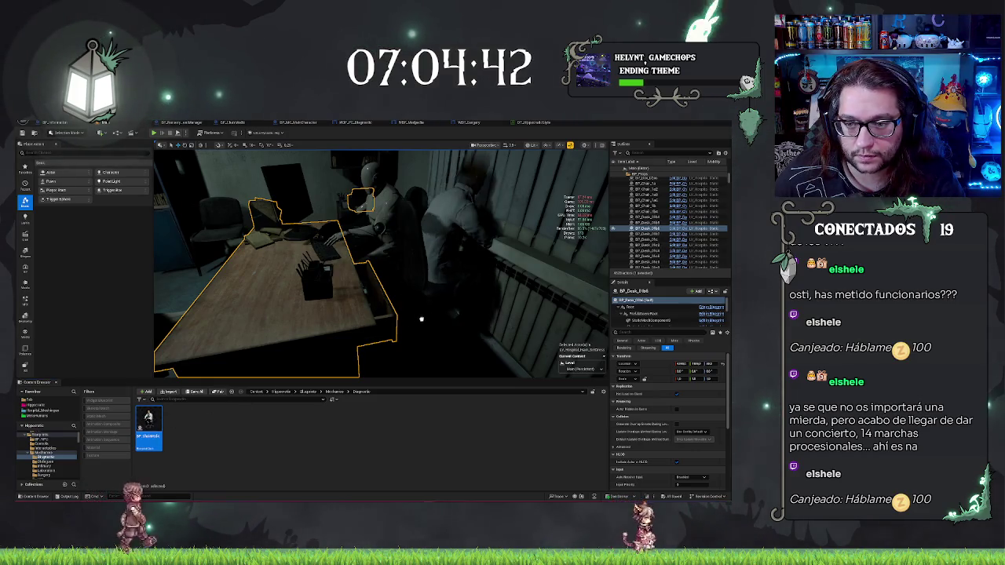
left_click(417, 320)
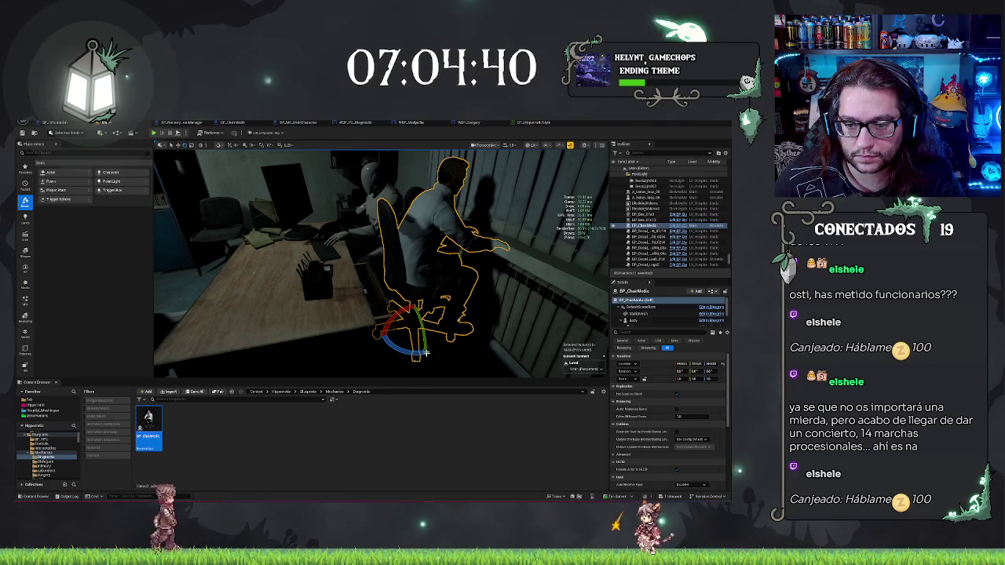
left_click_drag(409, 351, 440, 357)
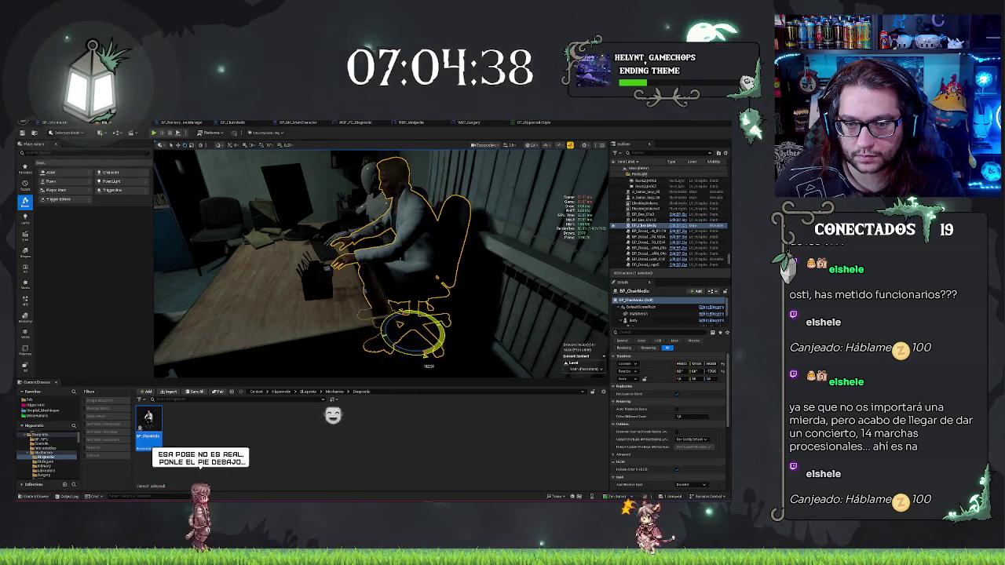
Step: Play the level from behind the doctor to test the pose, then stop with F8
left_click_drag(494, 319, 494, 320)
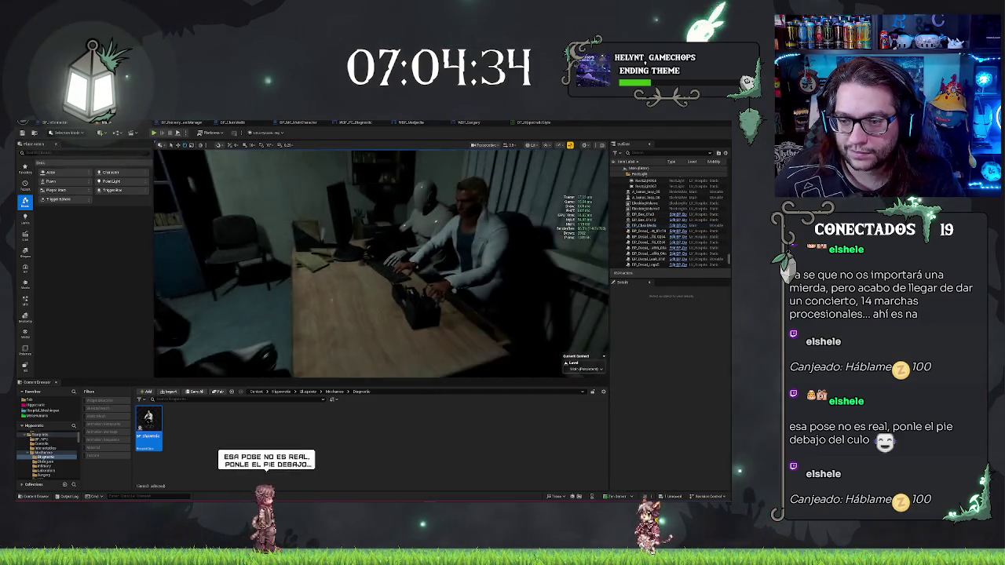
right_click(497, 318)
left_click(522, 314)
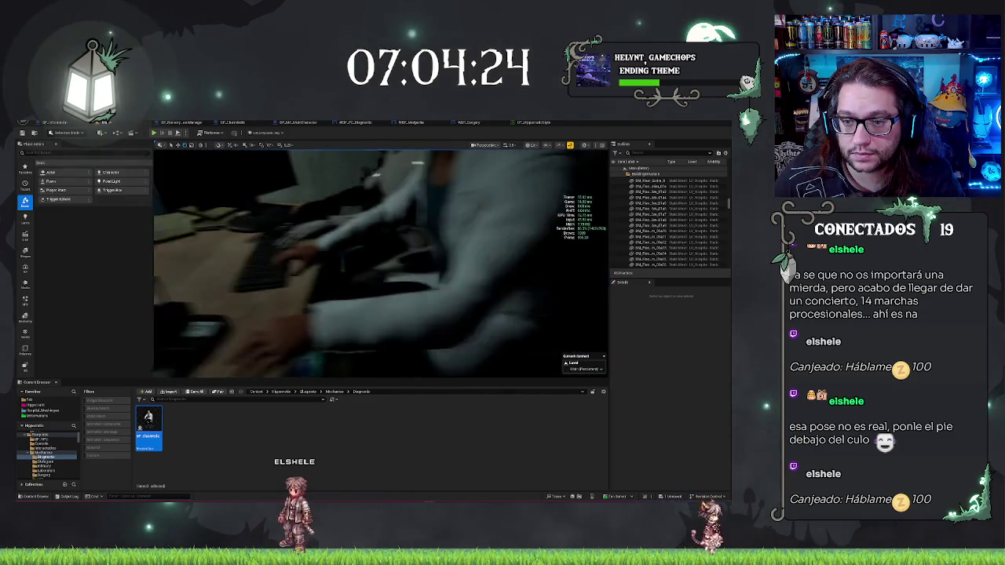
key("F8")
Step: Delete the leftover duplicate seated doctor actor and the stray arm mesh over the hands
right_click(423, 314)
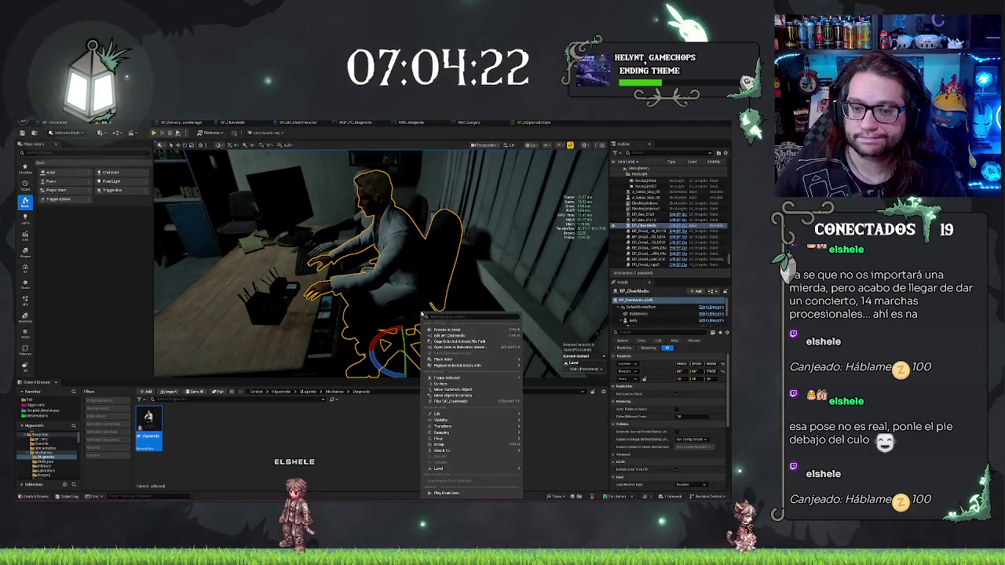
key("Escape")
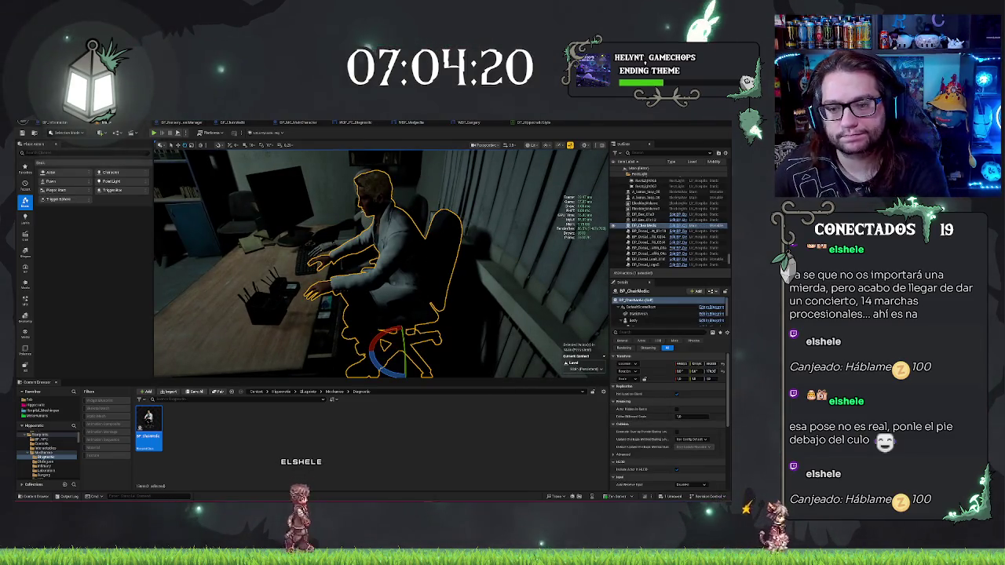
key("Delete")
left_click(389, 259)
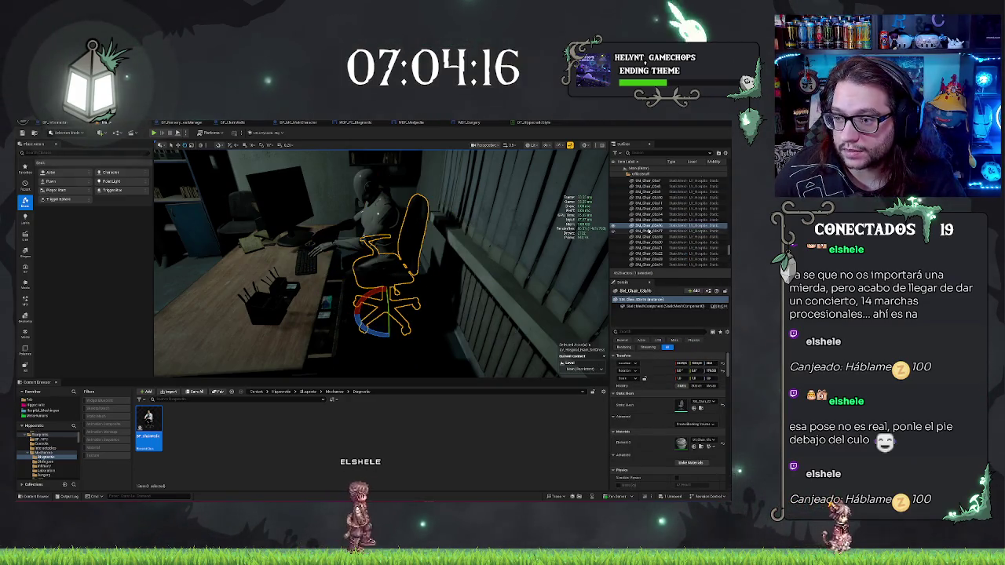
right_click(650, 226)
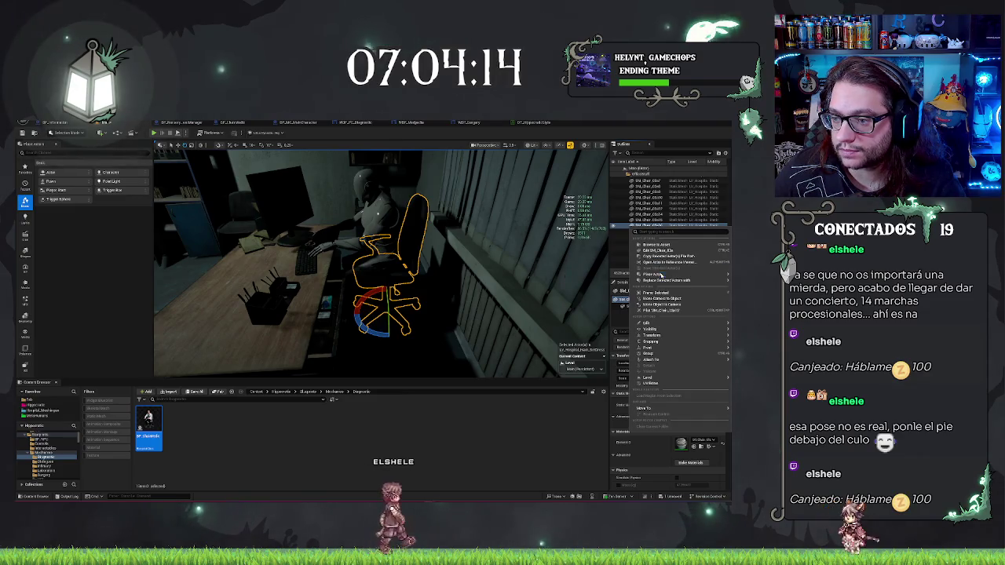
mouse_move(665, 280)
key("Escape")
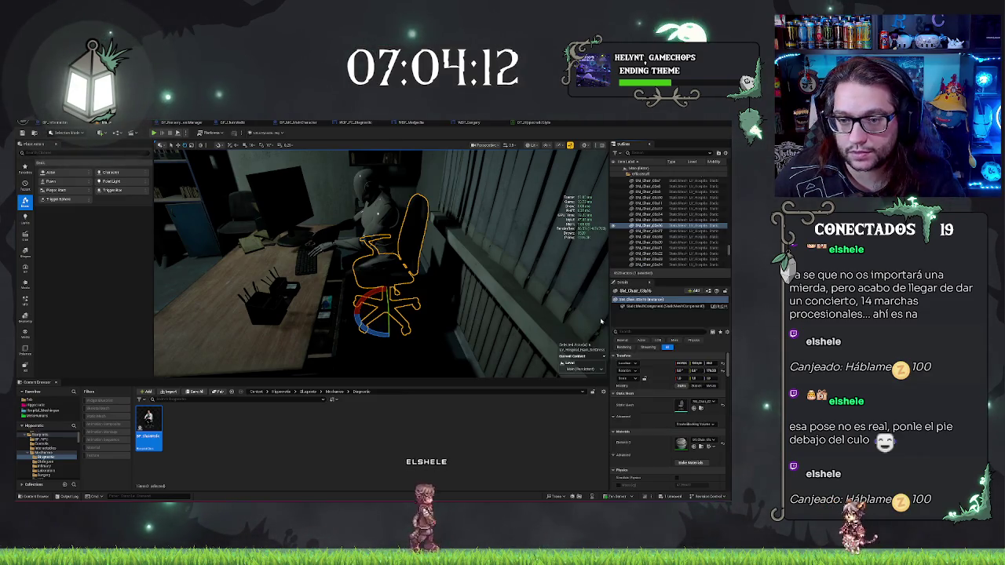
key("f")
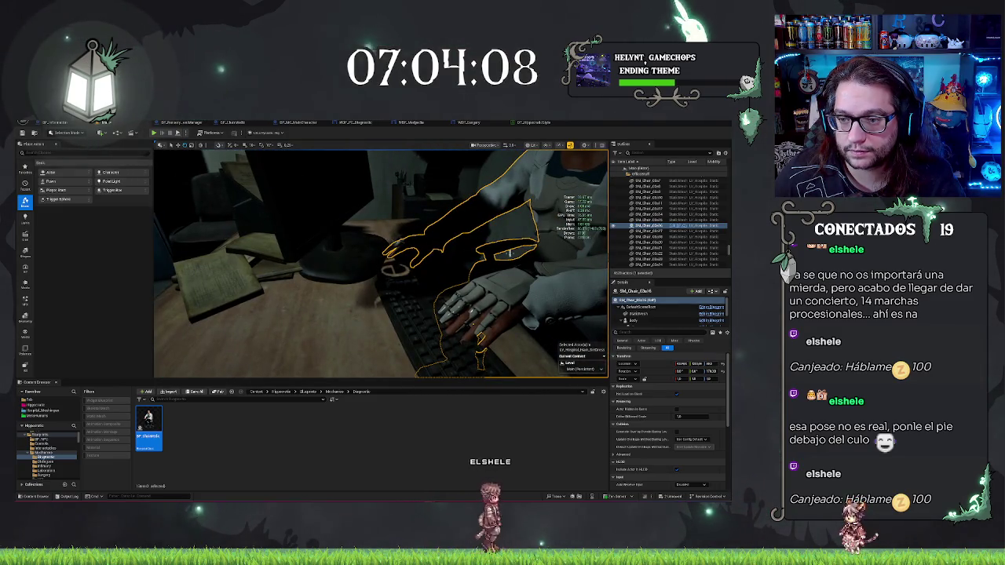
left_click(483, 232)
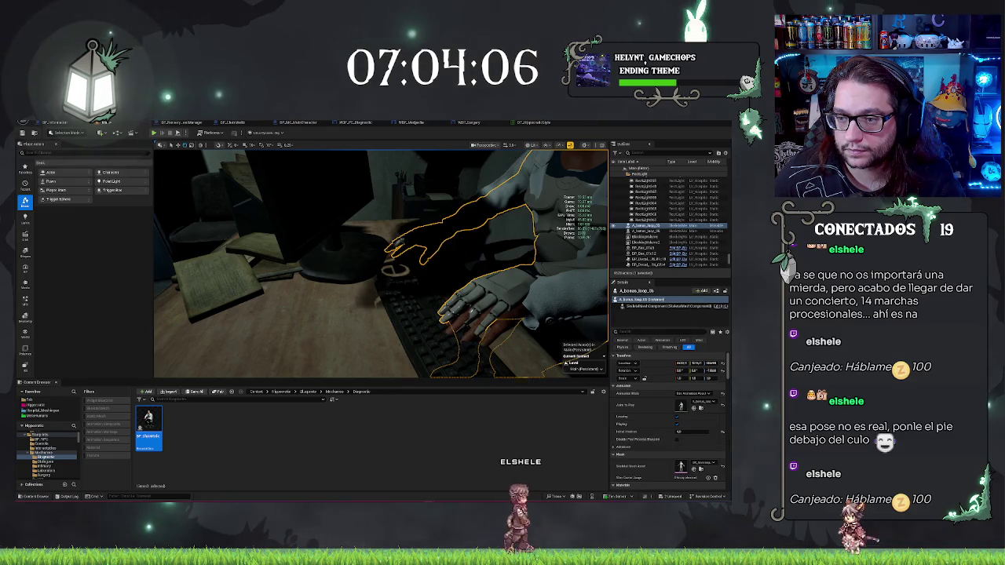
key("Delete")
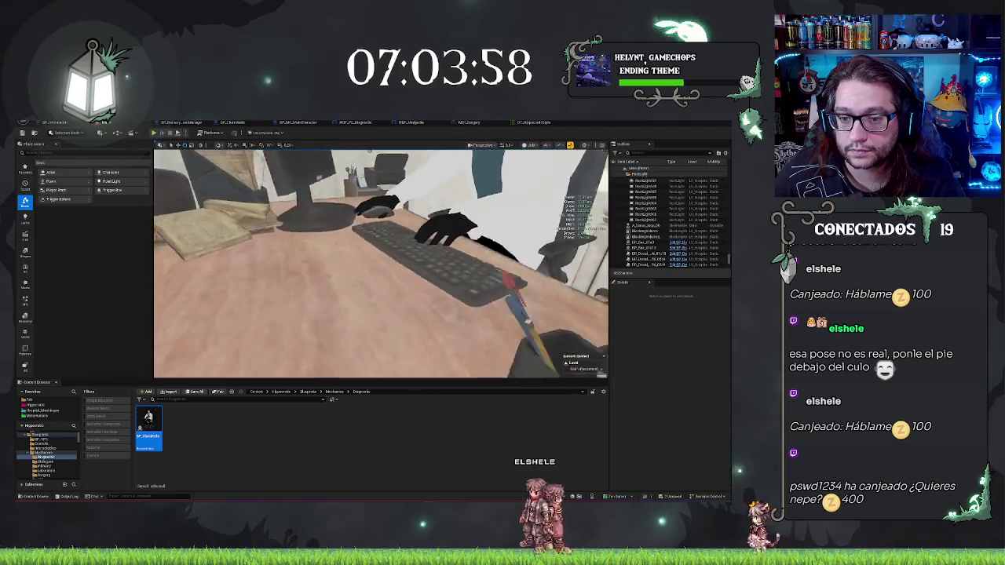
left_click(525, 123)
Step: Open BP_ChairMedic, check its Body and skeletal mesh components, save, and return to the level
left_click(407, 124)
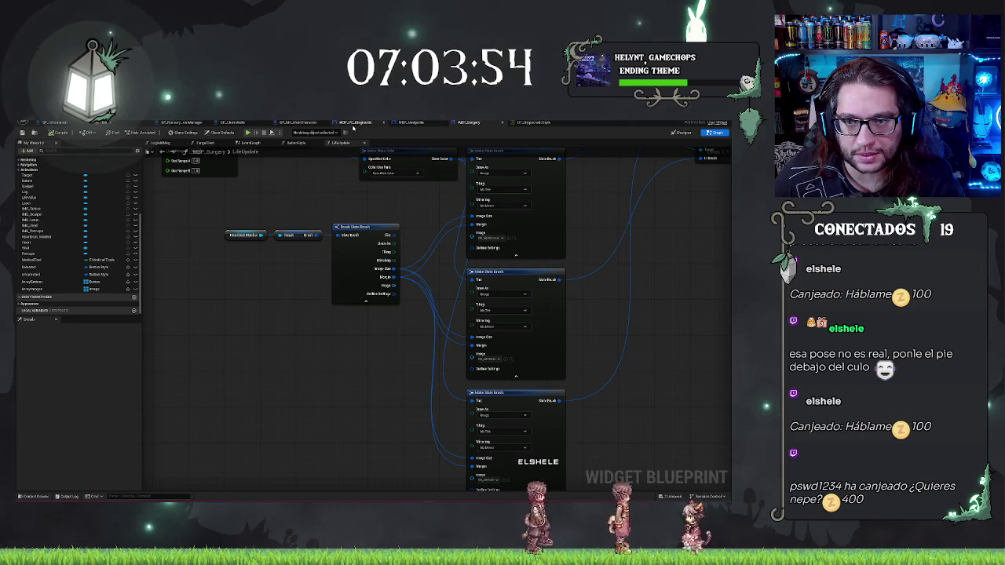
left_click(96, 123)
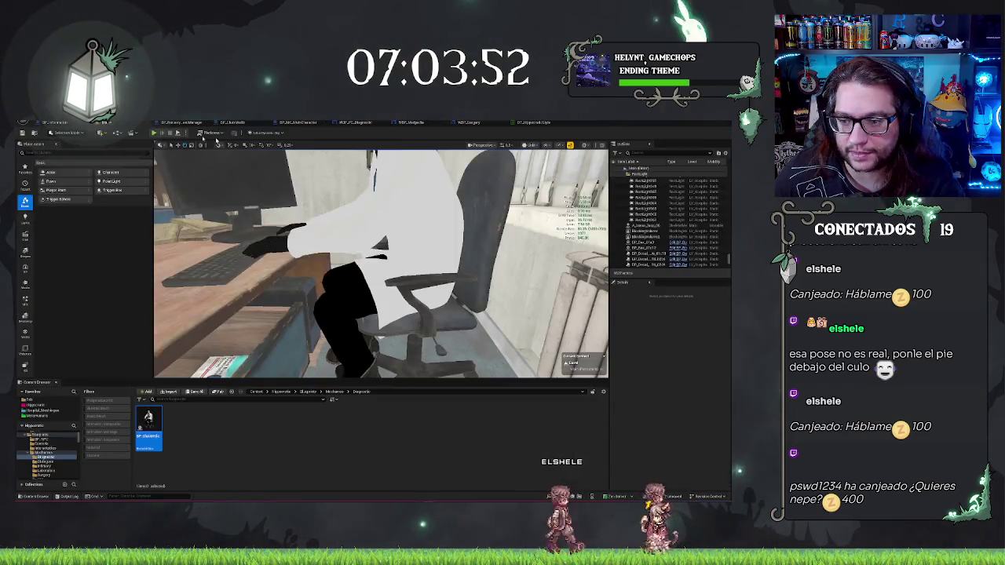
double_click(149, 420)
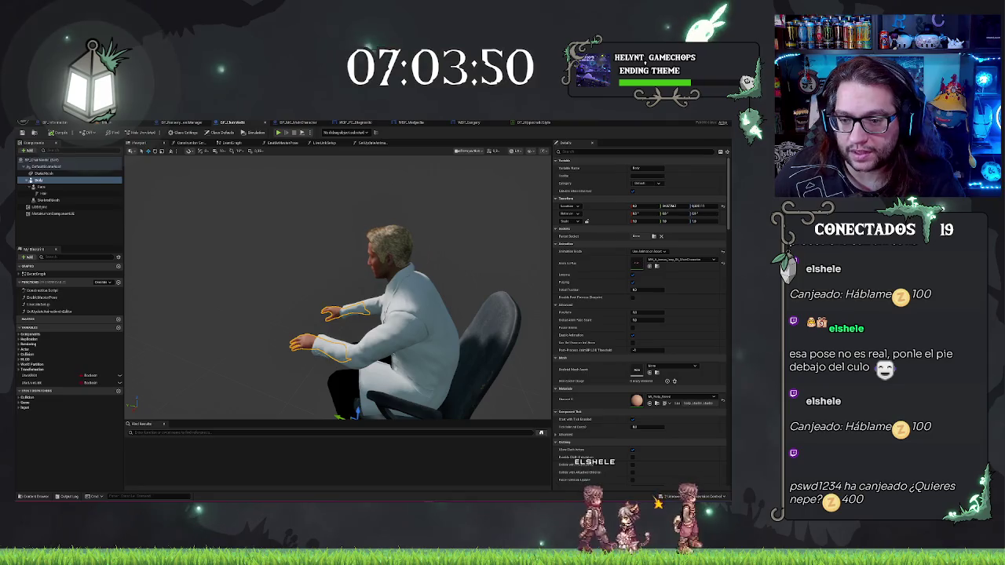
double_click(48, 200)
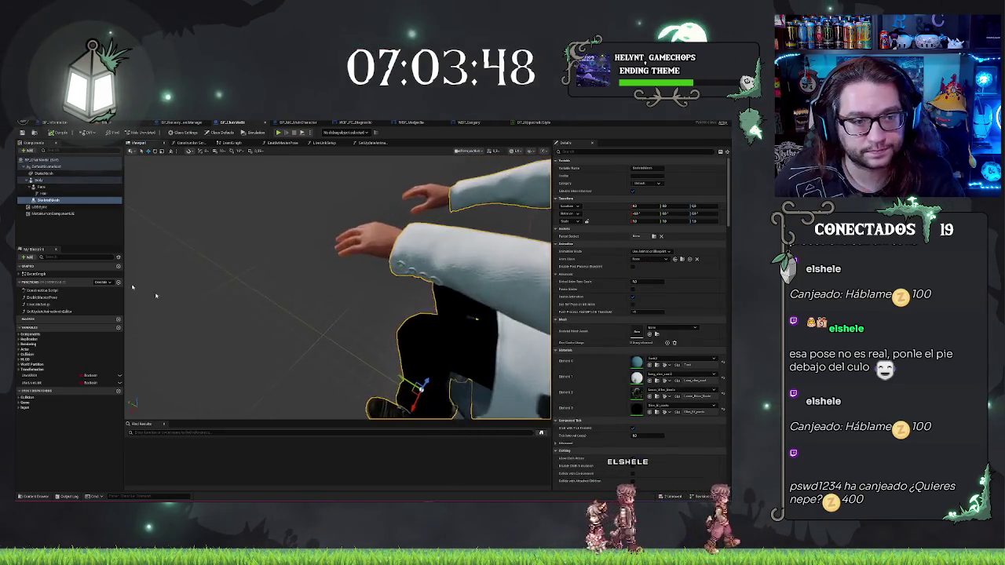
double_click(45, 181)
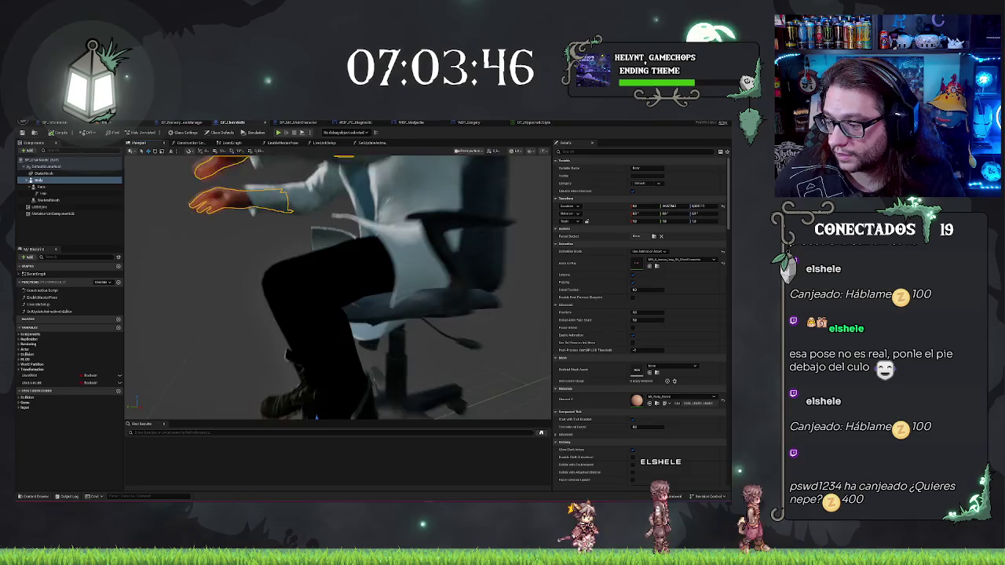
left_click_drag(294, 281, 310, 281)
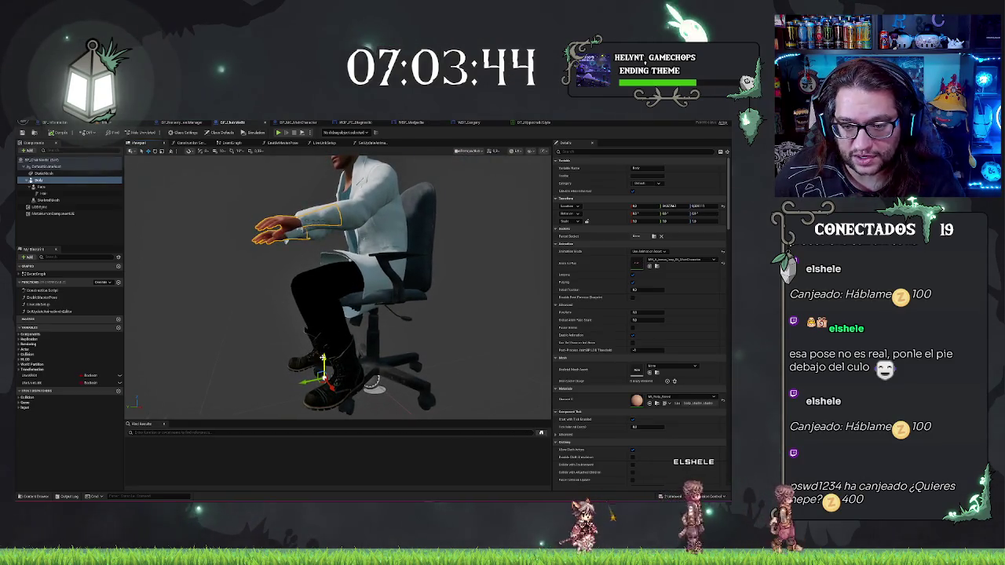
key("ctrl+s")
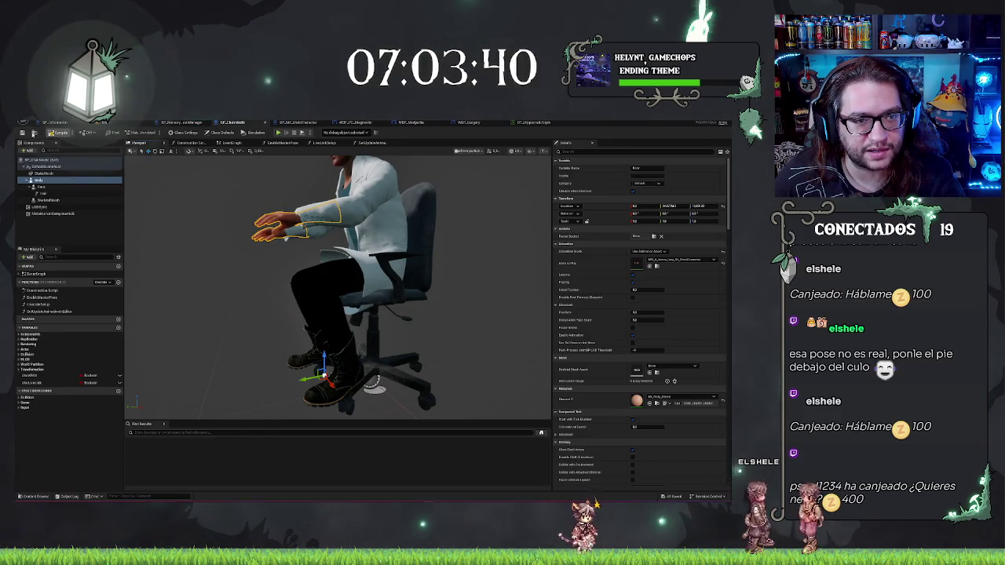
left_click(120, 124)
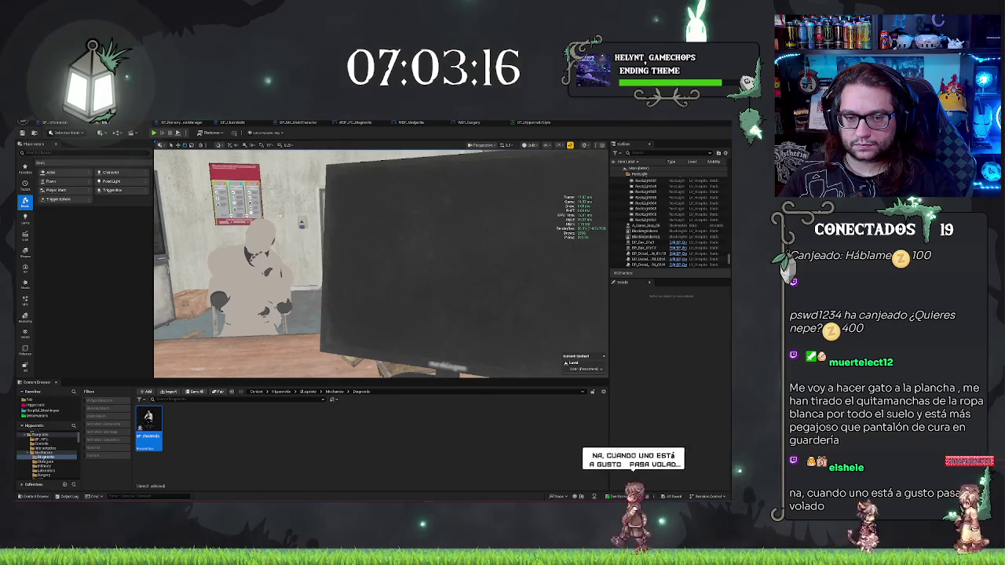
right_click(474, 208)
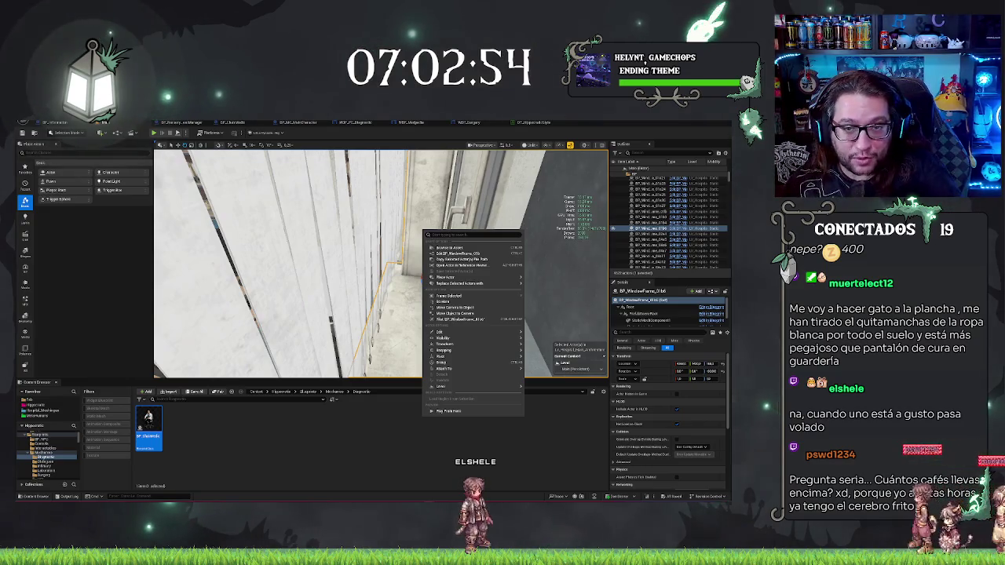
left_click_drag(381, 314, 346, 337)
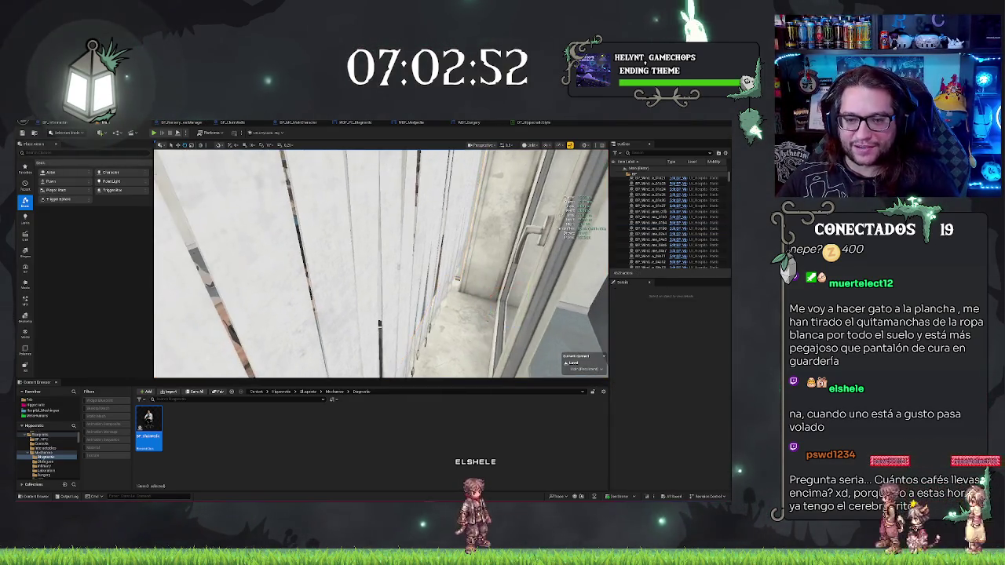
Step: Inspect the office desk and orbit in close to the doctor seated at the monitor
right_click(404, 289)
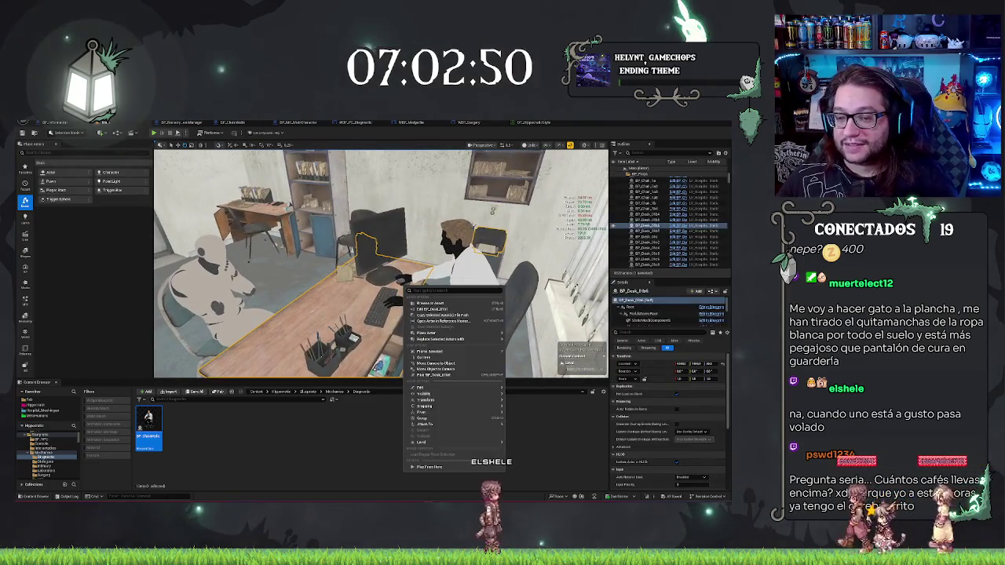
left_click_drag(405, 289, 377, 310)
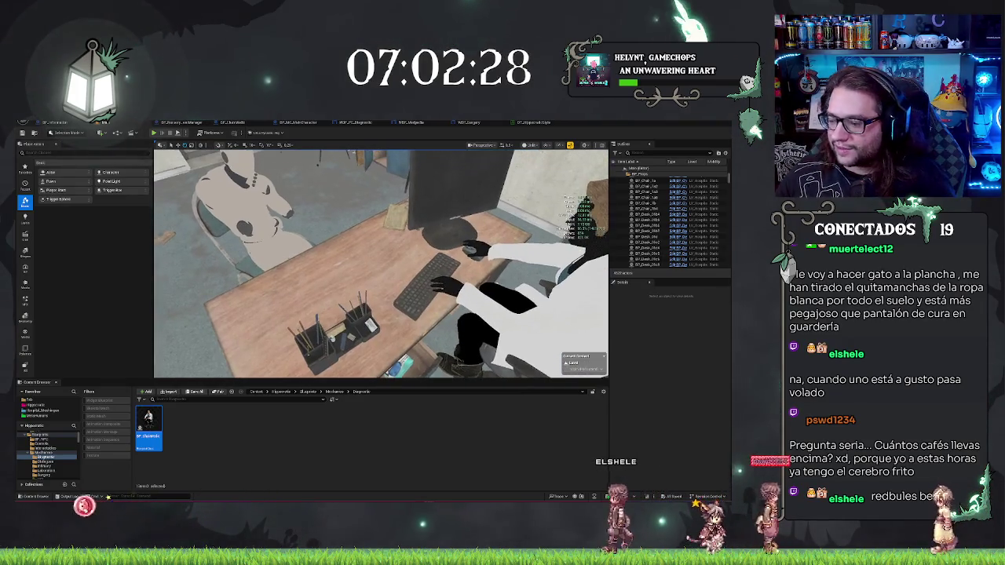
right_click(471, 246)
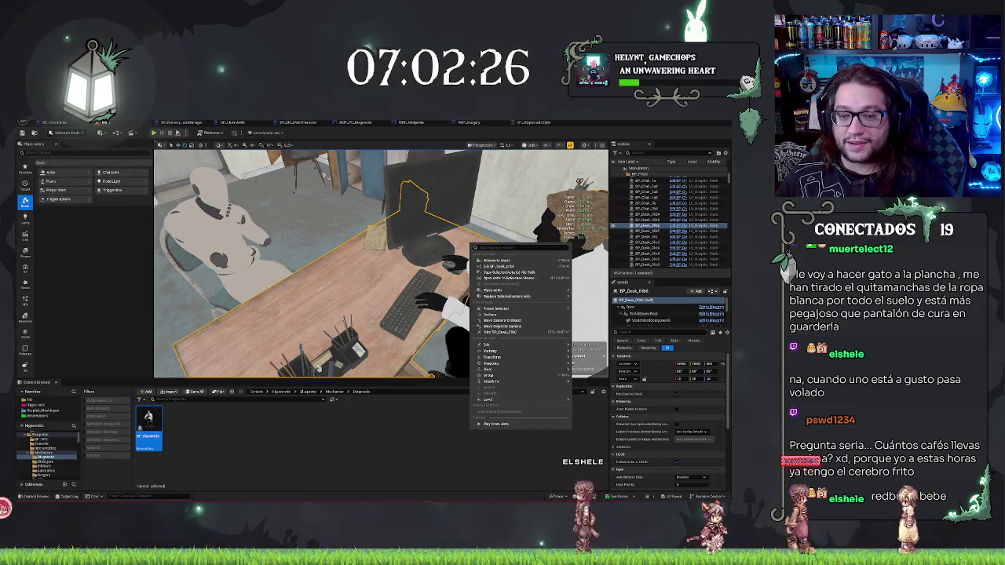
key("Escape")
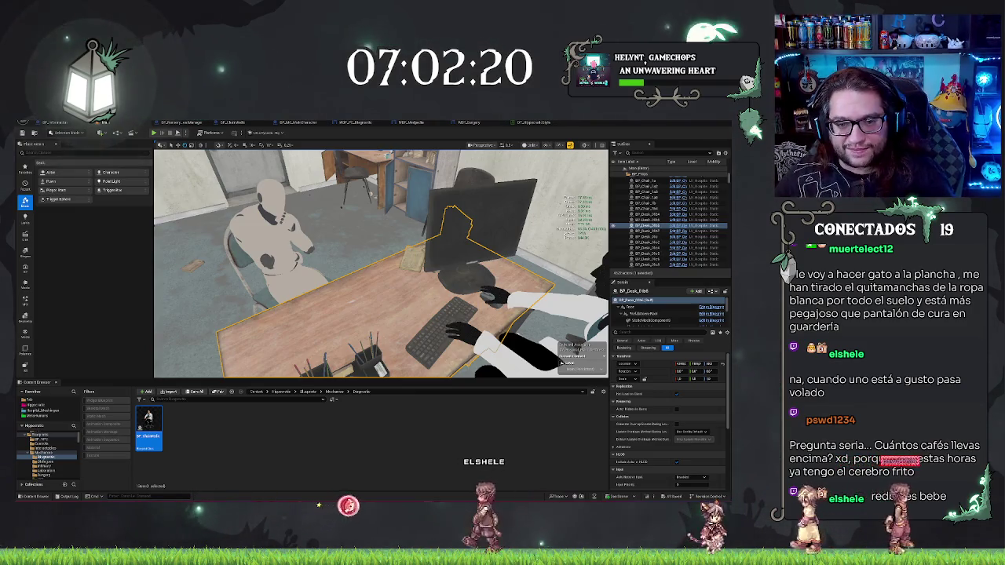
mouse_move(345, 306)
left_mouse_down()
mouse_move(340, 336)
mouse_move(534, 320)
mouse_move(518, 314)
left_mouse_up()
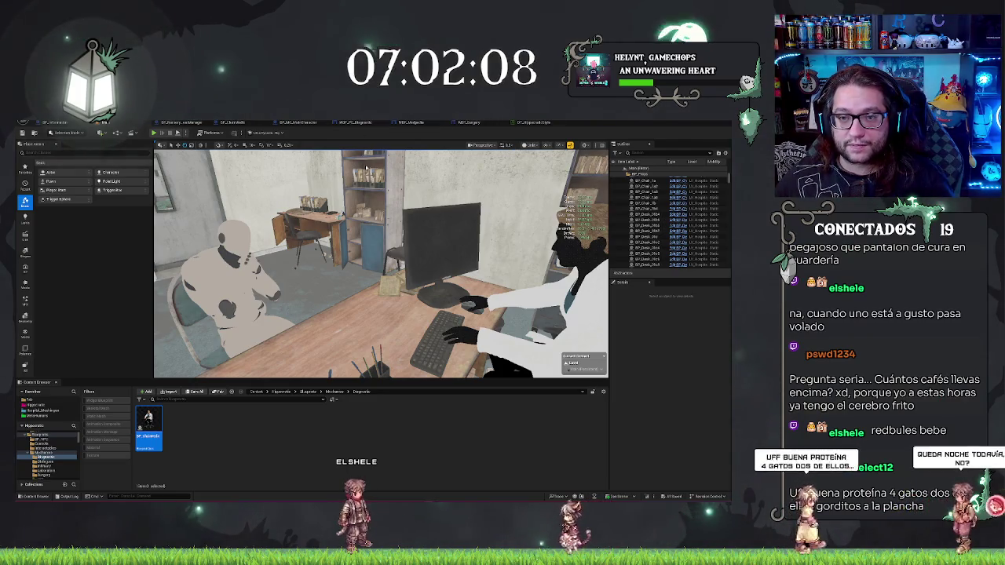
left_click_drag(366, 168, 387, 211)
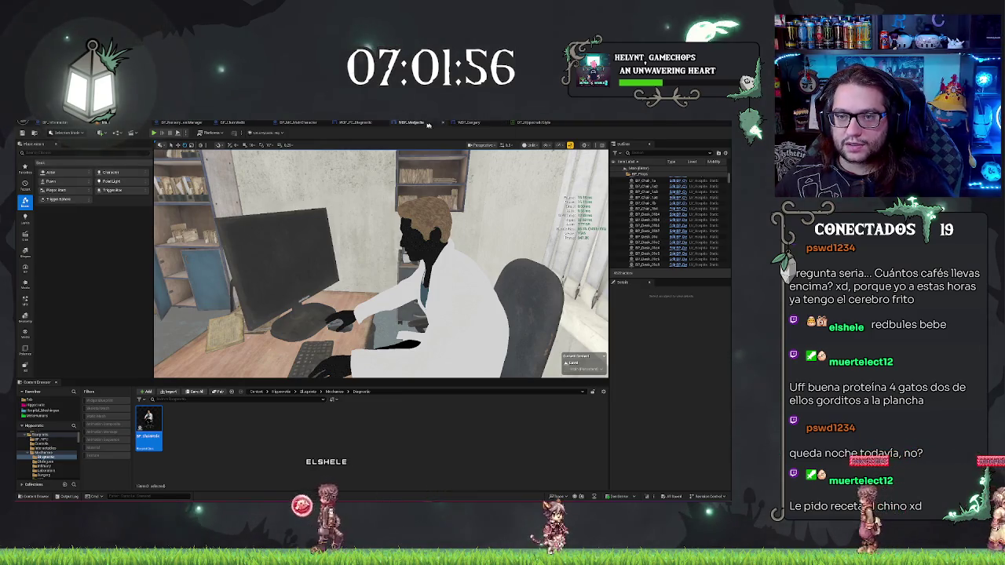
Step: Turn on Cast Hidden Shadow for the doctor's Face component, found by searching 'ownerhidden'
left_click(236, 122)
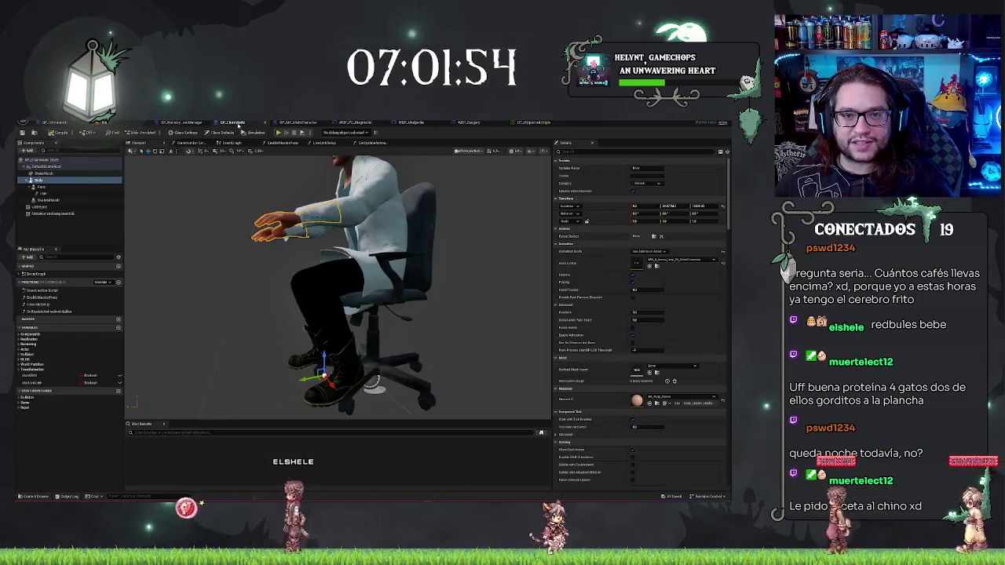
mouse_move(259, 236)
left_mouse_down()
mouse_move(282, 235)
mouse_move(257, 230)
left_mouse_up()
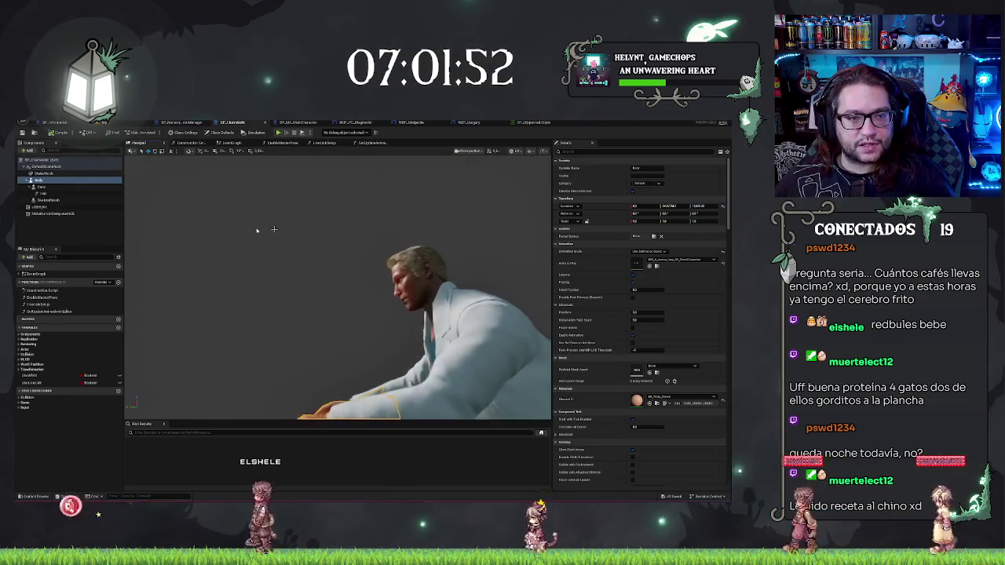
left_click(68, 192)
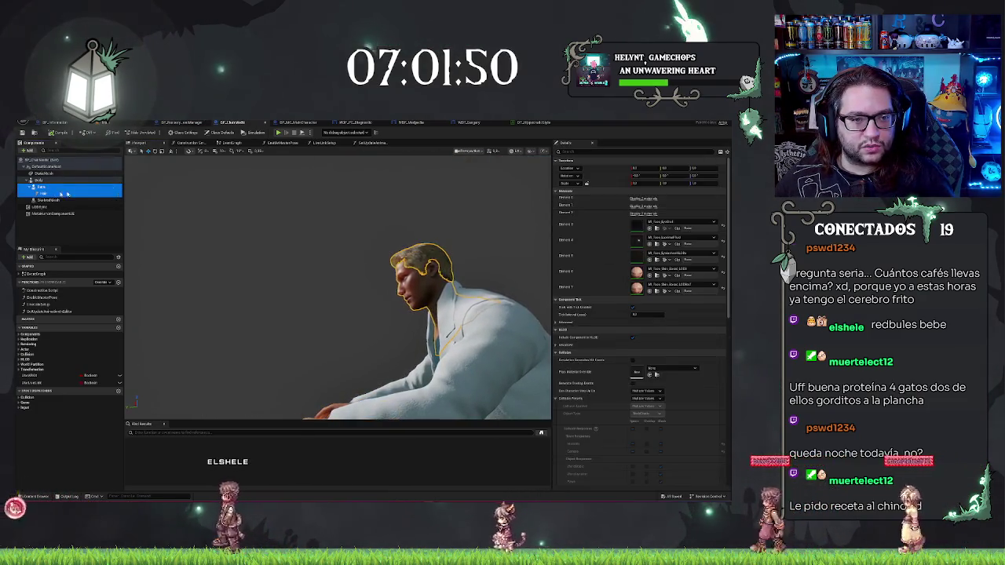
key("f")
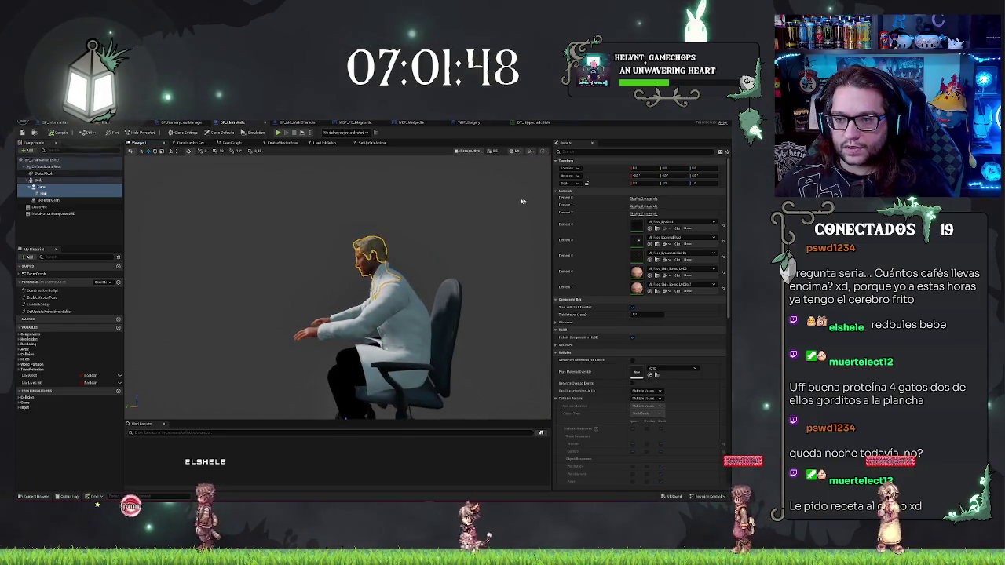
type("owner")
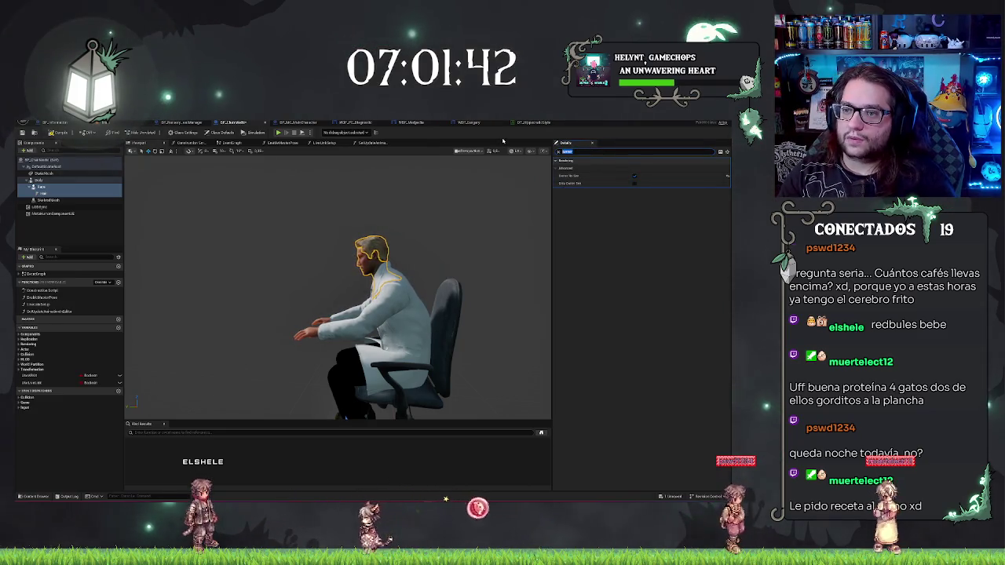
type("hidden")
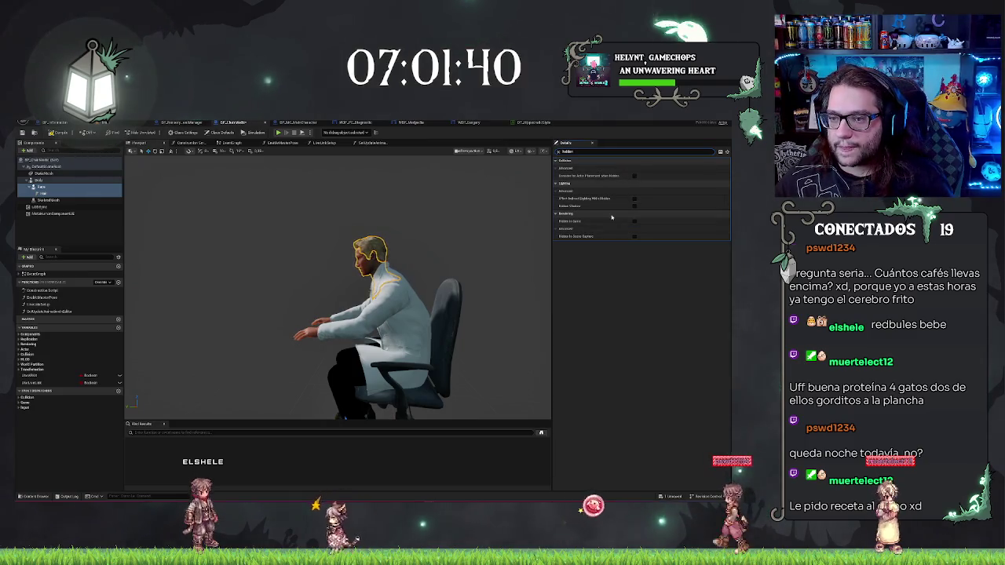
left_click(633, 205)
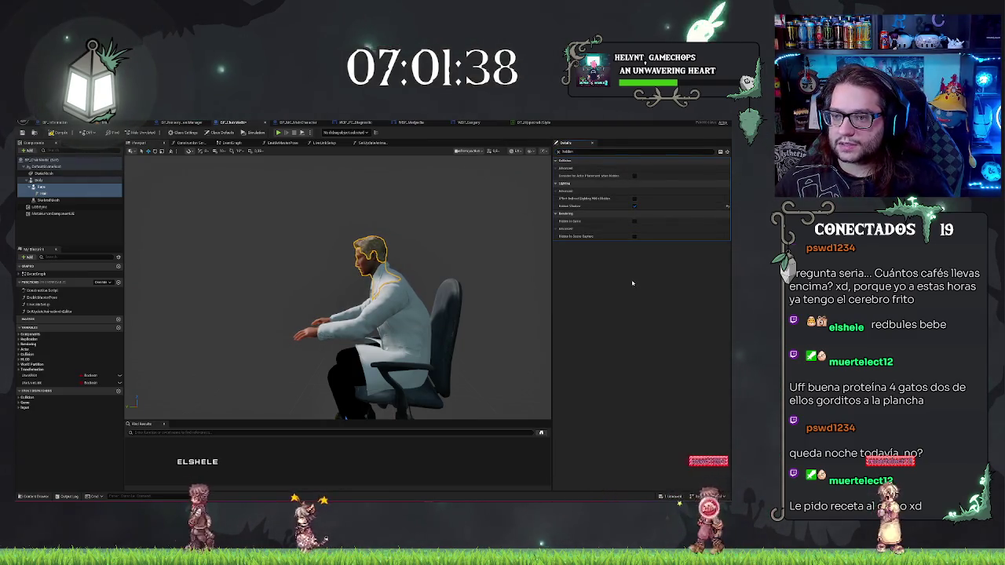
Step: Select the blueprint's root component and start adding a new component under it
left_click(53, 170)
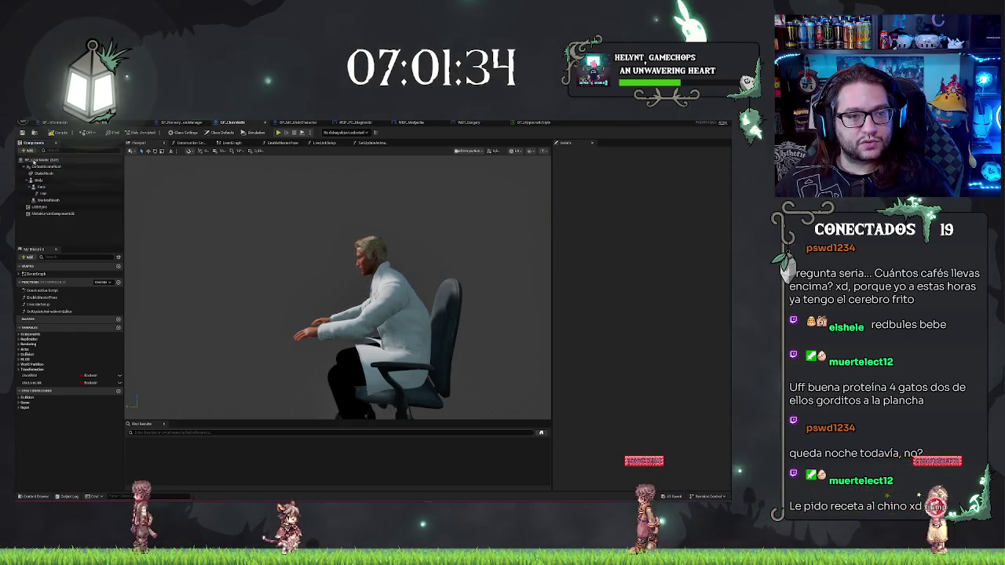
left_click(35, 160)
left_click(28, 150)
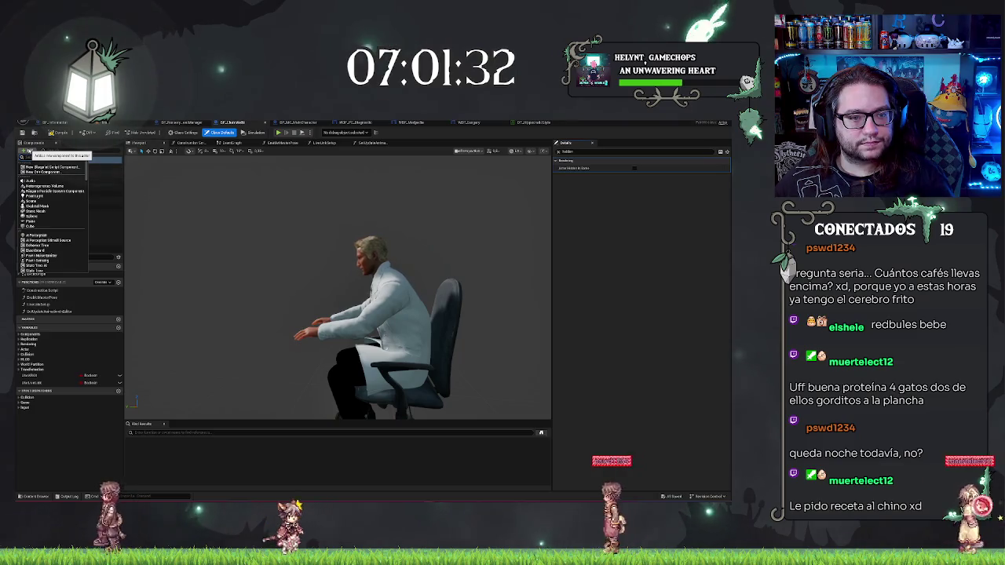
Step: Add a Camera component to BP_ChairMedic and name it DialogCam
type("cam")
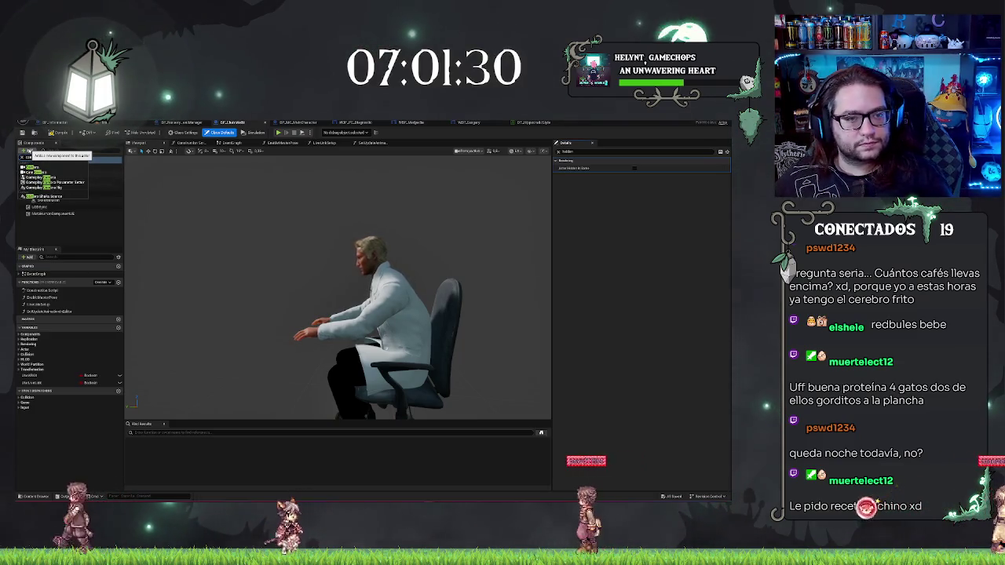
left_click(45, 168)
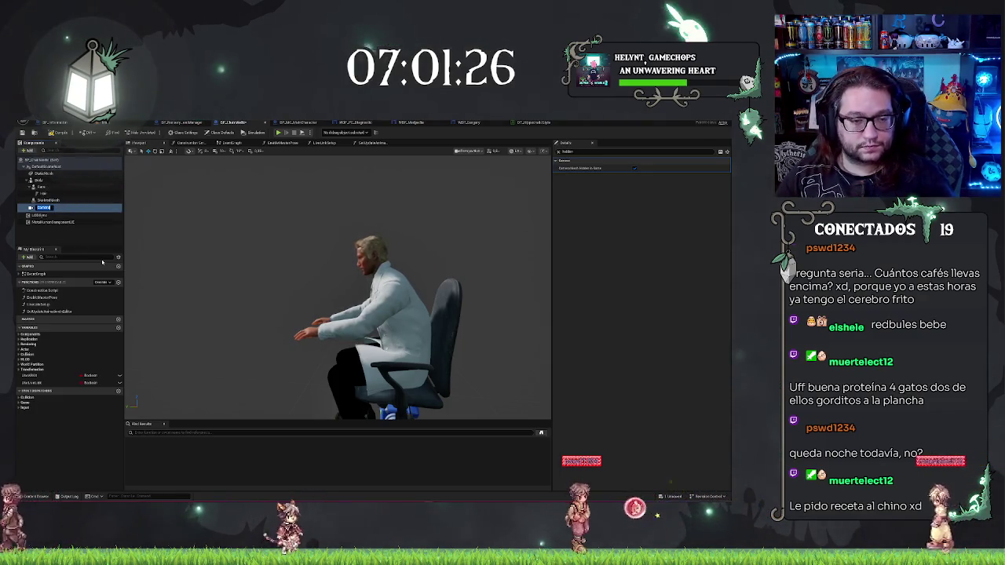
type("DialogCam")
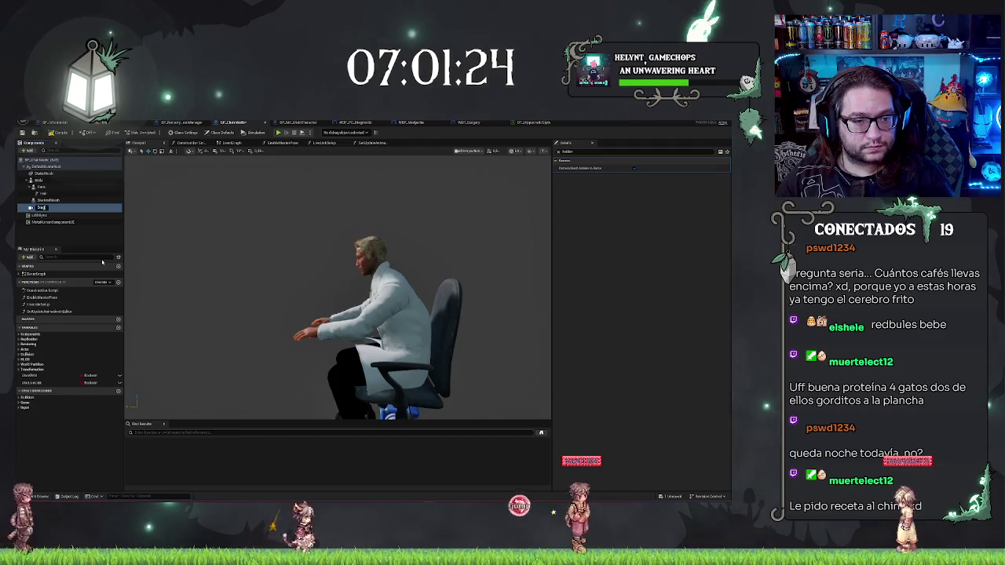
key("Return")
Step: Turn DialogCam 90° in yaw at the doctor's head, then return to the level
key("f")
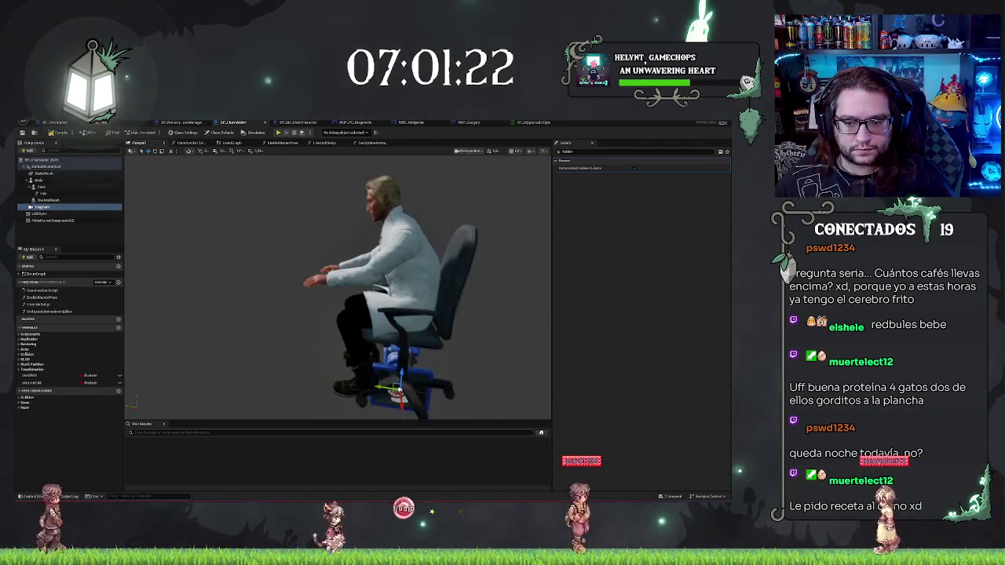
mouse_move(370, 383)
left_mouse_down()
mouse_move(391, 393)
mouse_move(393, 213)
mouse_move(381, 202)
mouse_move(334, 202)
left_mouse_up()
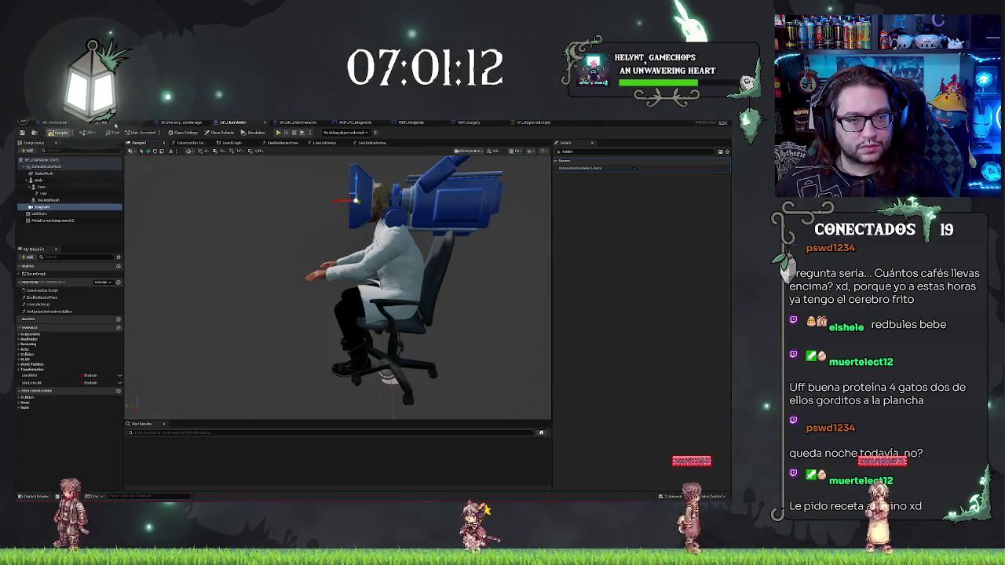
left_click(106, 123)
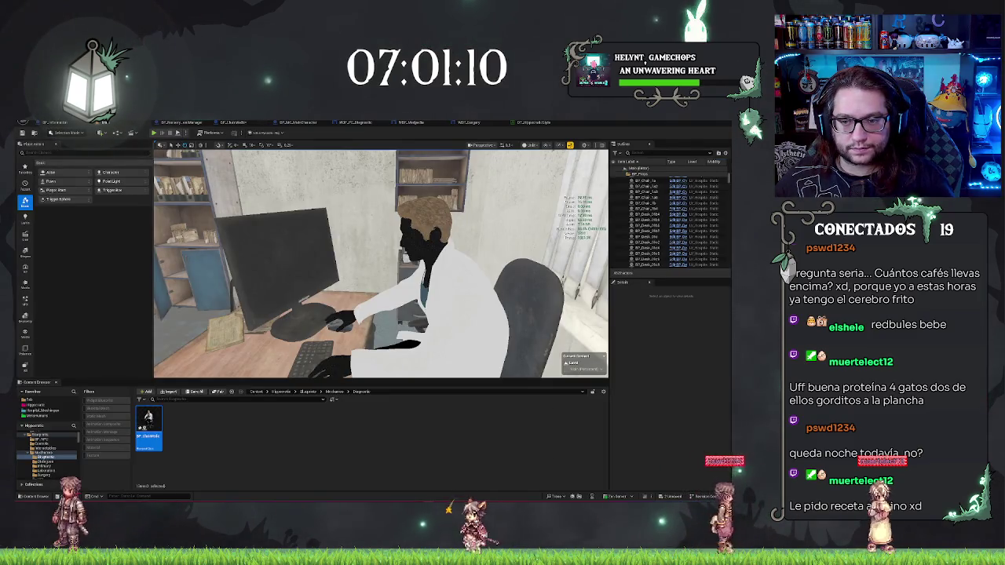
key("s")
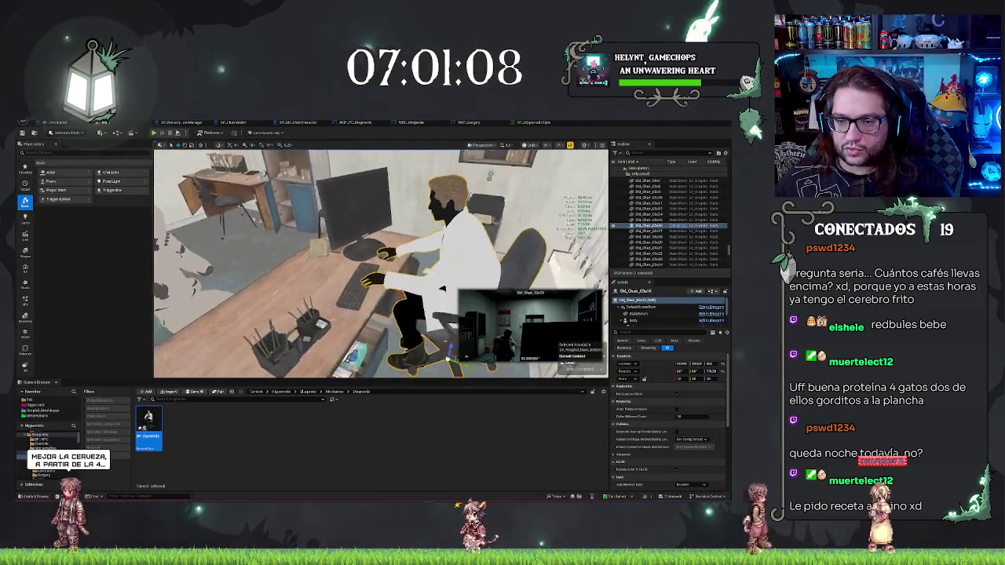
key("s")
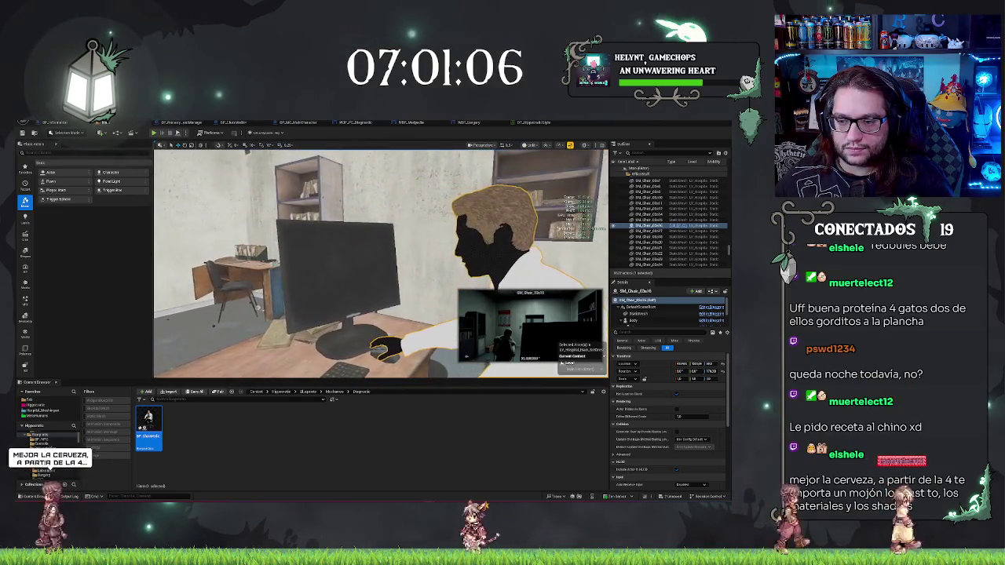
key("s")
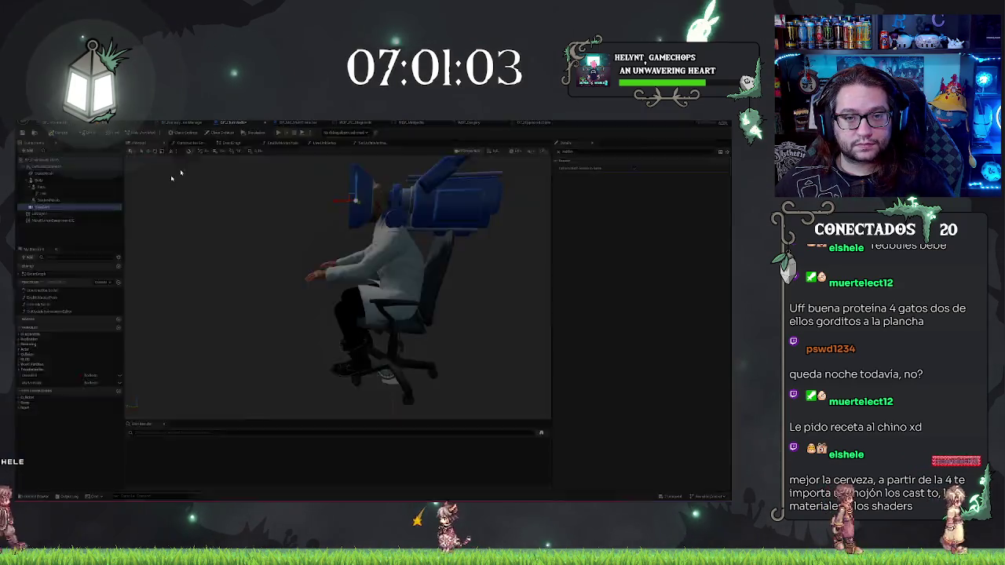
left_click(534, 122)
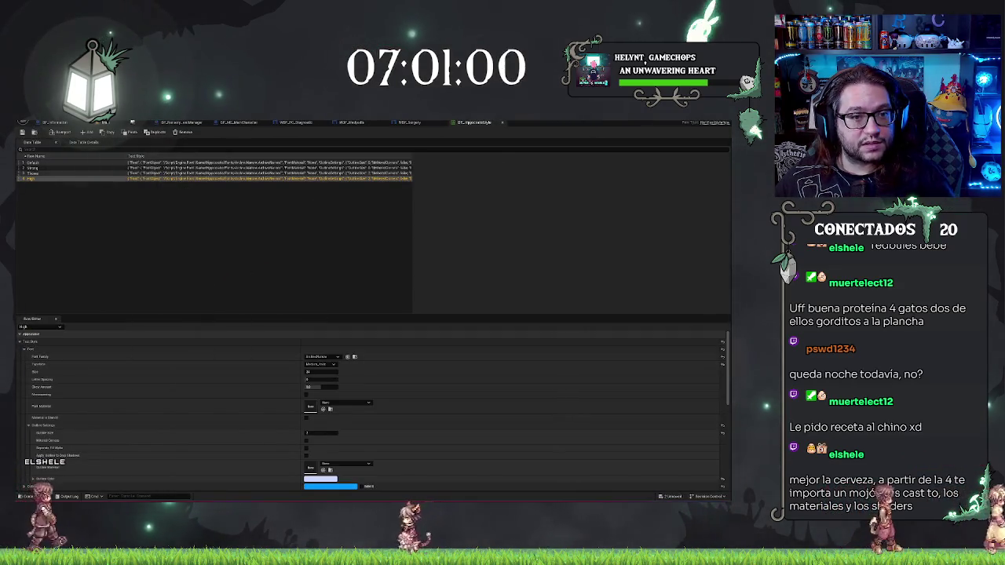
left_click(126, 122)
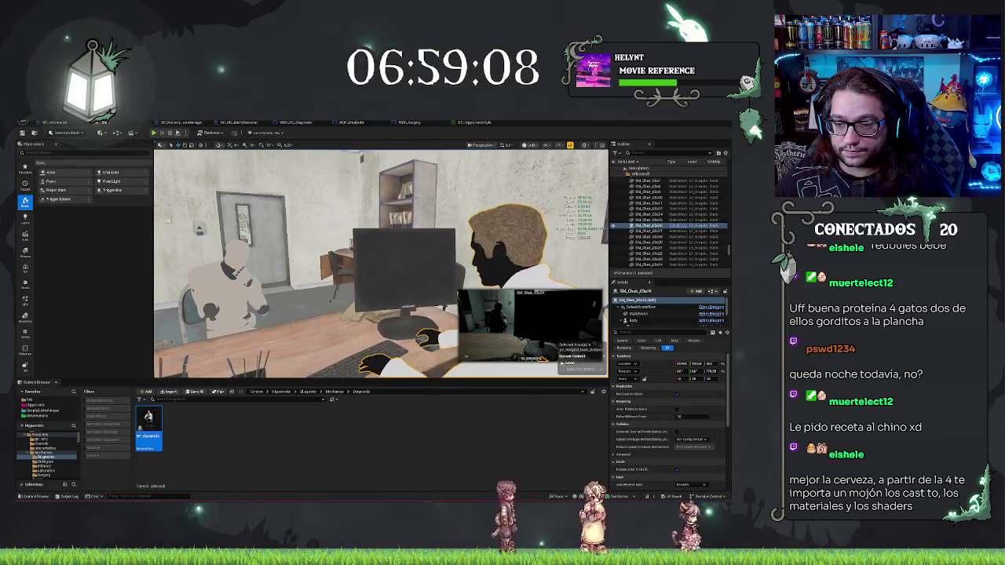
left_click(413, 287)
right_click(414, 292)
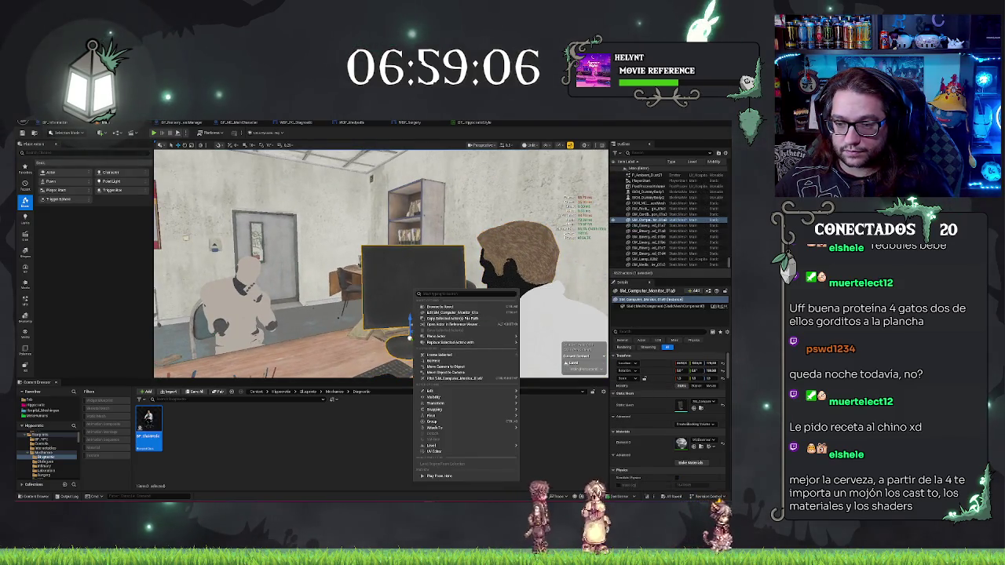
left_click(472, 330)
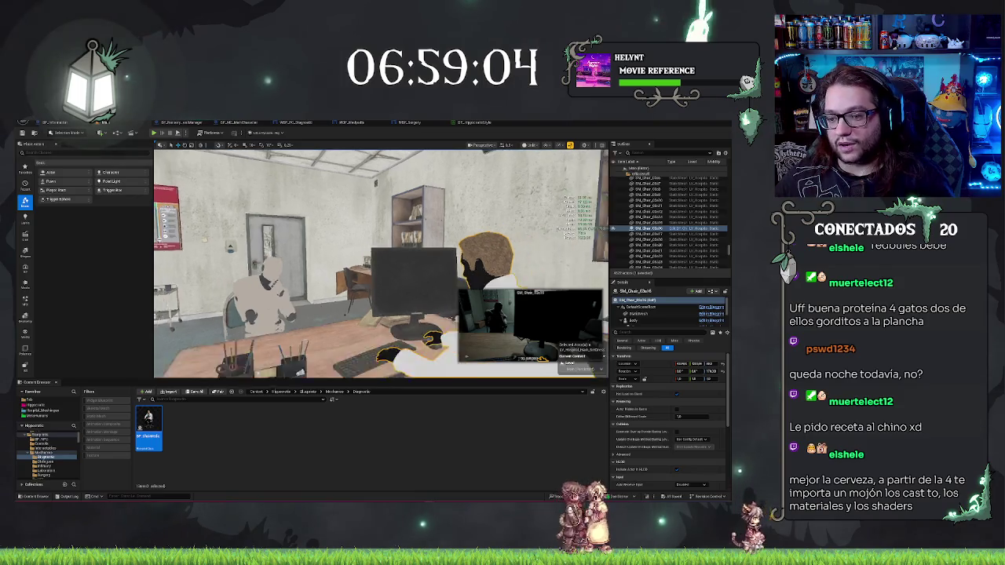
right_click(317, 314)
key("Escape")
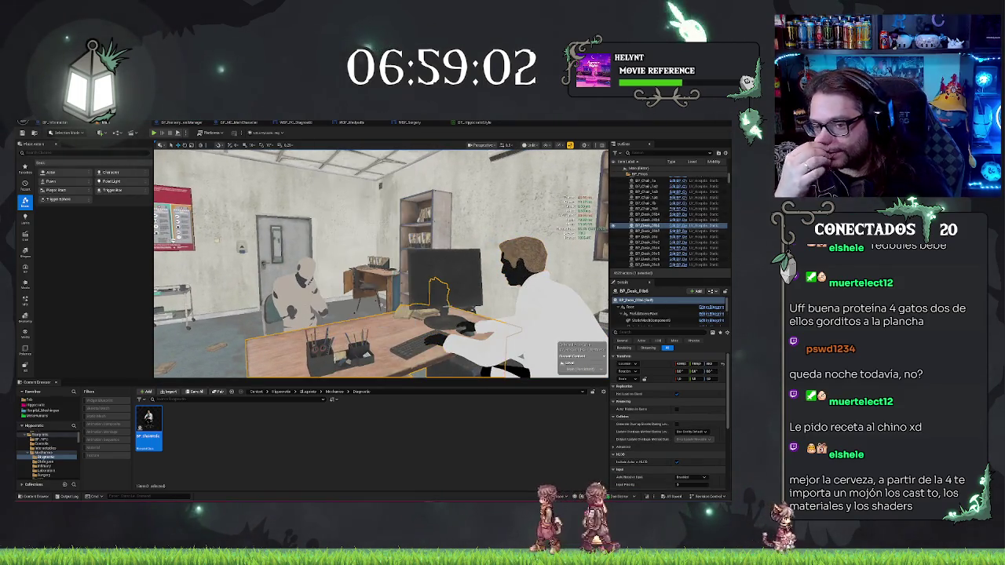
left_click(443, 275)
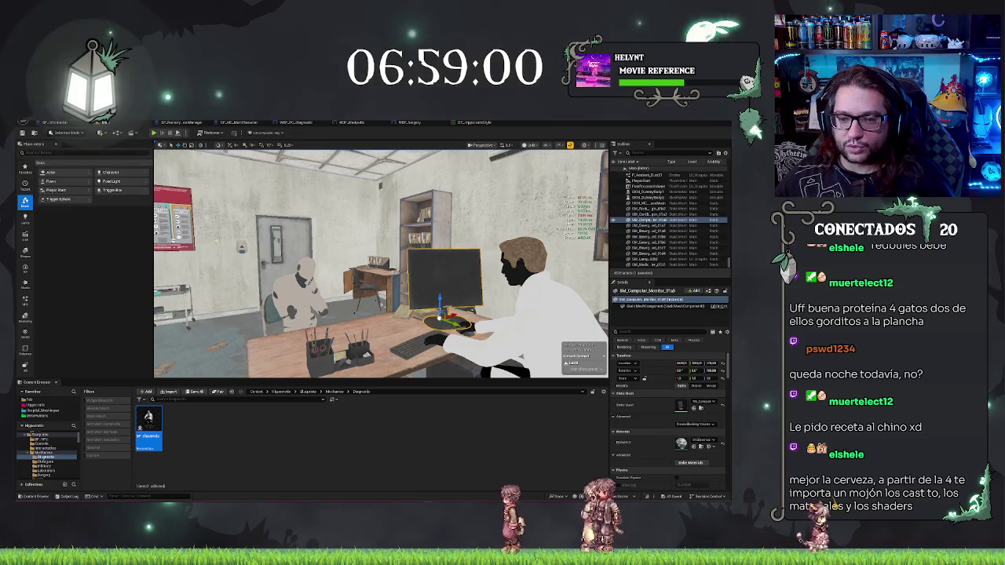
left_click(474, 312)
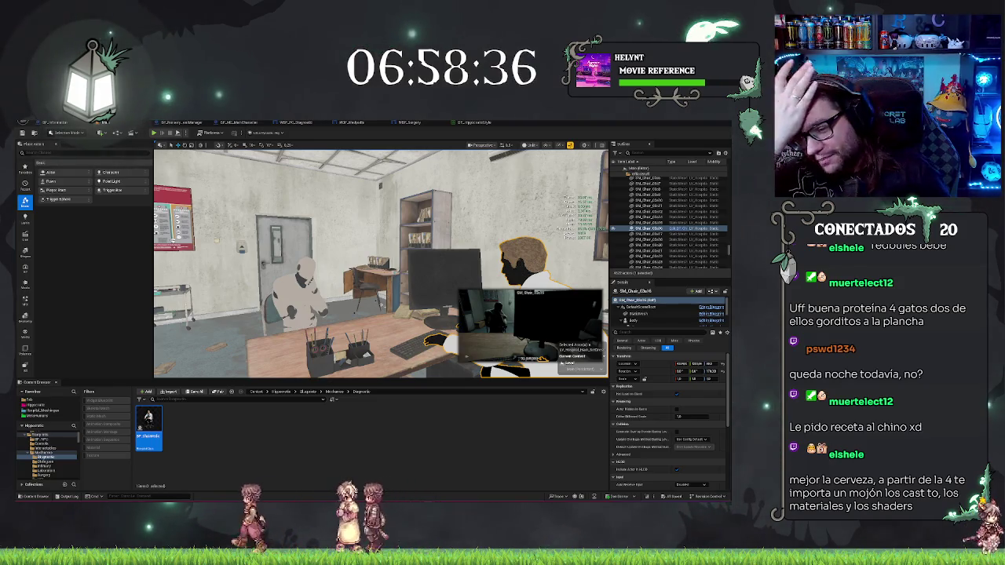
left_click(396, 333)
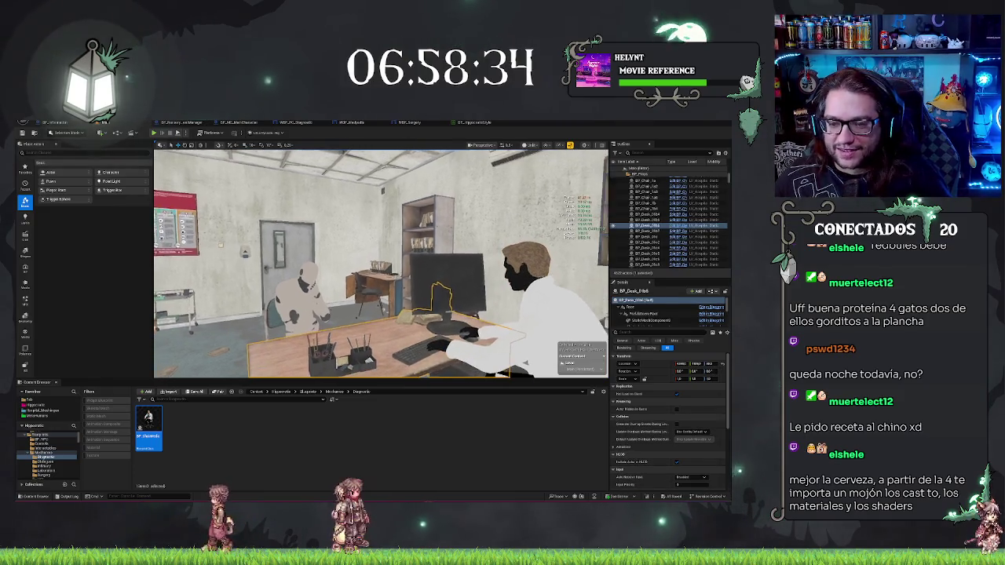
right_click(397, 333)
left_click(421, 213)
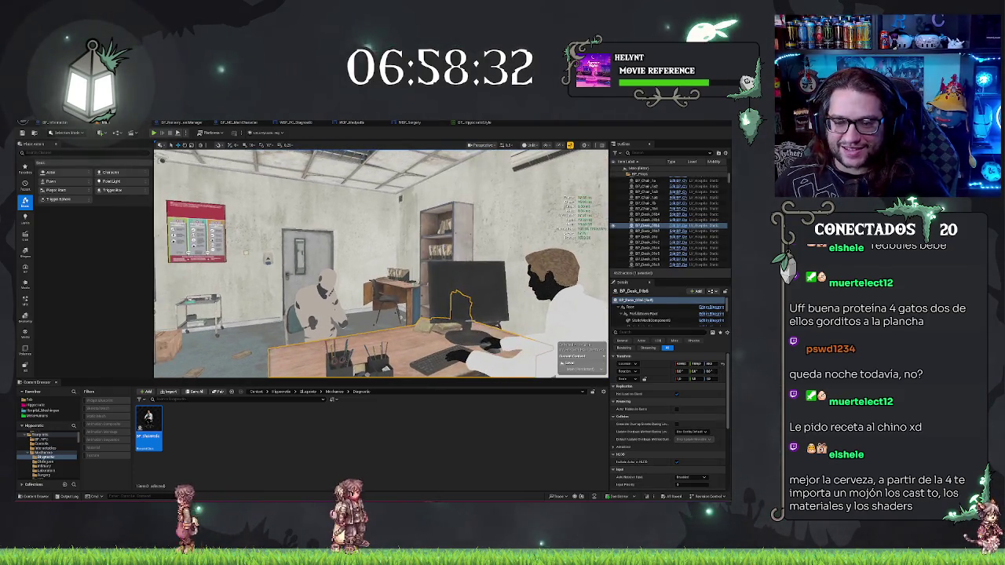
left_click(552, 267)
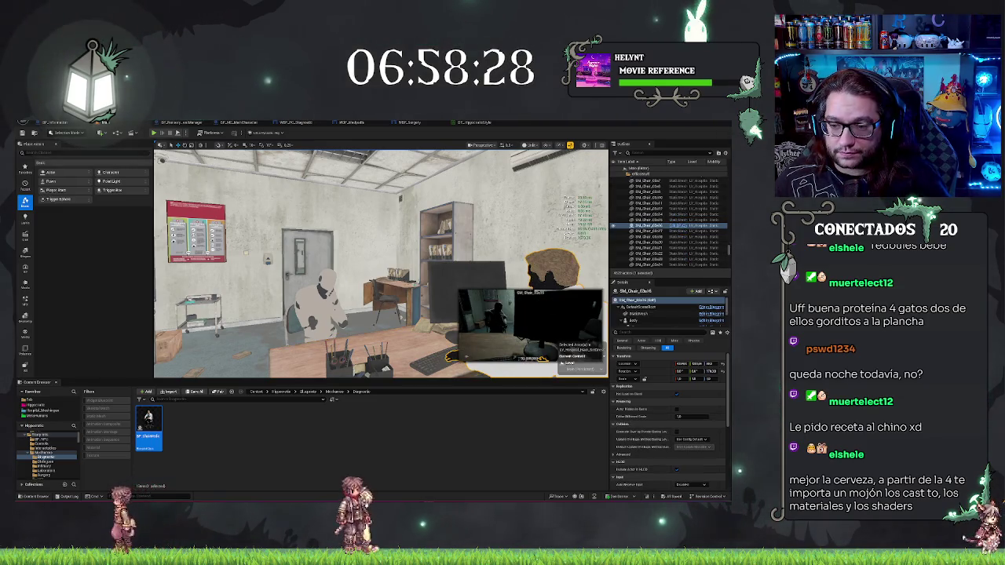
key("f")
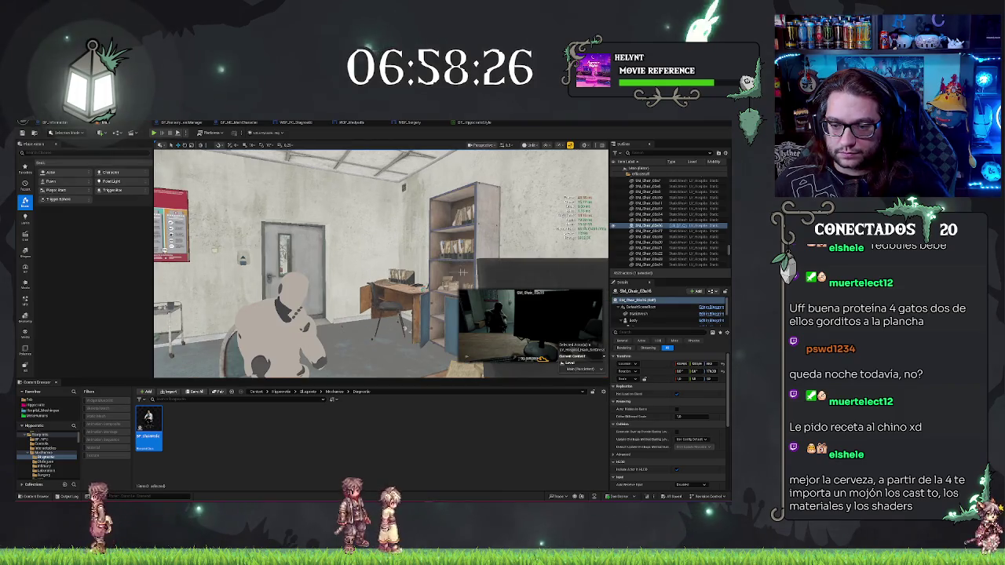
left_click_drag(463, 272, 410, 337)
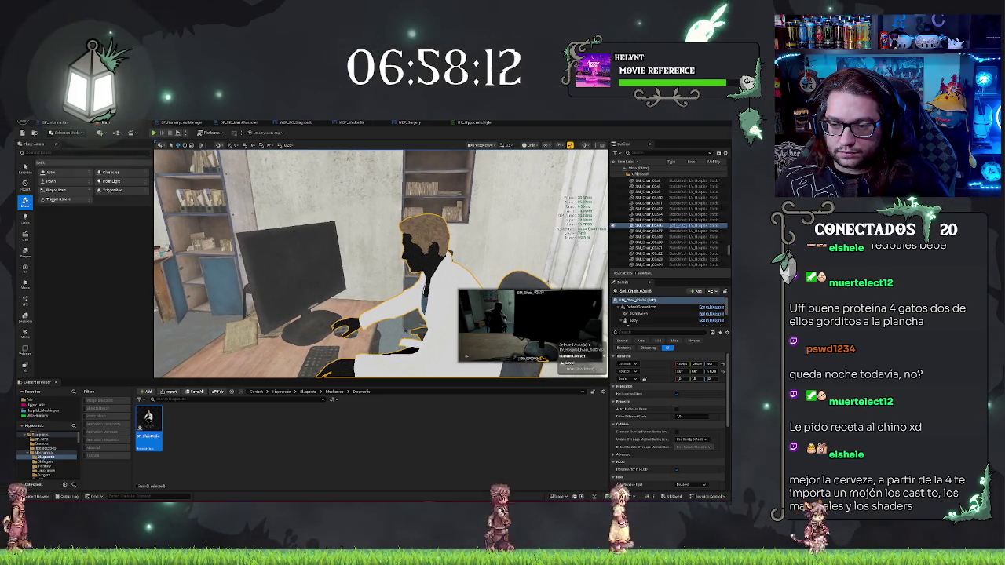
Step: Select the computer monitor, then open and dismiss the Content Browser's new-asset menu
left_click(290, 259)
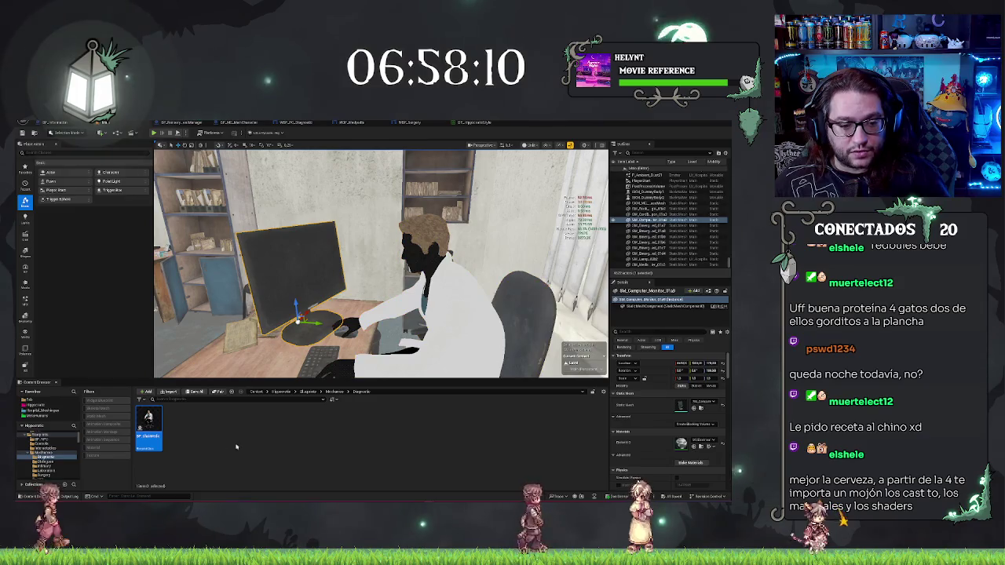
right_click(224, 445)
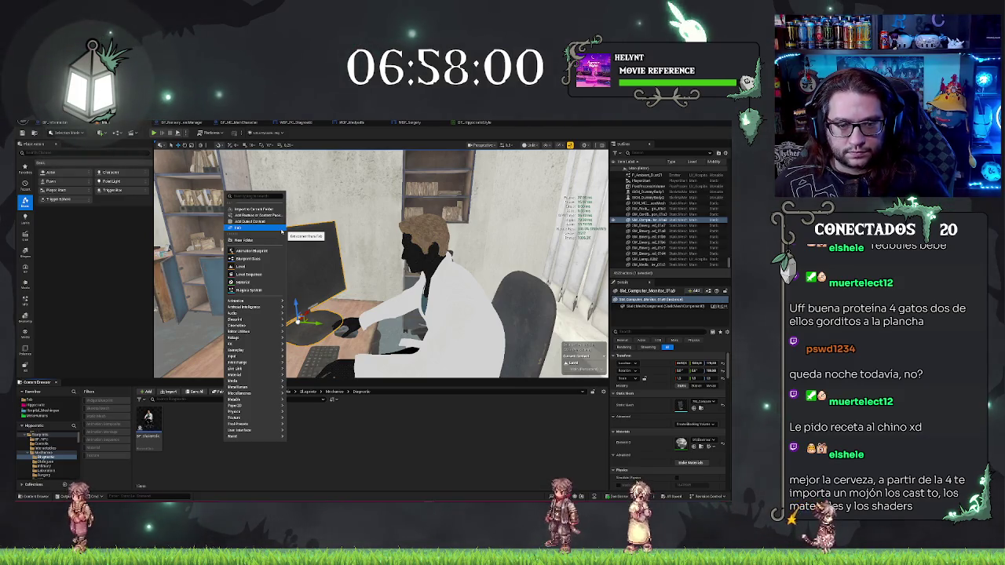
left_click(194, 444)
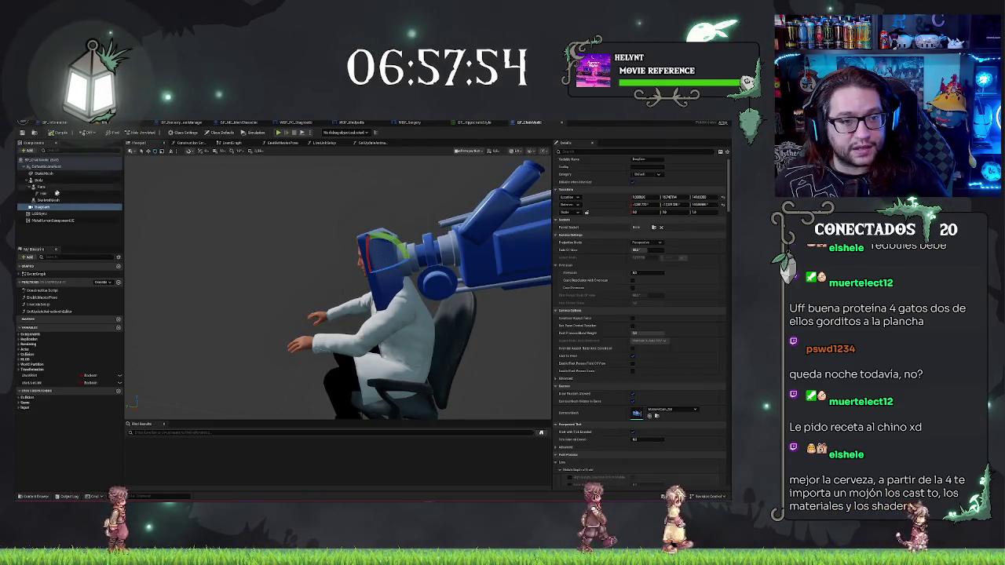
Step: Select the Body component, open the Construction Script graph, and pan to the loop nodes
left_click(41, 180)
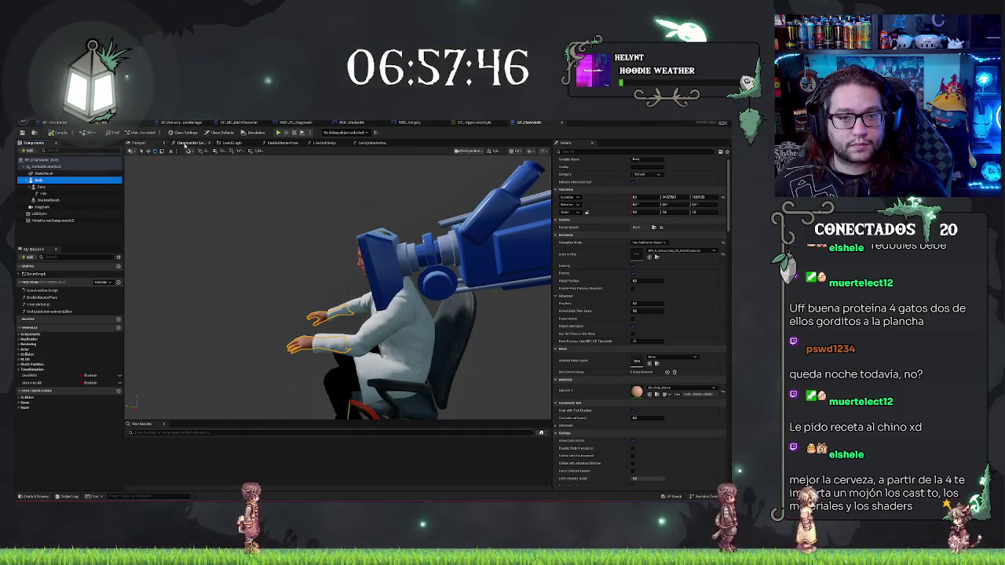
left_click(190, 142)
mouse_move(340, 197)
left_mouse_down()
mouse_move(391, 208)
mouse_move(141, 202)
mouse_move(381, 233)
left_mouse_up()
right_click(381, 233)
key("Escape")
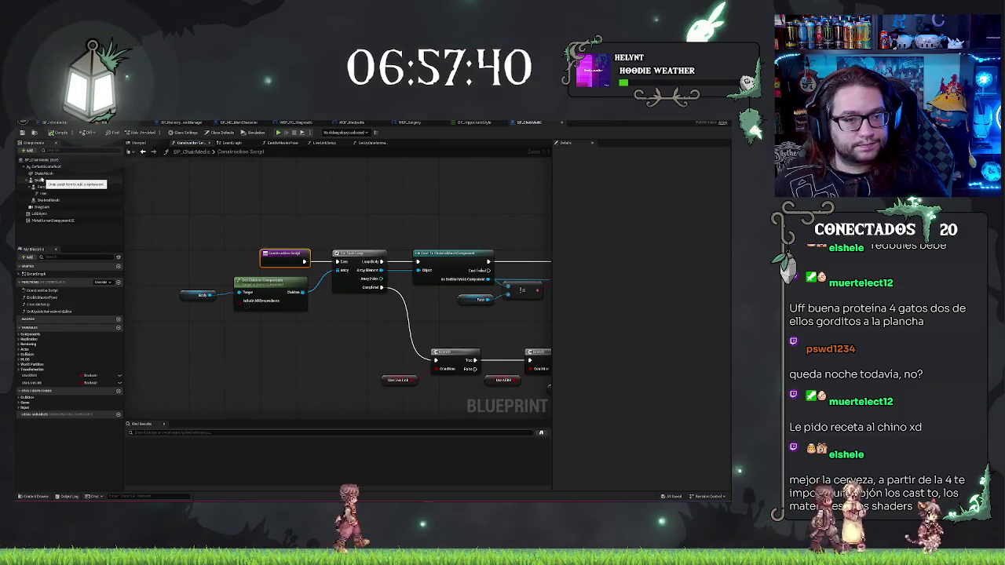
Step: Drag a Body reference into the graph, add Set Visibility, and wire it before the For Each Loop
left_click(89, 183)
left_click_drag(88, 187, 305, 185)
type("visib")
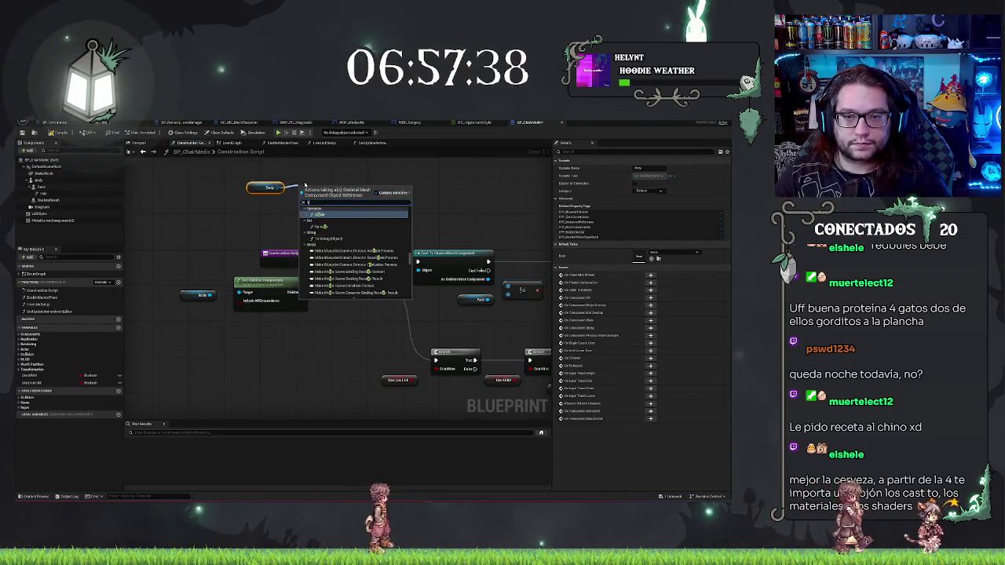
type("bil")
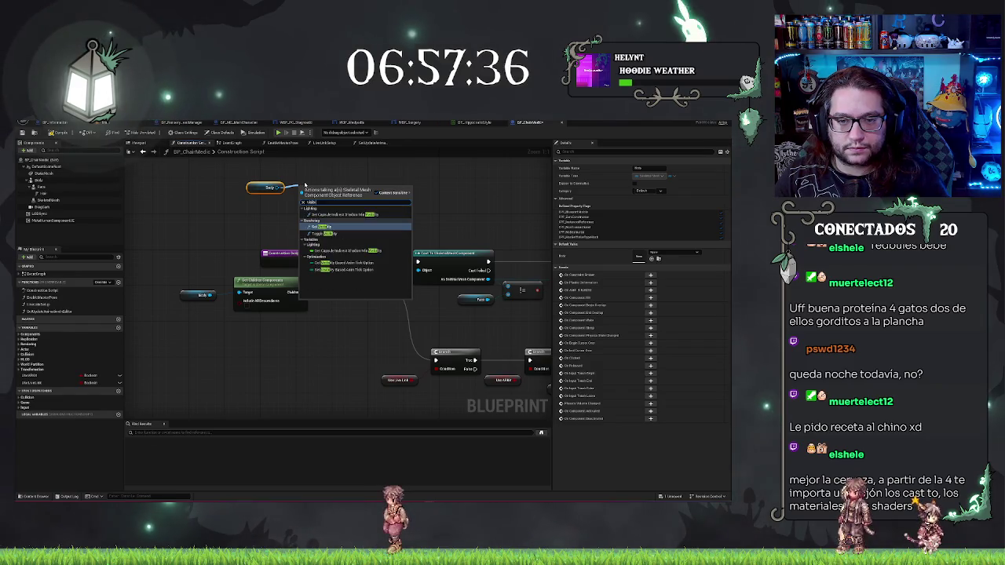
left_click(323, 226)
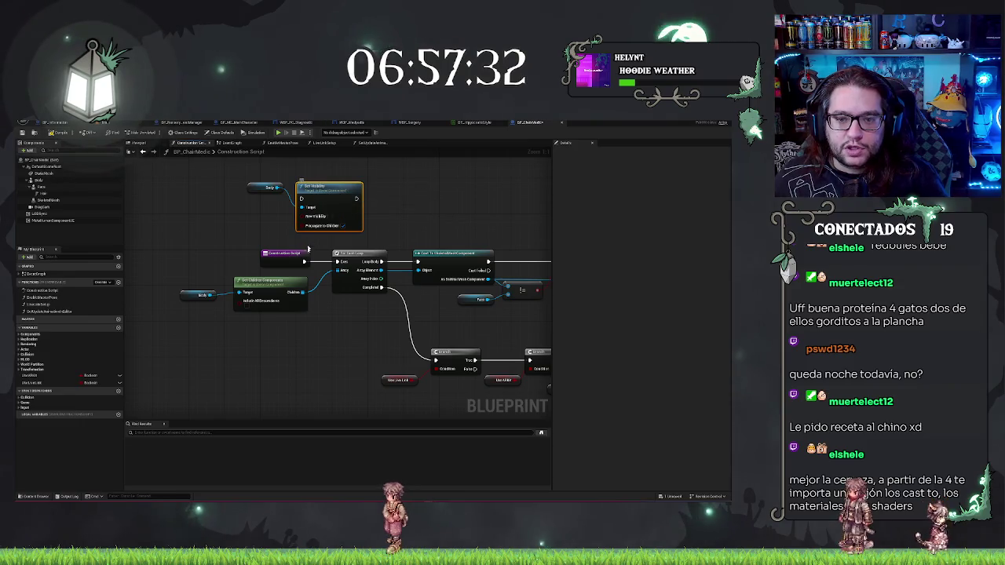
left_click_drag(300, 198, 305, 261)
mouse_move(357, 198)
left_mouse_down()
mouse_move(339, 205)
mouse_move(336, 261)
left_mouse_up()
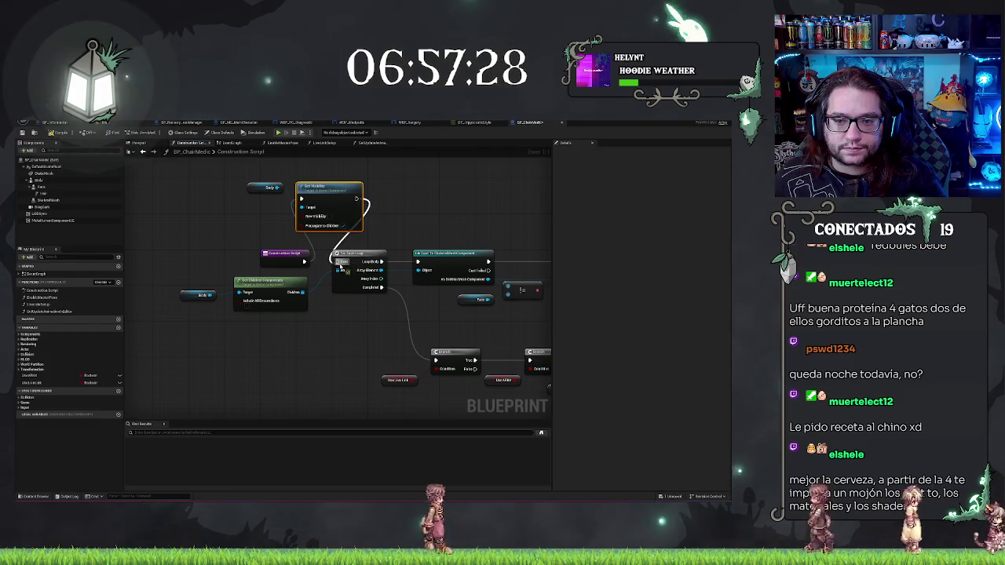
Step: Tidy the graph by repositioning the Construction Script, Body, Get Children and Set Visibility nodes
left_click(427, 213)
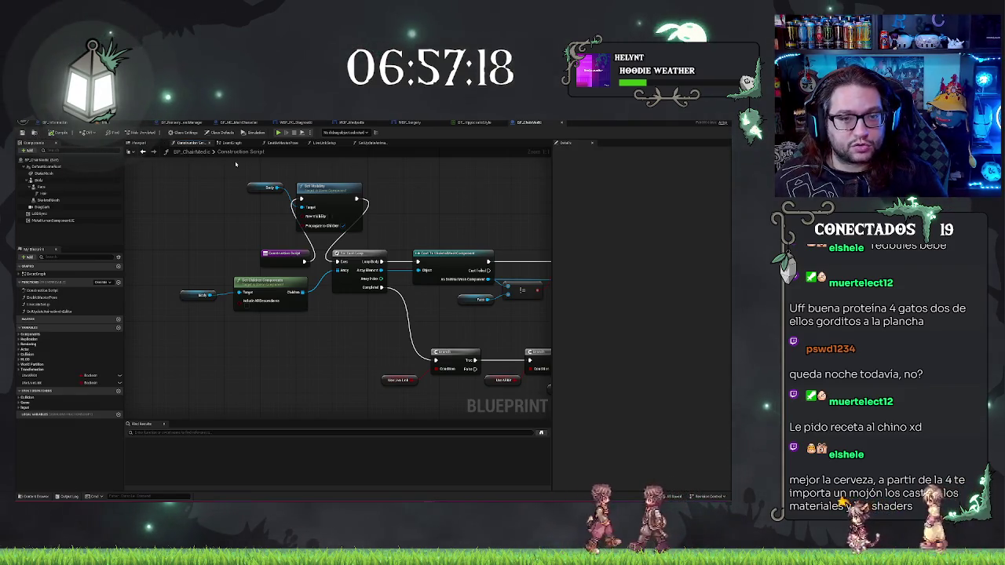
right_click(473, 210)
left_click(310, 265)
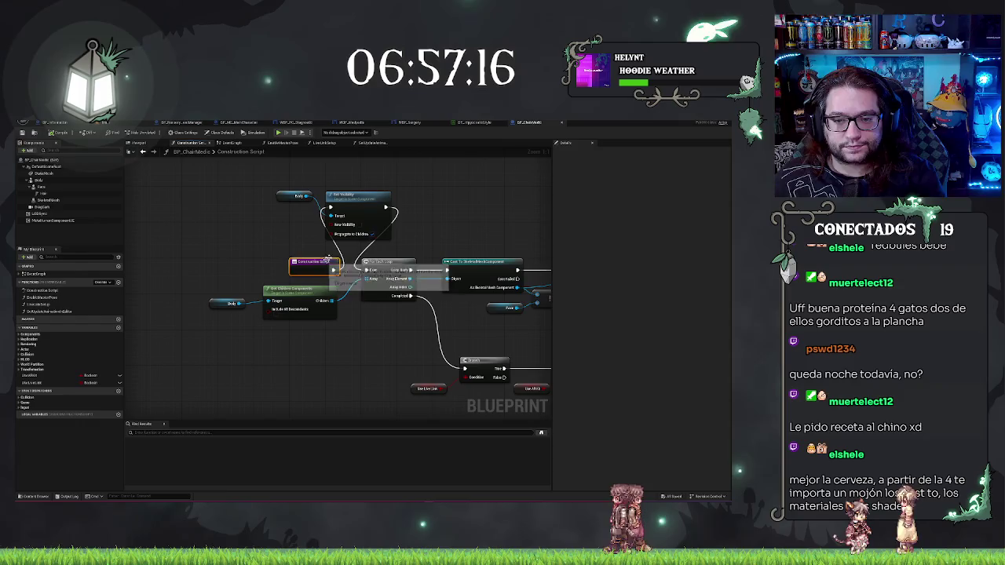
left_click_drag(292, 267, 203, 267)
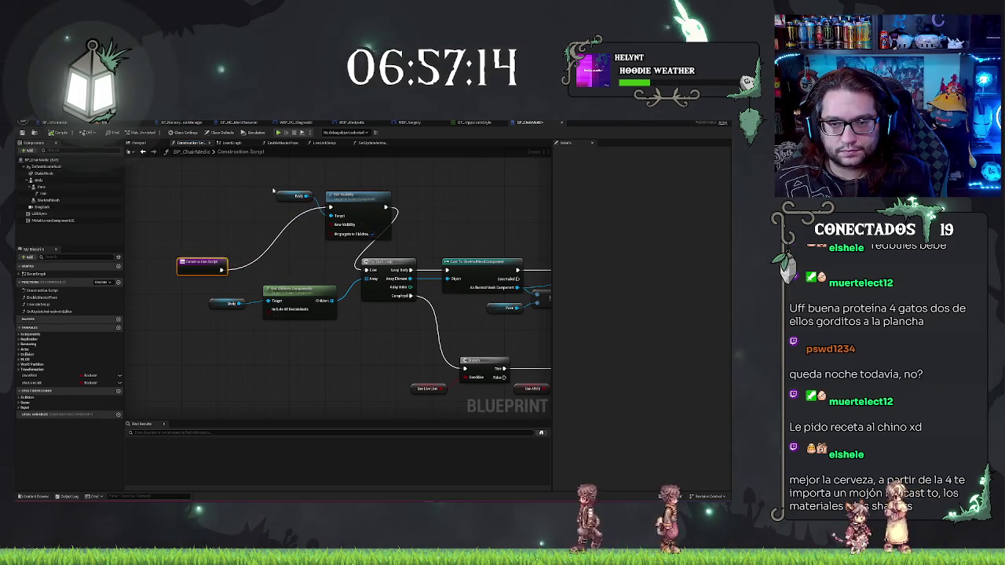
mouse_move(298, 196)
left_mouse_down()
mouse_move(314, 233)
mouse_move(290, 250)
mouse_move(304, 242)
left_mouse_up()
mouse_move(234, 292)
left_mouse_down()
mouse_move(314, 321)
mouse_move(297, 333)
left_mouse_up()
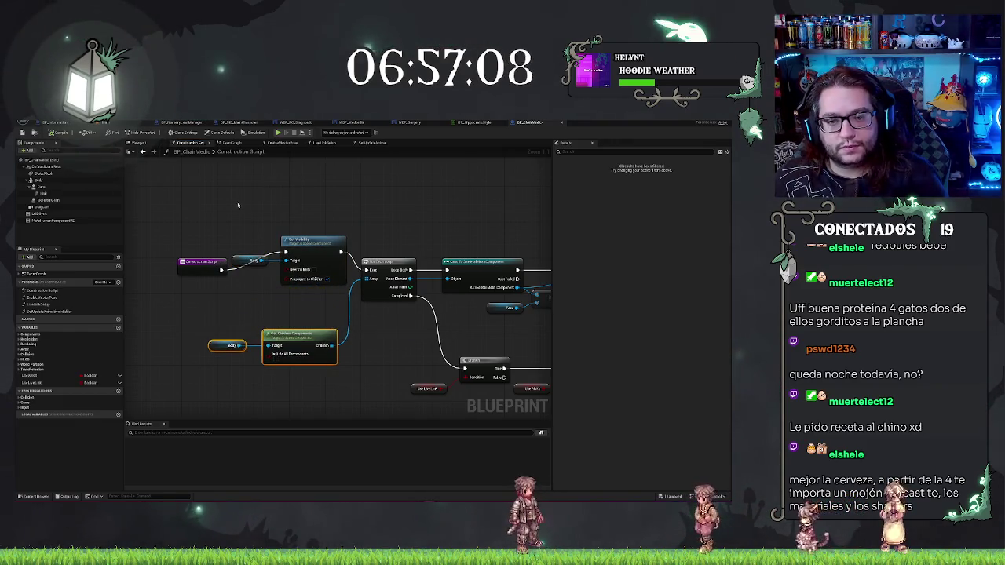
left_click_drag(238, 205, 292, 300)
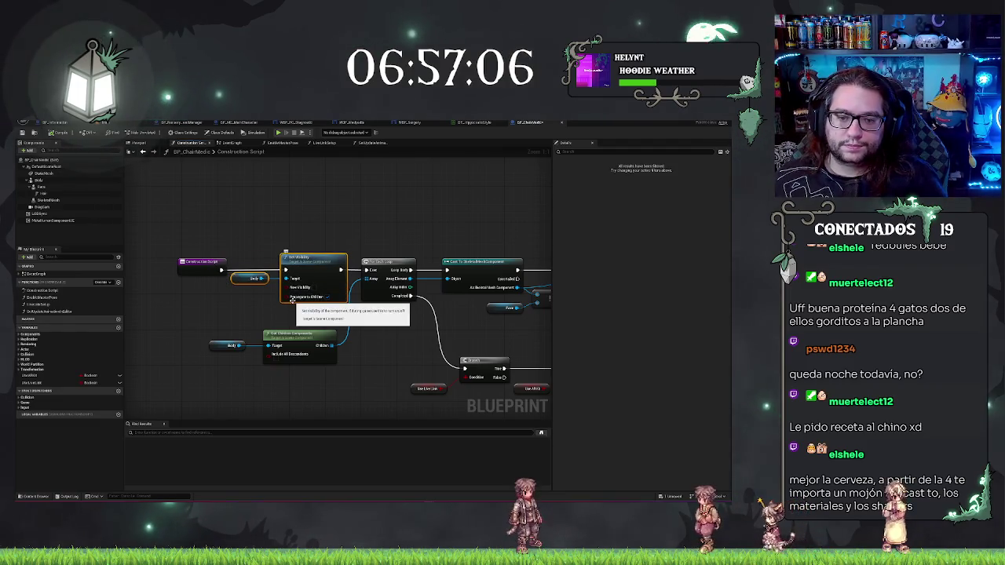
left_click(216, 160)
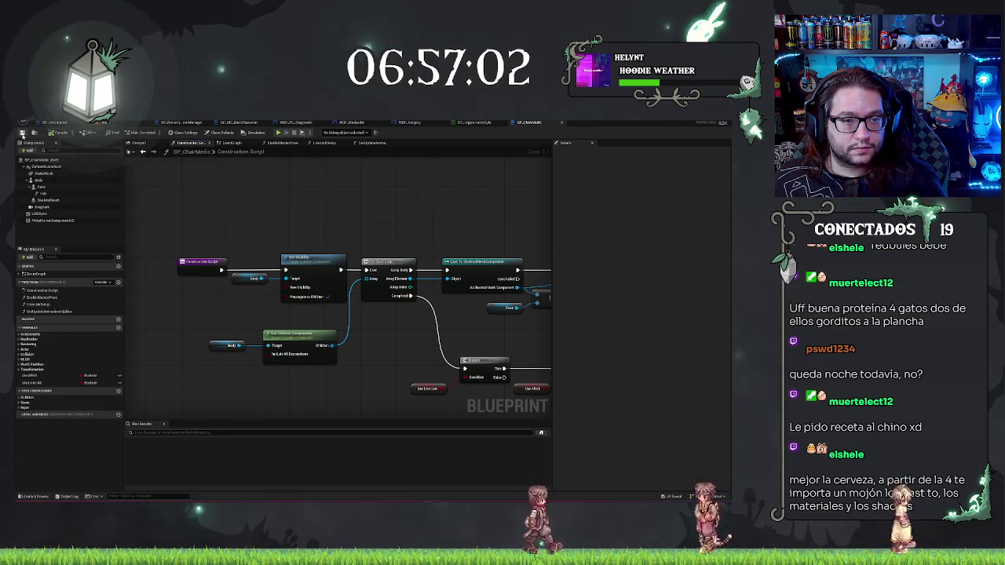
left_click(52, 178)
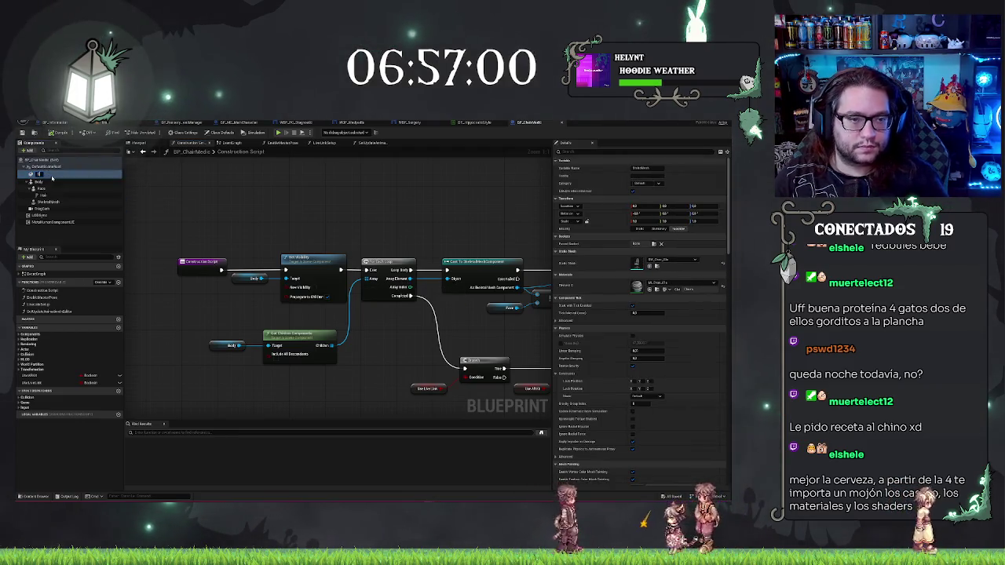
Step: Rename the selected chair component, then come back to the BP_ChairMedic blueprint
key("F2")
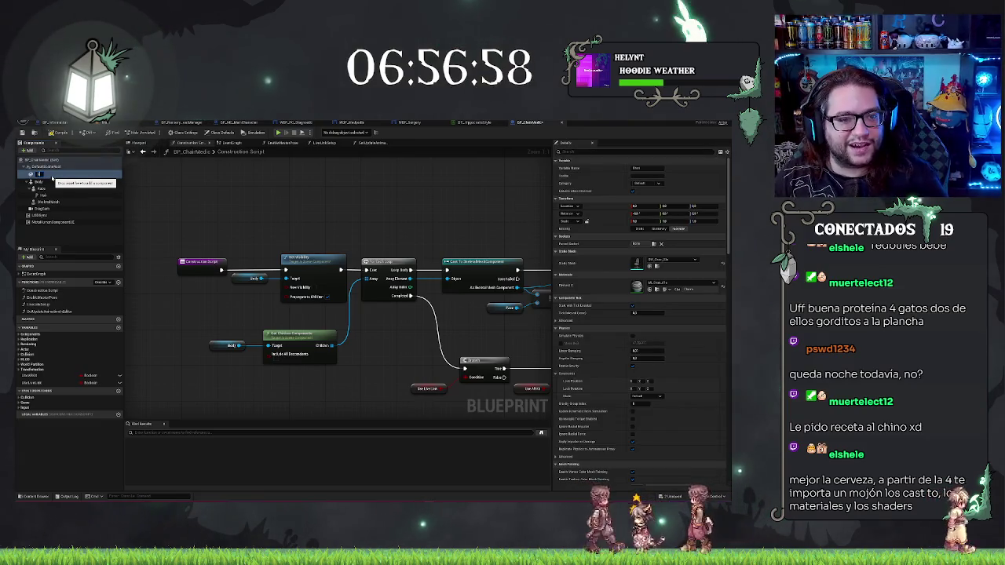
key("Return")
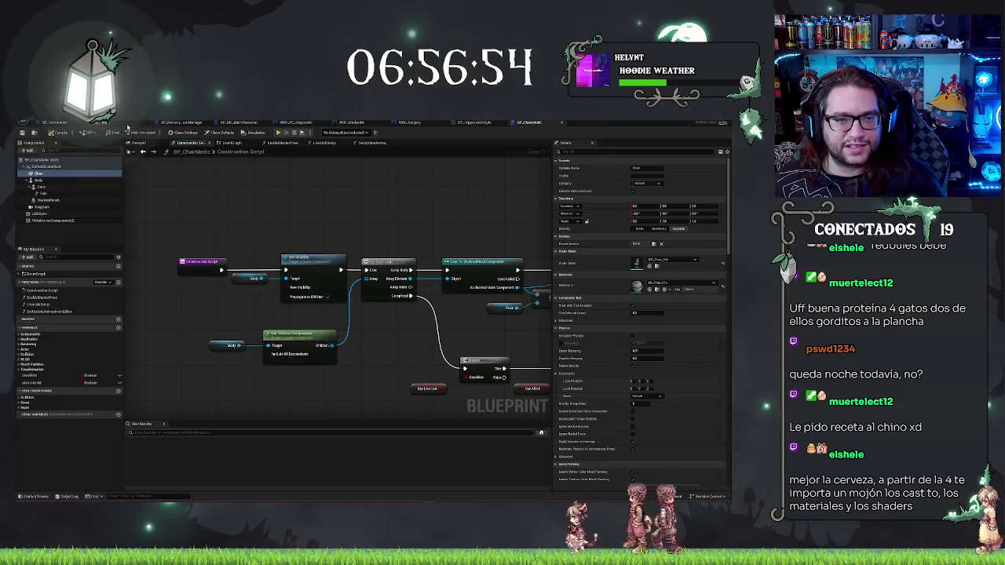
left_click(105, 123)
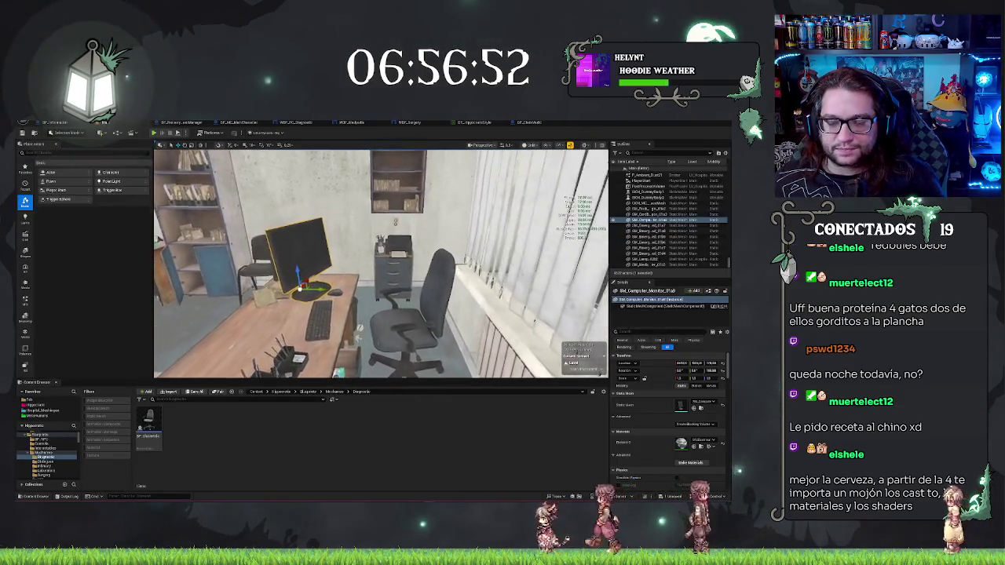
left_click(544, 123)
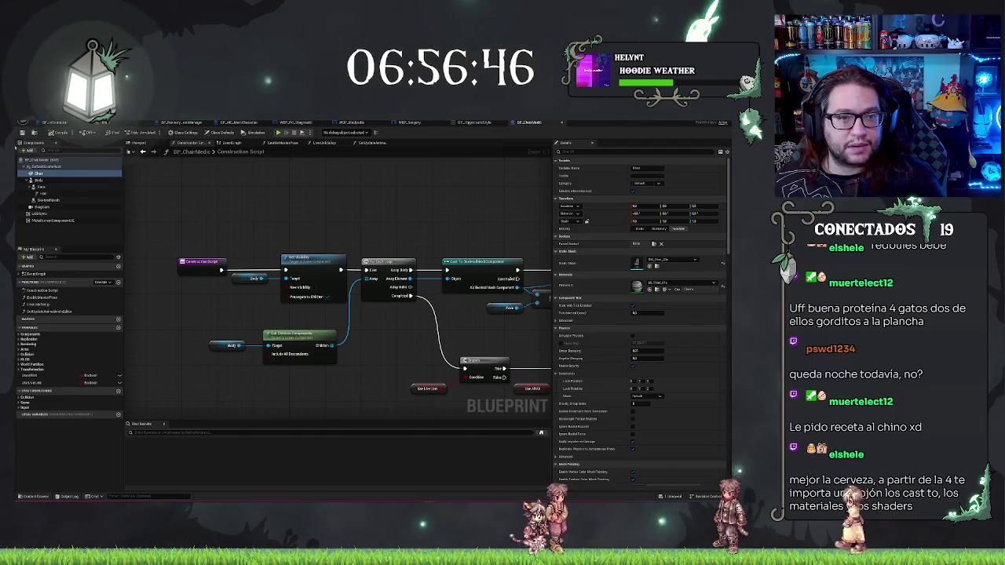
Step: Reparent BP_ChairMedic to the base chair blueprint class found by searching 'base'
key("alt+f")
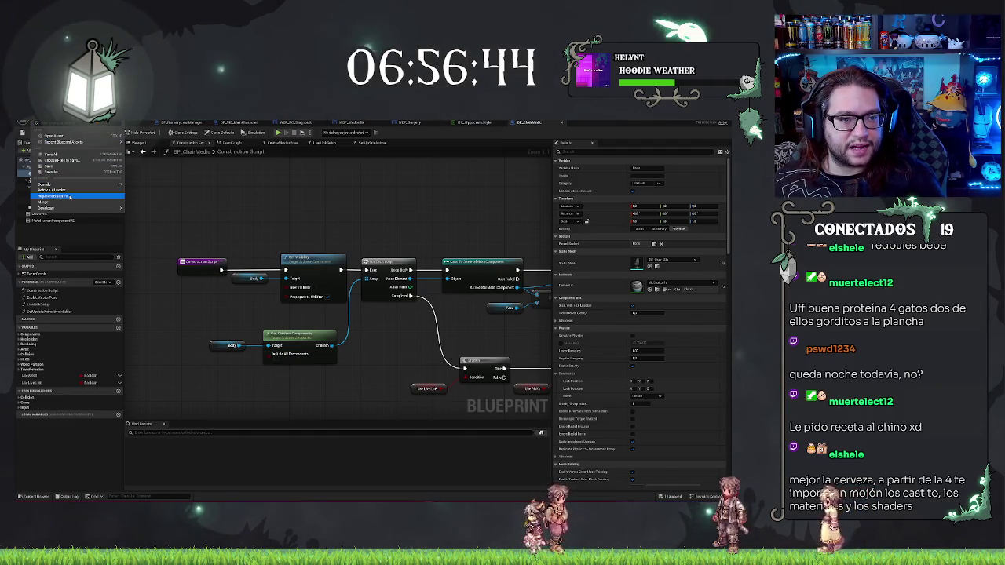
mouse_move(62, 208)
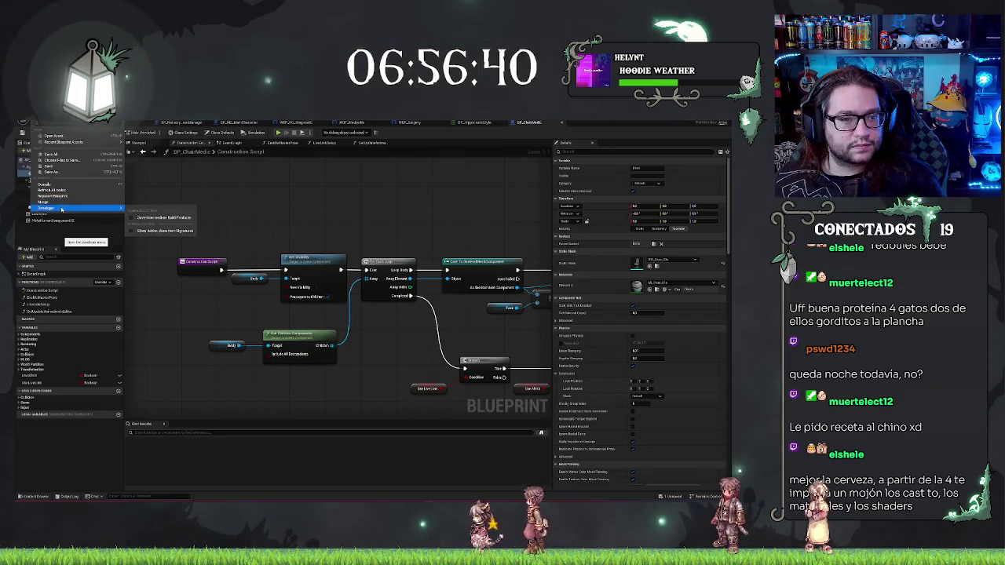
key("Escape")
left_click(55, 201)
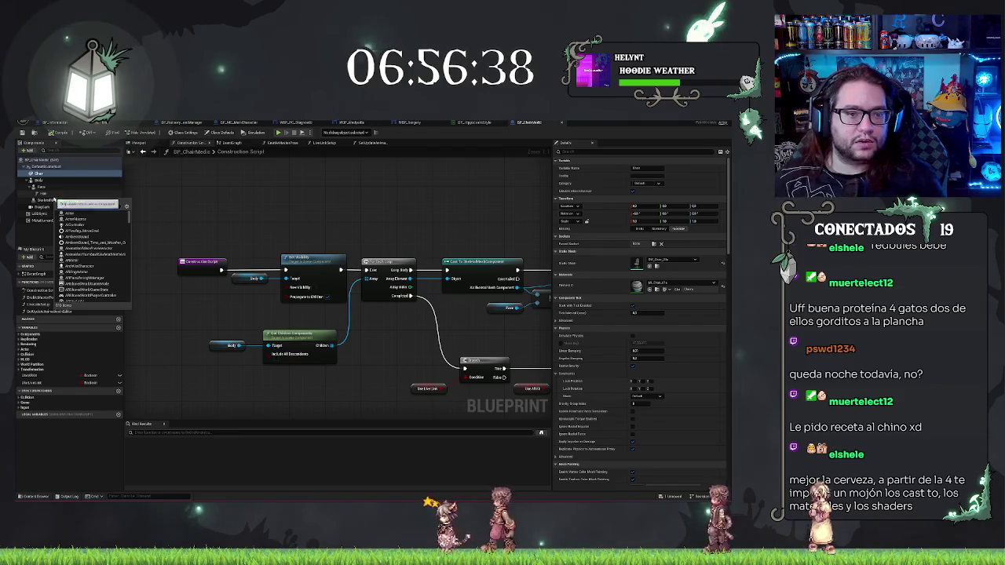
type("base")
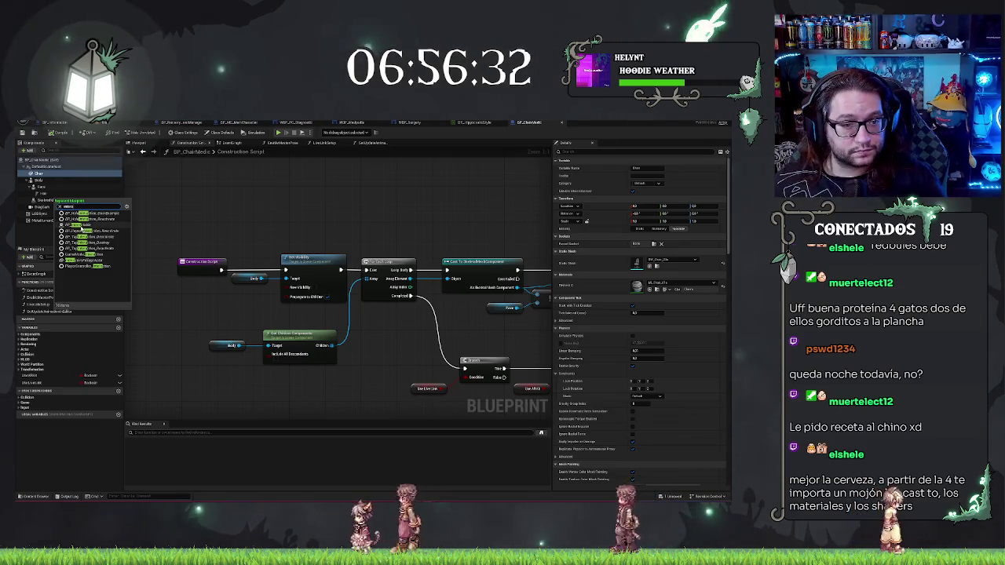
left_click(83, 226)
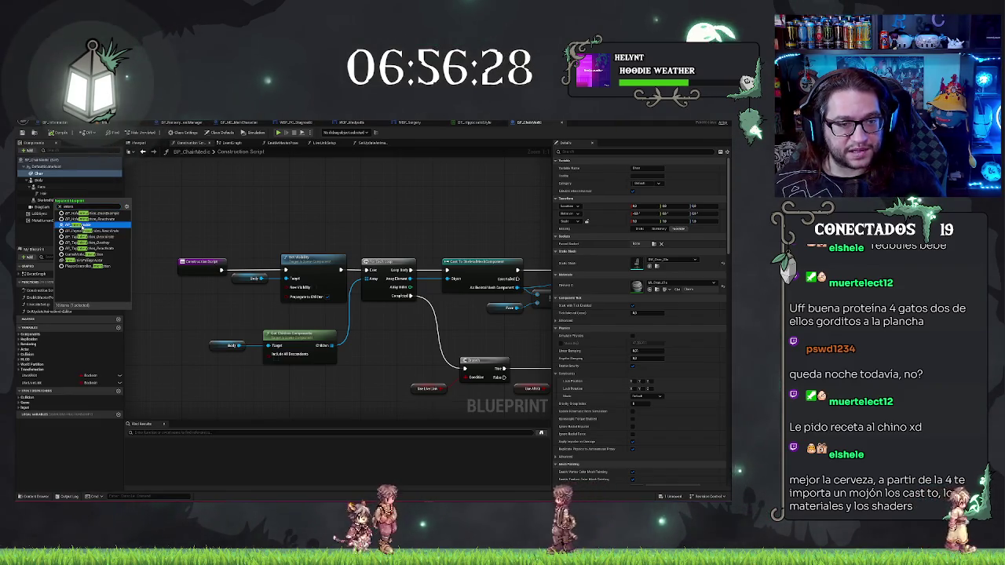
key("Return")
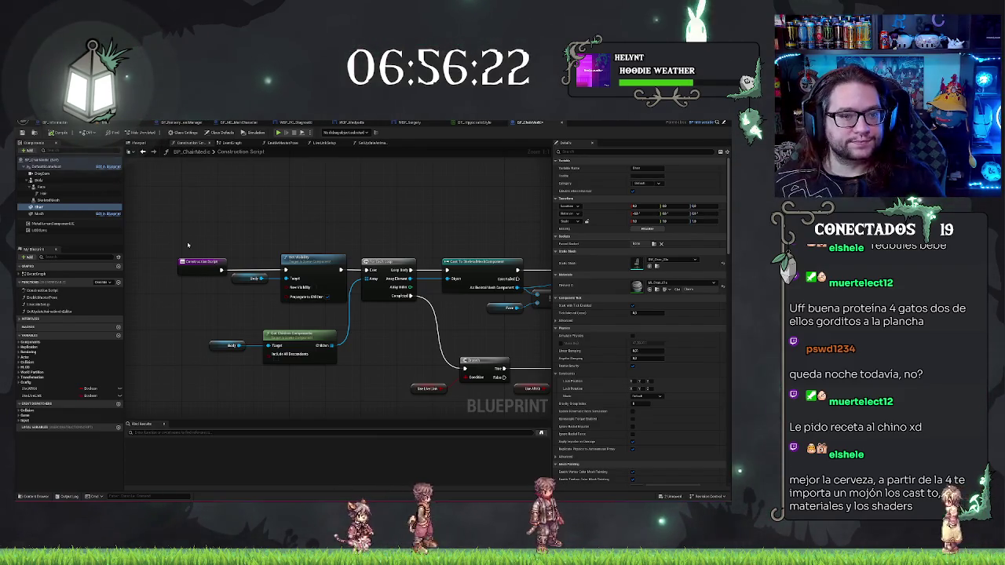
Step: Save the level and chair blueprint, then view the chair in the blueprint viewport
key("ctrl+s")
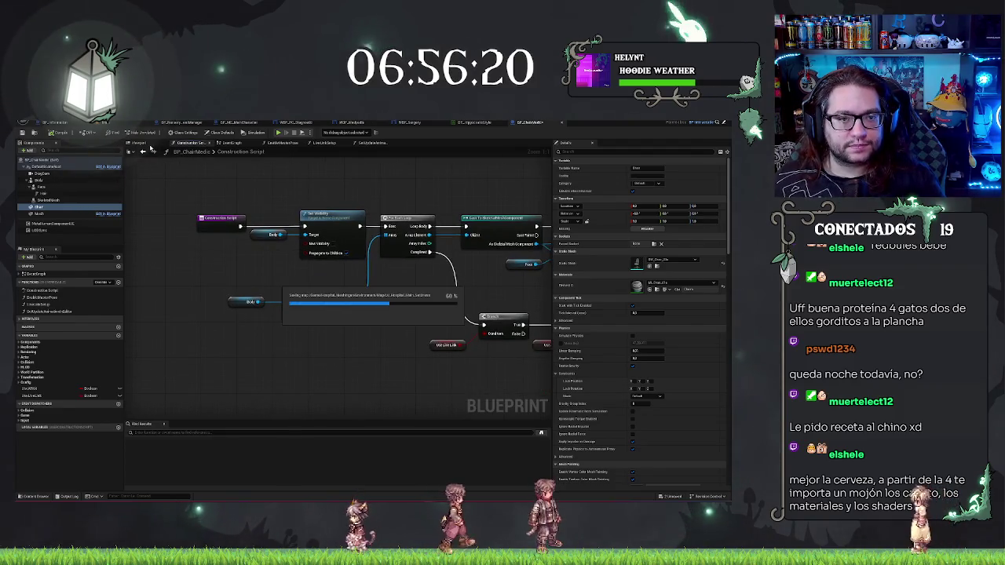
left_click(150, 144)
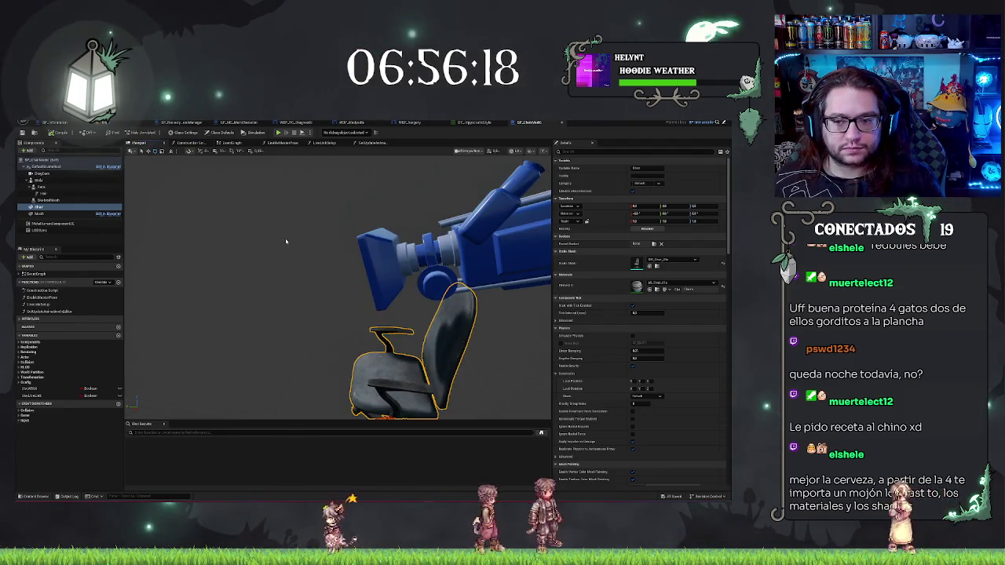
scroll(286, 241, "down", 5)
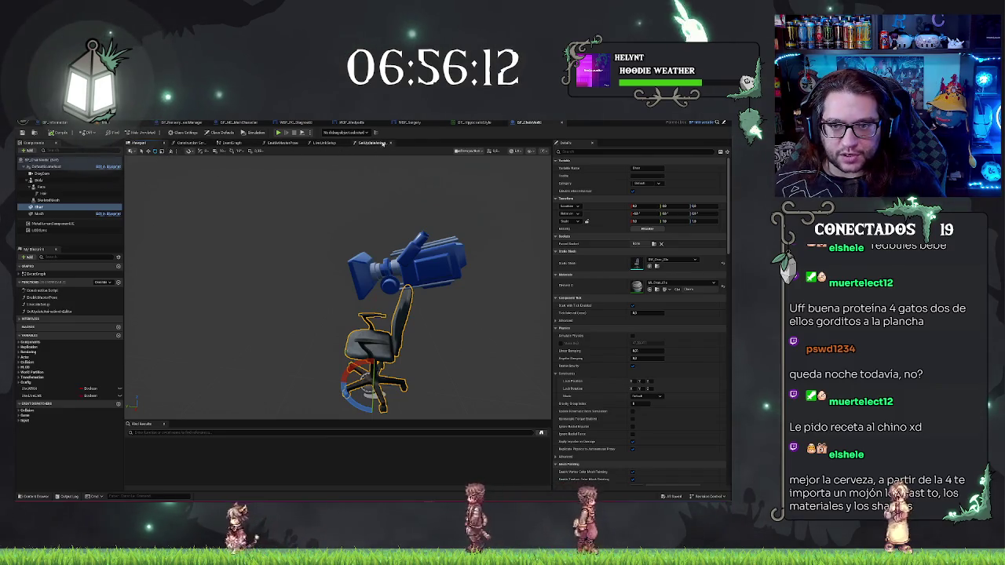
Step: Add the third implemented interface's event to the Event Graph, then go back to the office level
left_click(231, 144)
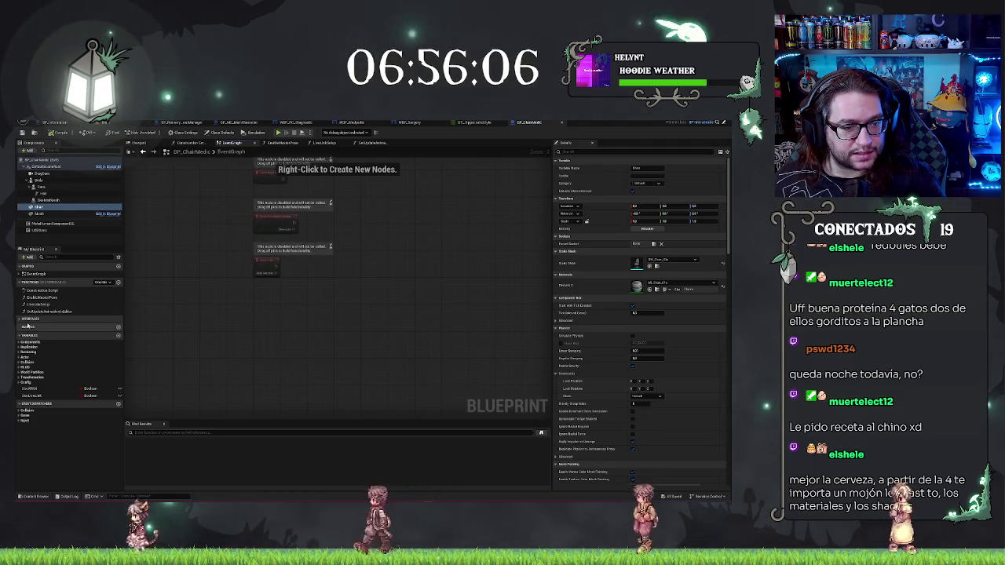
left_click(31, 319)
left_click(39, 340)
double_click(43, 341)
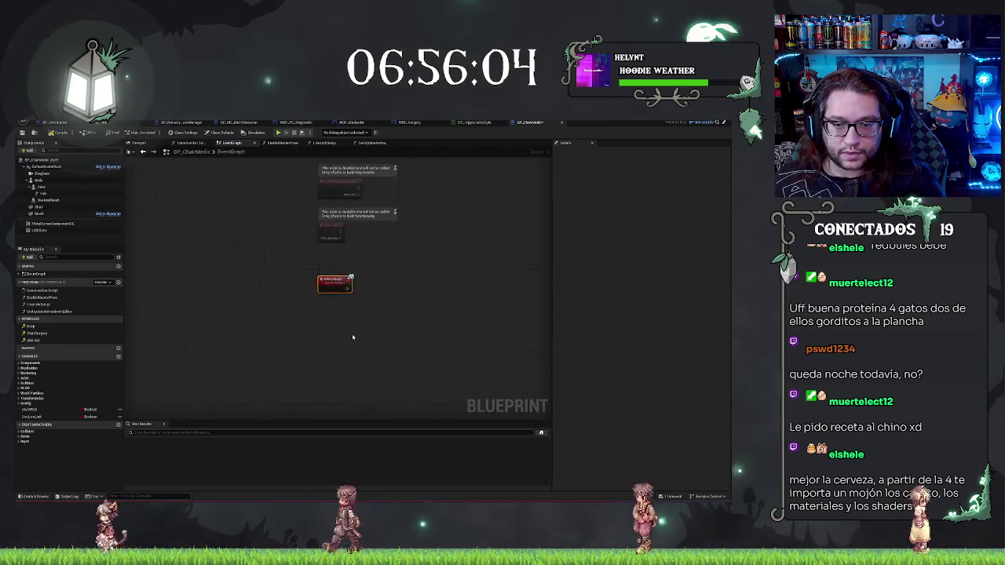
left_click_drag(246, 291, 278, 289)
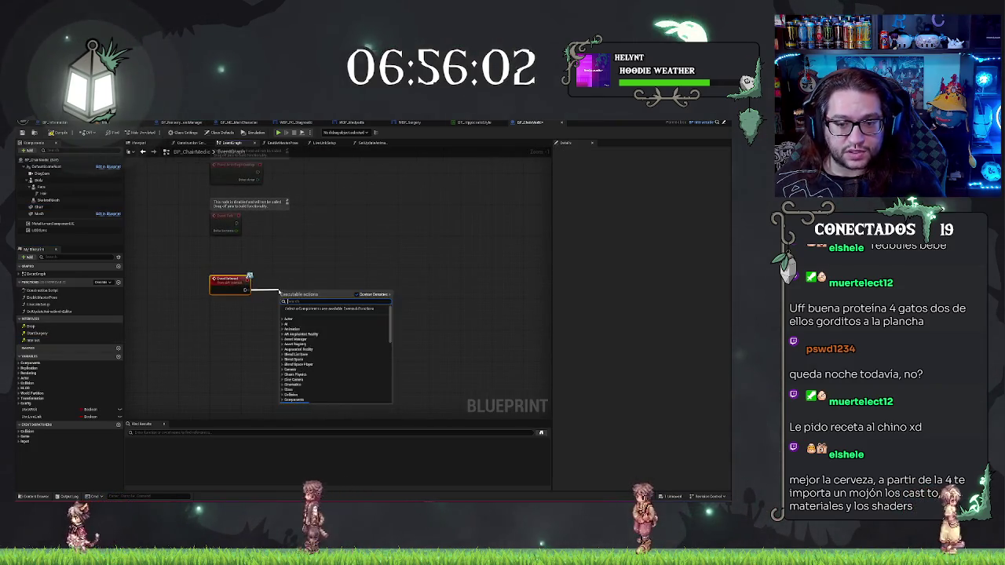
key("Escape")
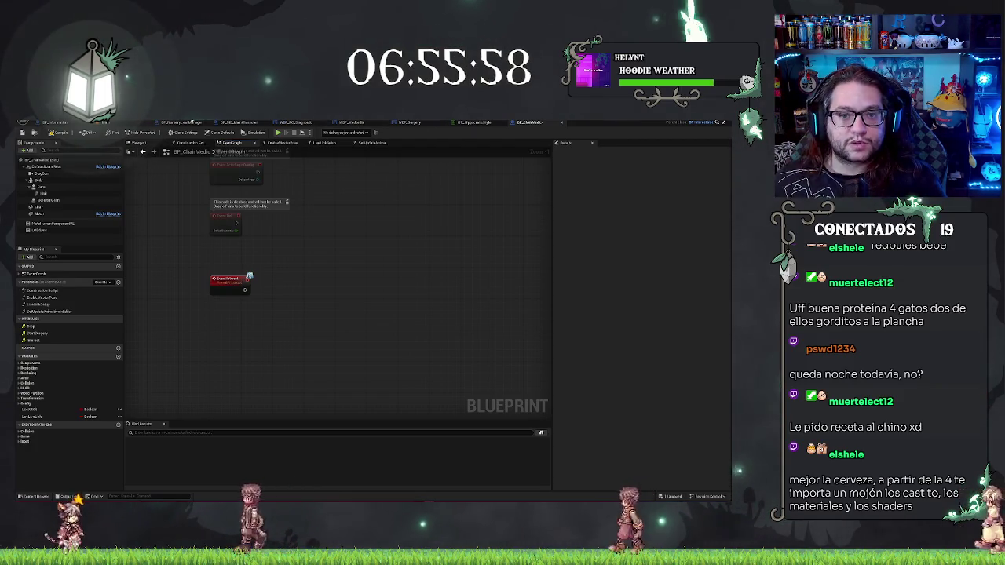
left_click(71, 122)
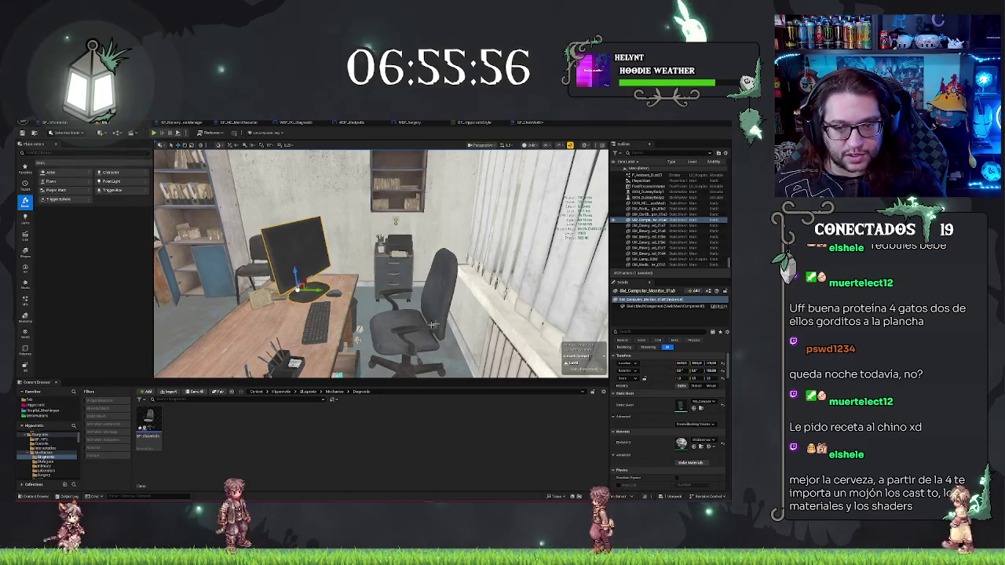
Step: Play the hospital level, check the BP_ChairMedic graph, and return to the running level
key("alt+p")
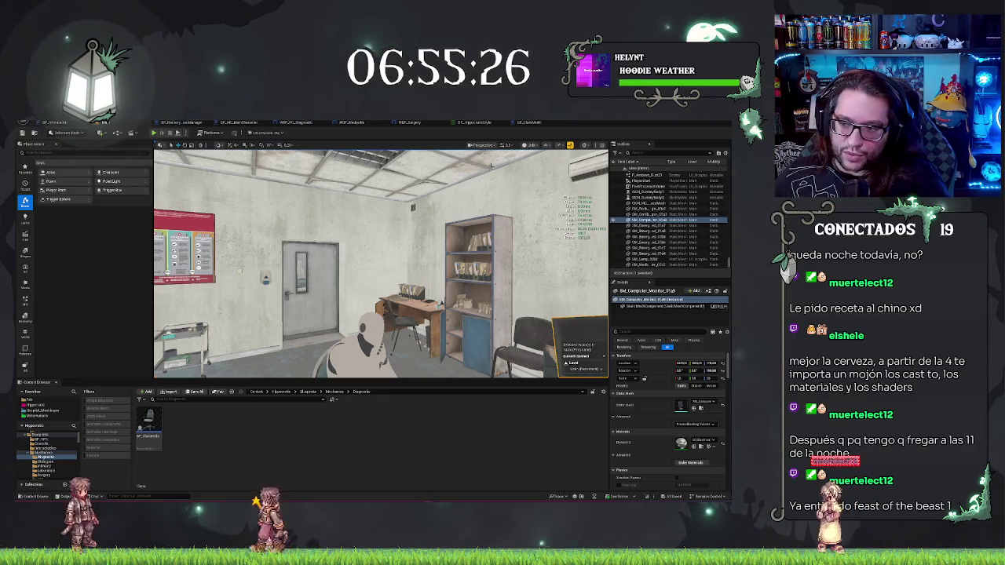
left_click(529, 123)
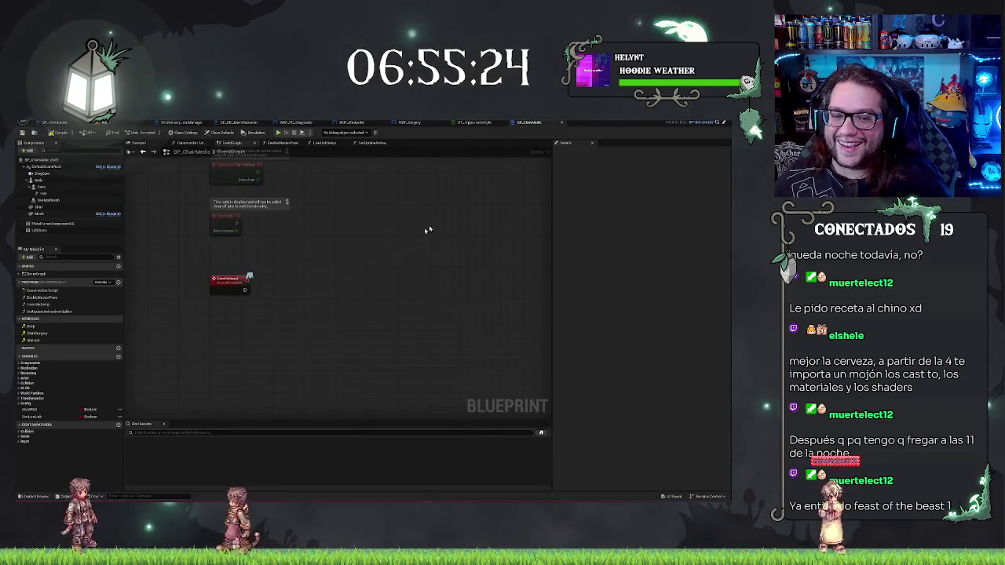
right_click(314, 254)
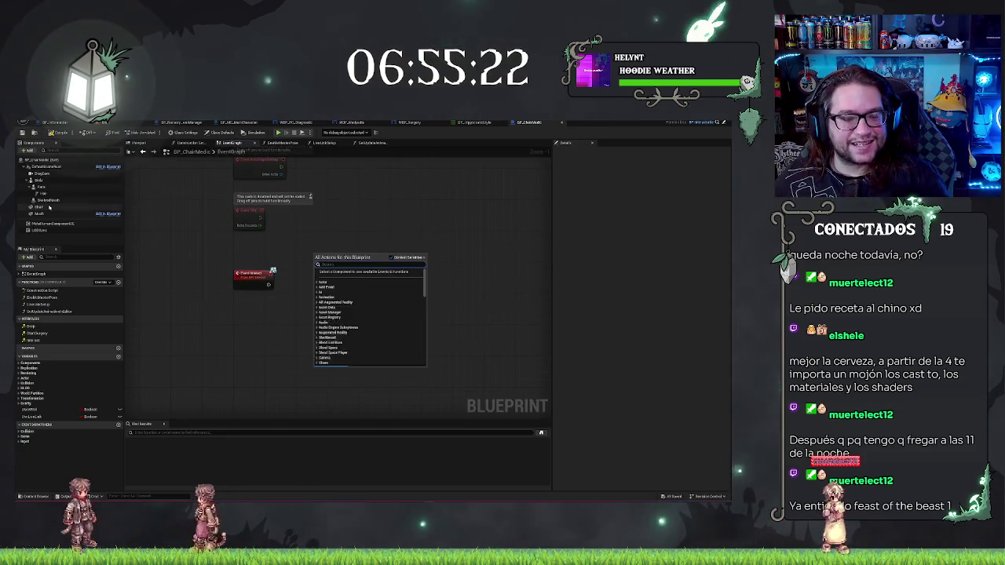
left_click(461, 189)
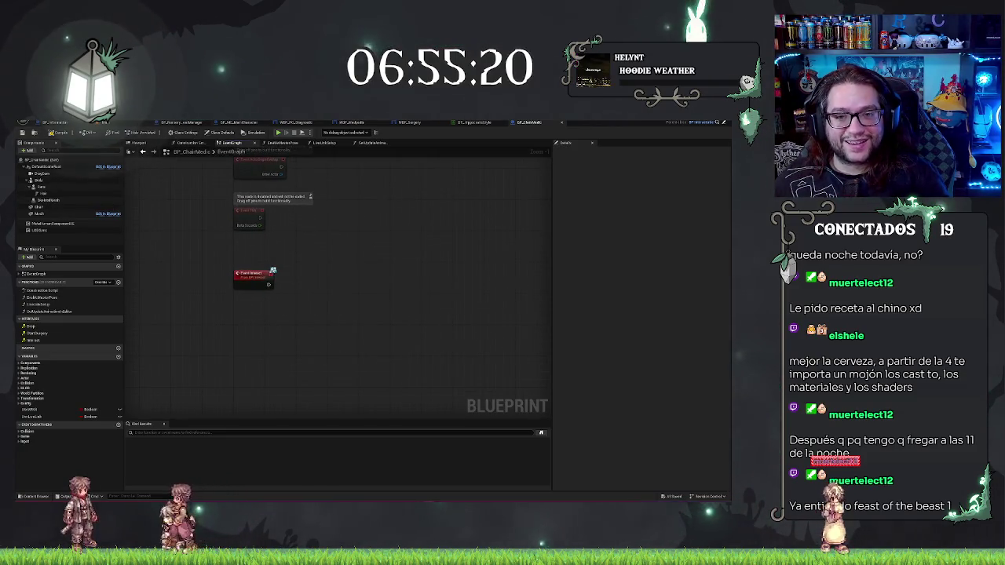
left_click(105, 123)
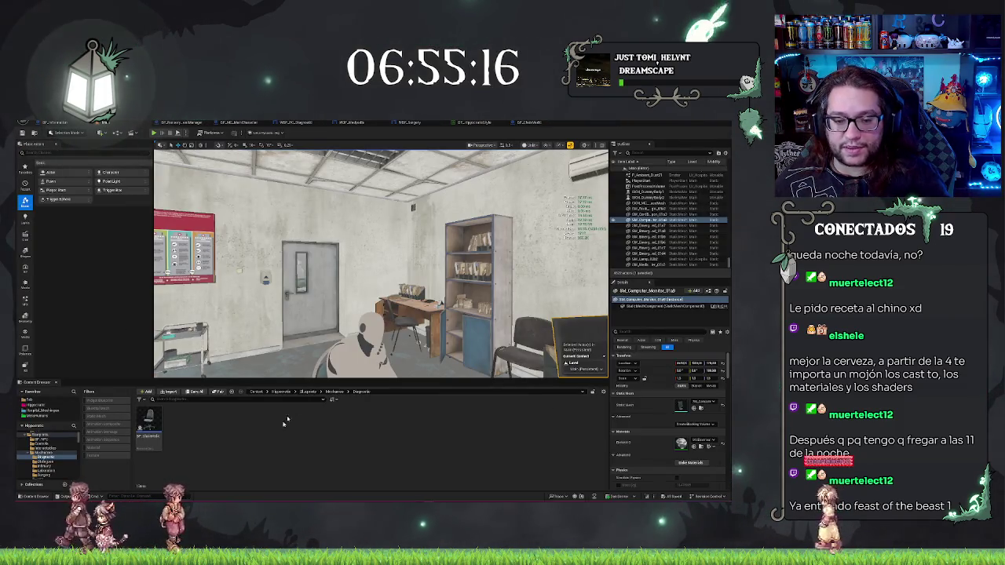
Step: Create the BP_DiagMonitor Blueprint Class in the Content Browser and open it for editing
right_click(257, 433)
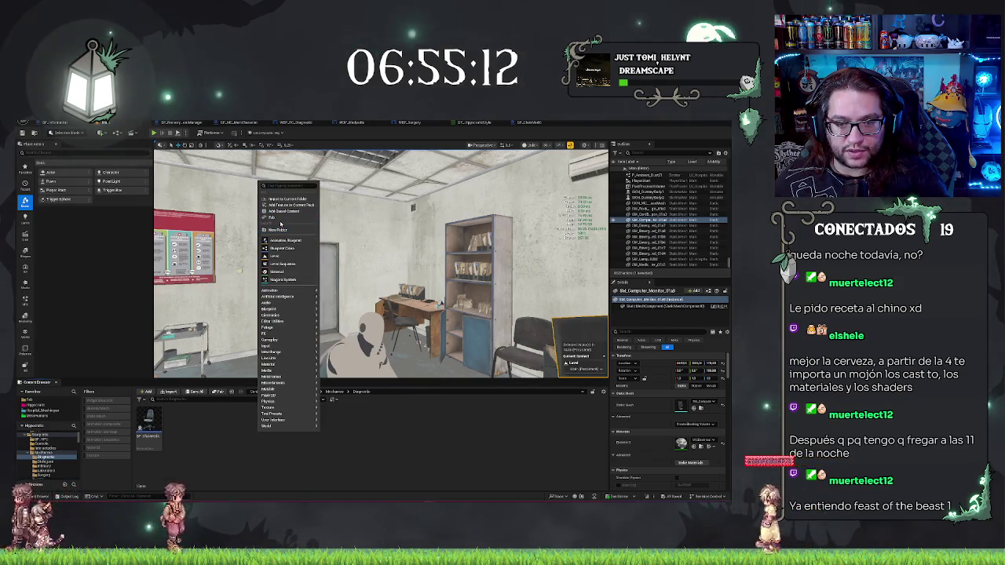
left_click(282, 248)
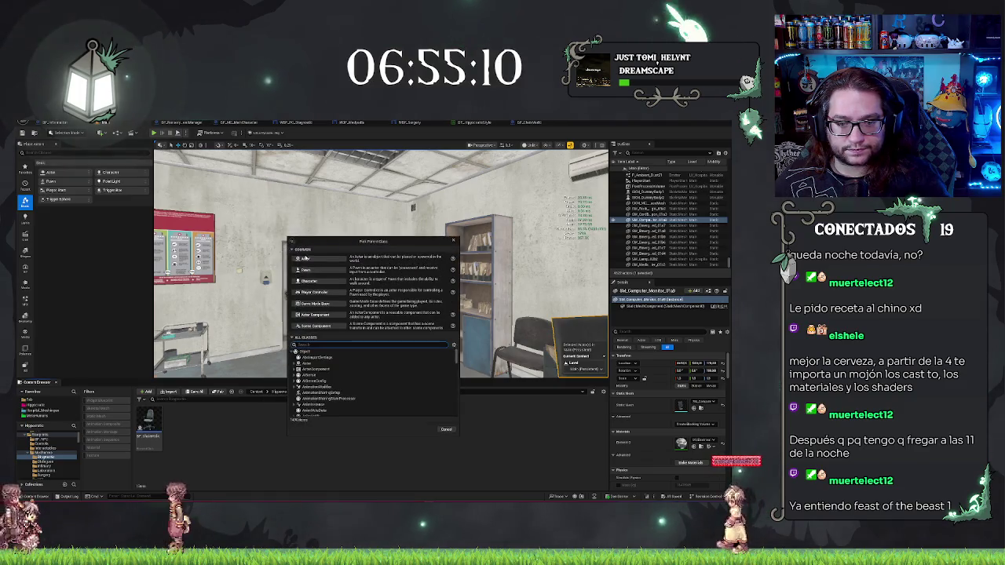
left_click(307, 271)
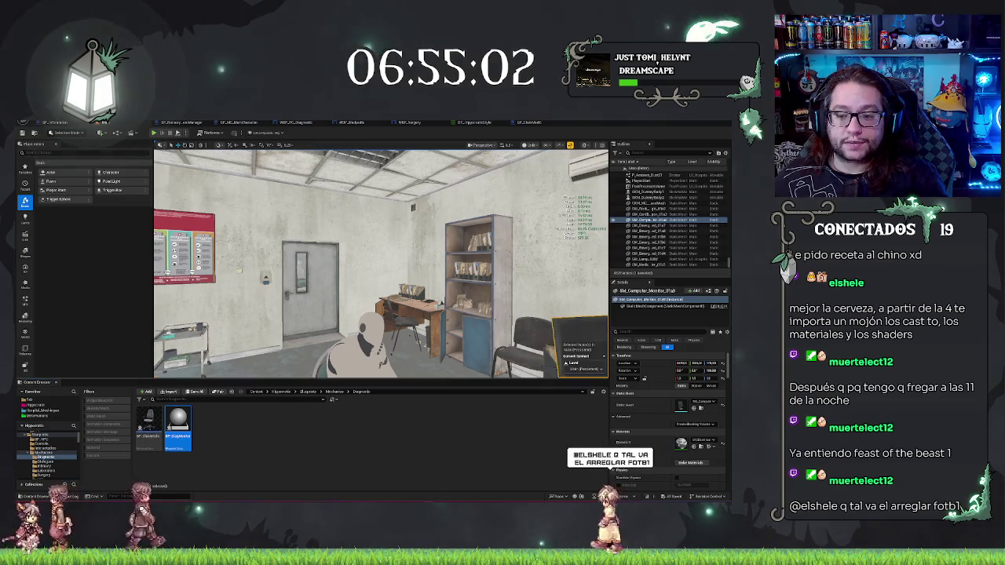
key("f")
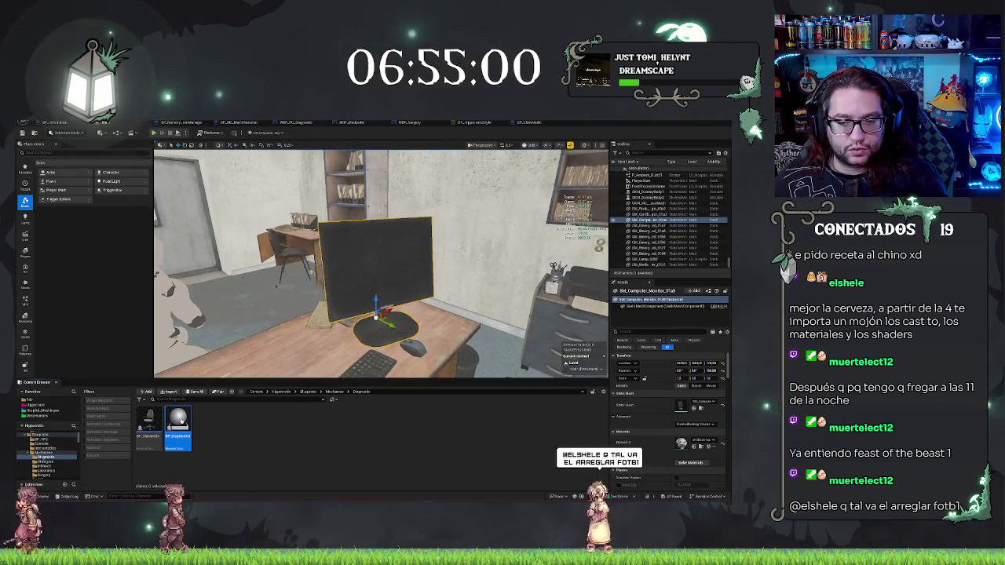
double_click(178, 424)
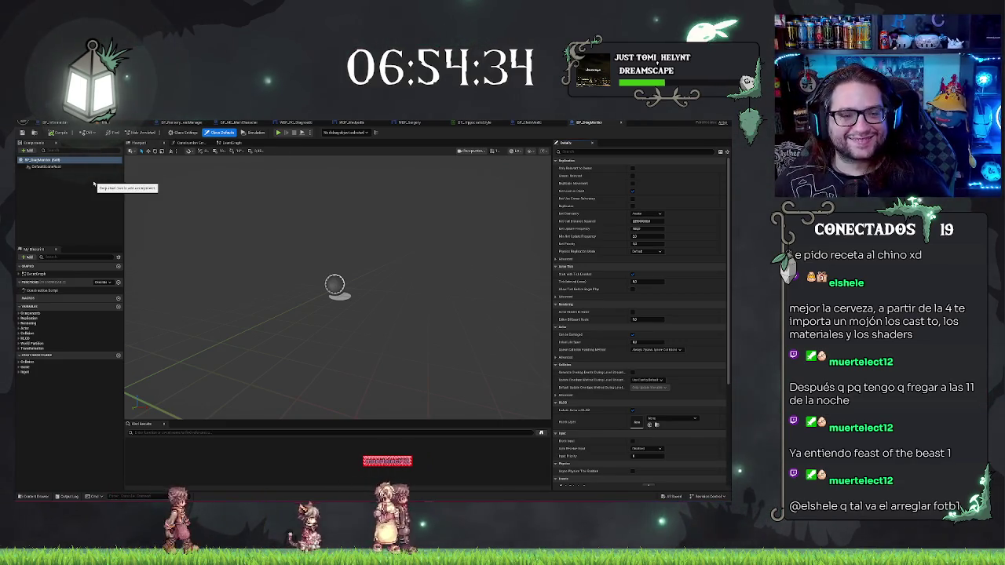
Step: Add a Static Mesh component, the Monitor, under the DefaultSceneRoot
left_click(54, 168)
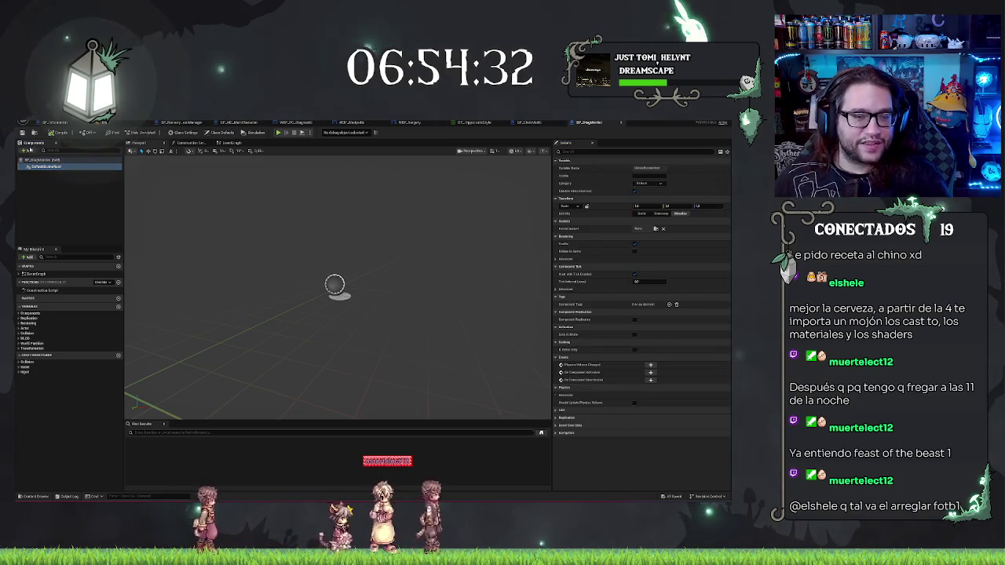
left_click(29, 150)
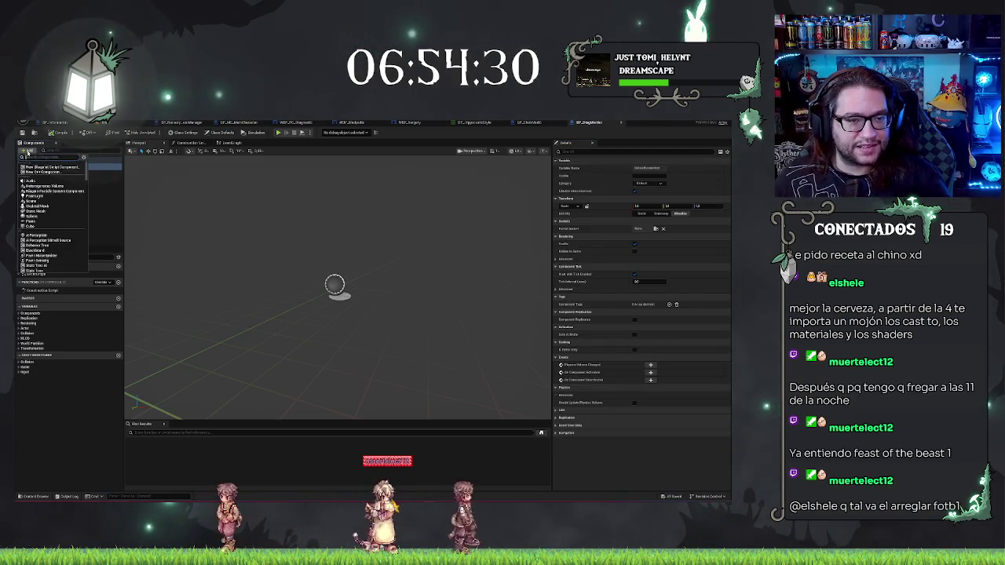
type("static")
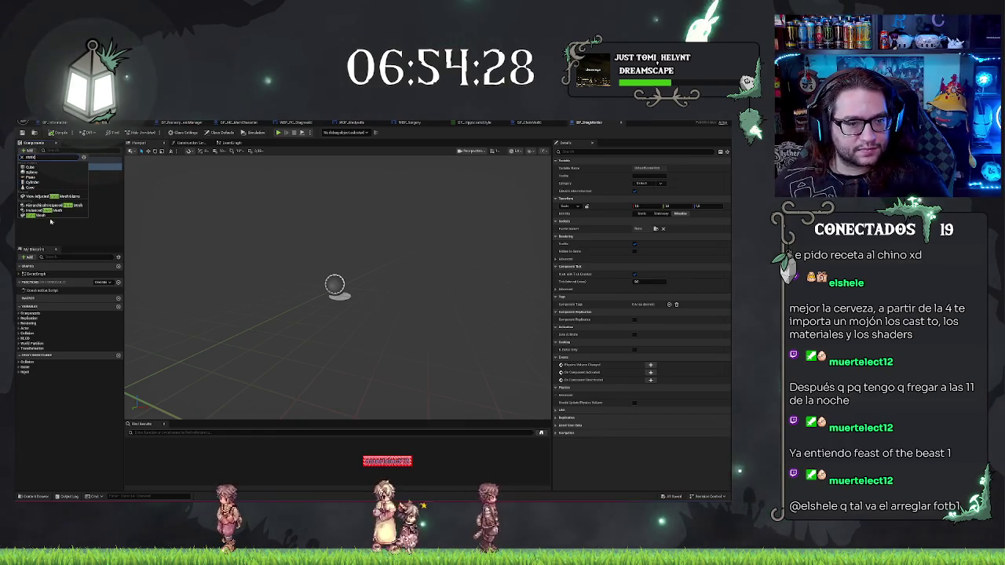
left_click(50, 216)
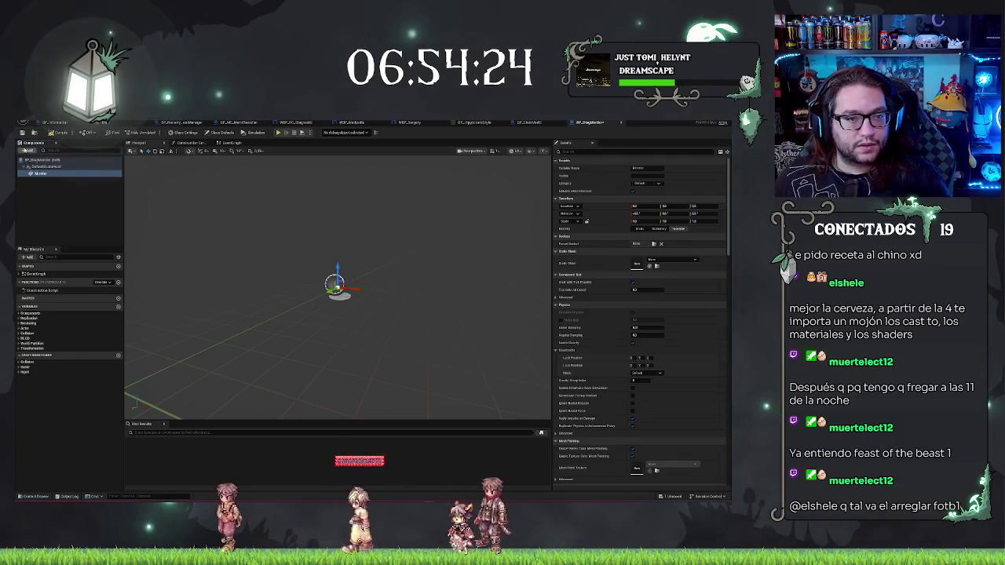
Step: Add a Widget component named Screen, then bring up the Monitor's Static Mesh choices
left_click(28, 150)
type("widget")
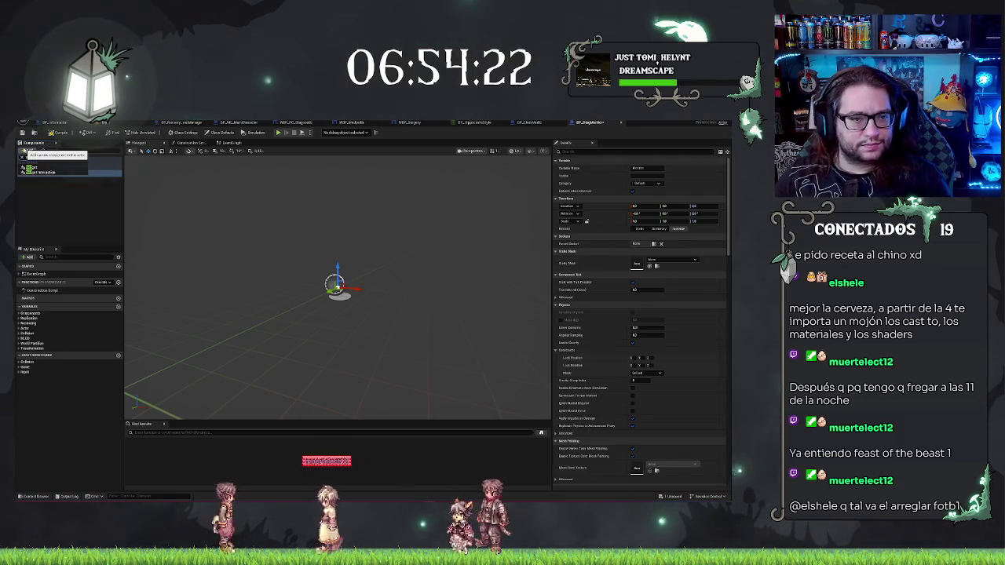
left_click(31, 167)
type("Screen")
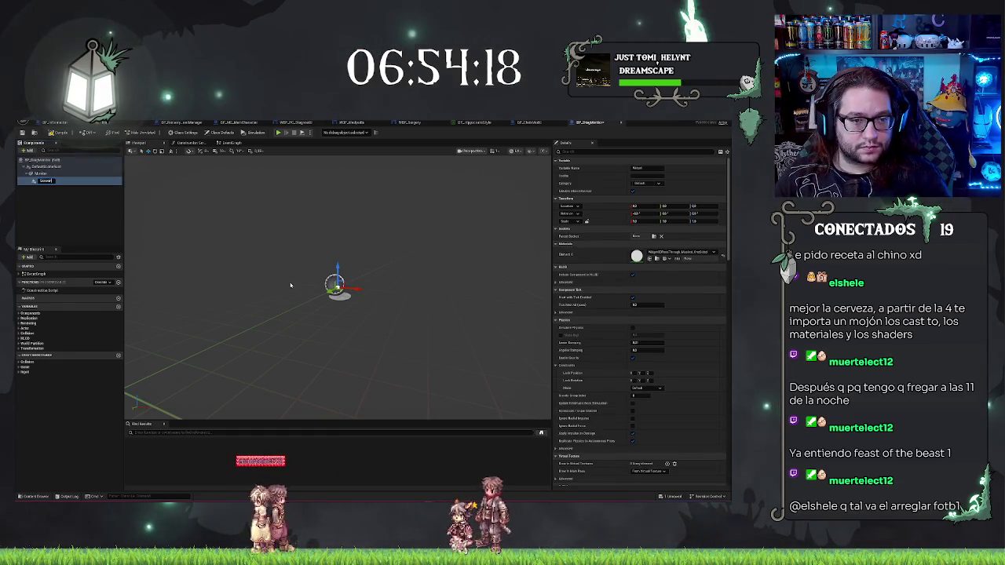
left_click_drag(361, 296, 318, 277)
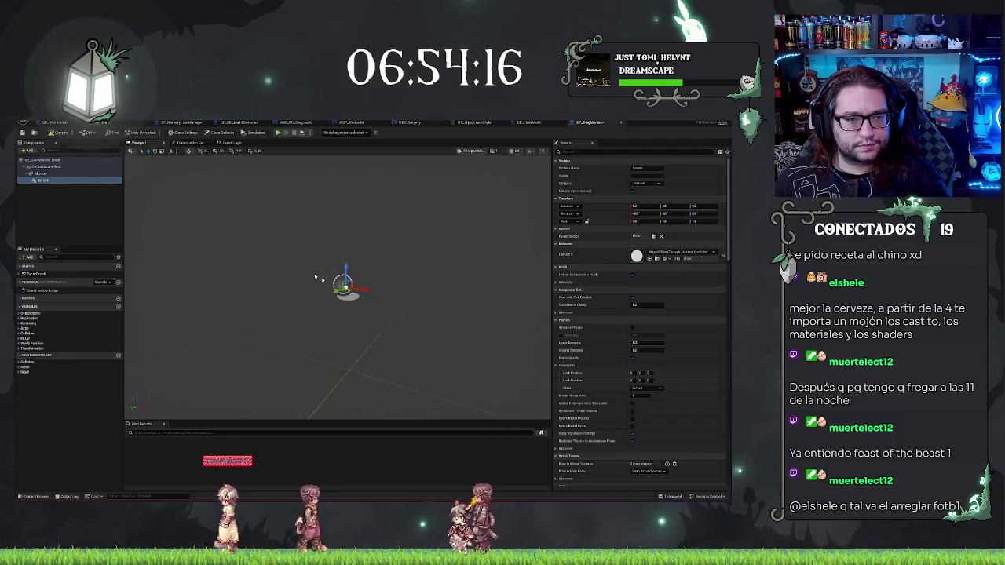
left_click(74, 173)
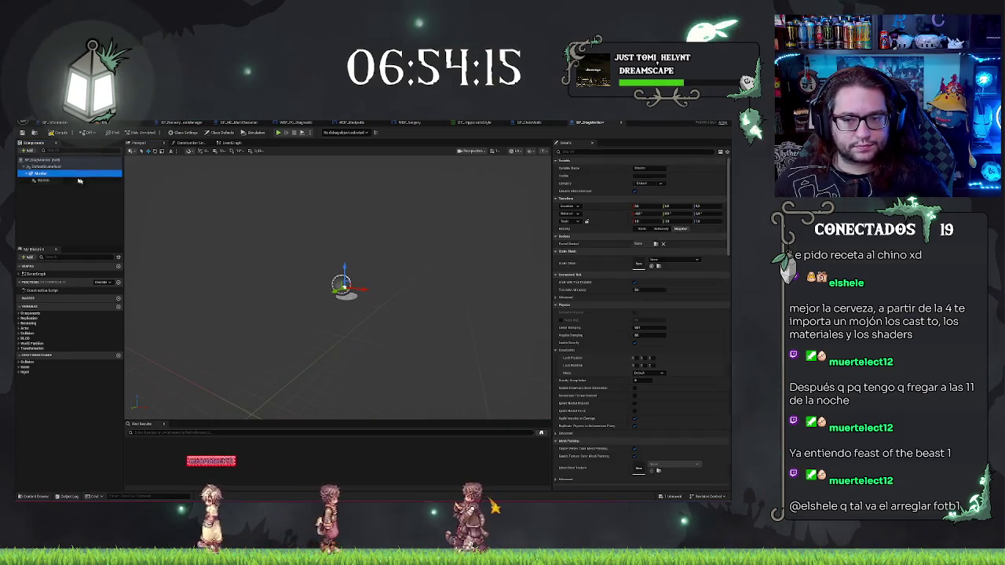
left_click(662, 260)
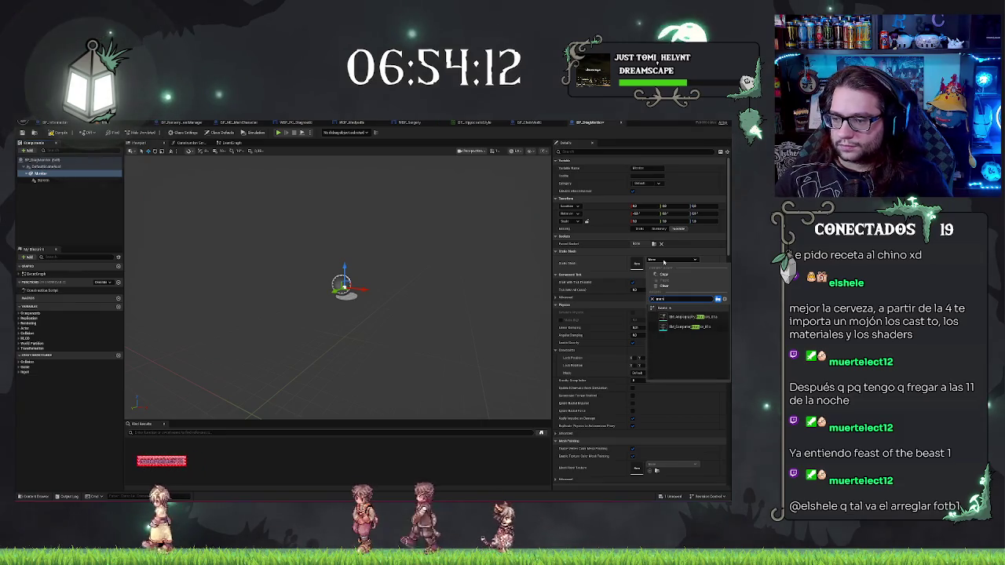
Step: Give the Monitor component the single-screen computer monitor mesh with a stand
left_click(701, 318)
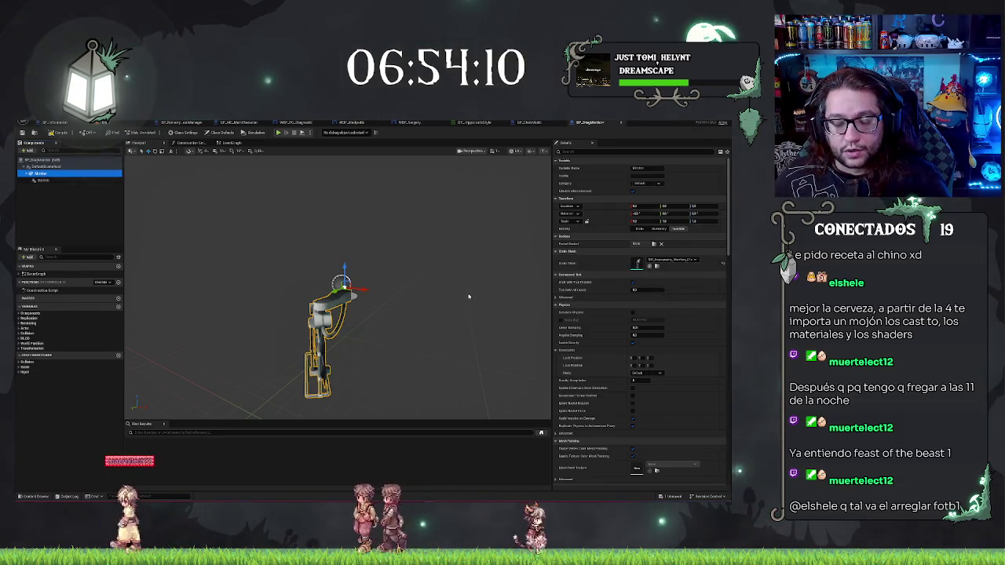
scroll(643, 262, "down", 3)
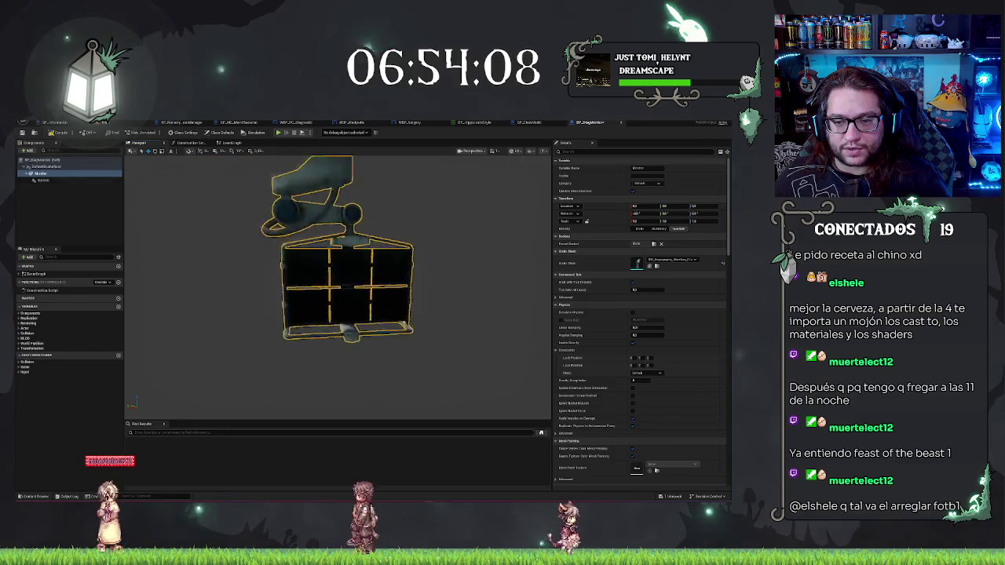
left_click(665, 260)
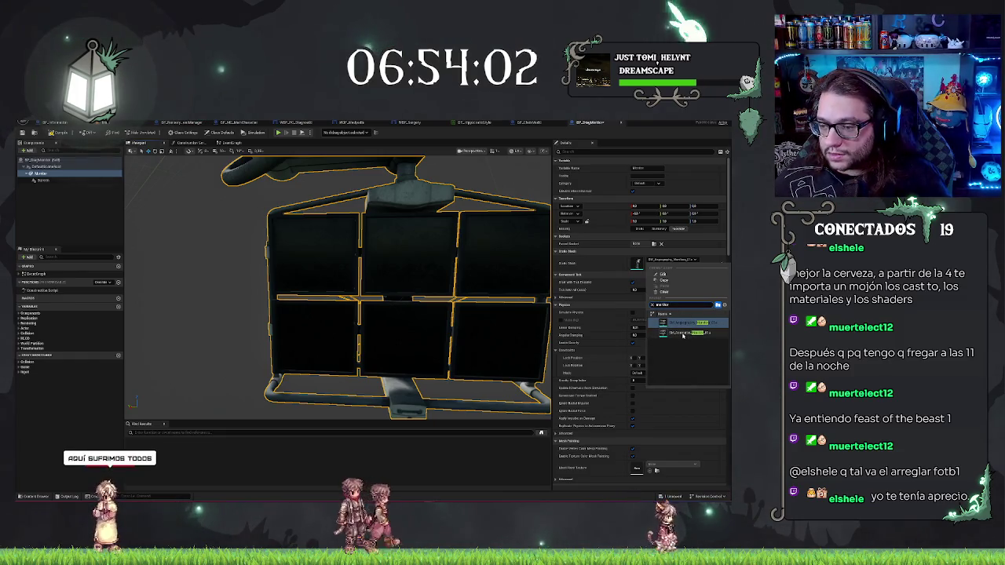
left_click(683, 333)
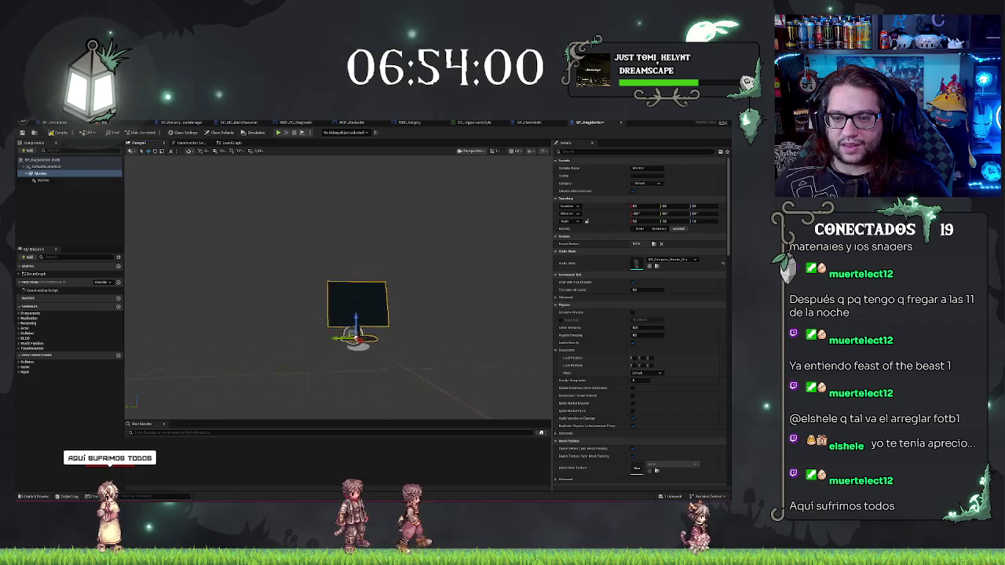
scroll(404, 311, "up", 5)
scroll(403, 311, "down", 3)
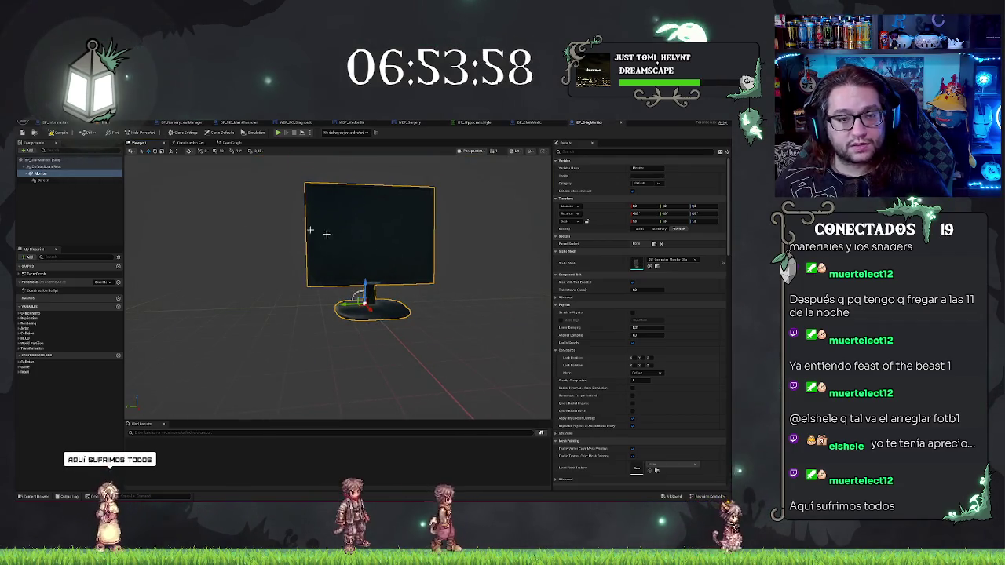
scroll(403, 311, "up", 4)
scroll(403, 311, "down", 2)
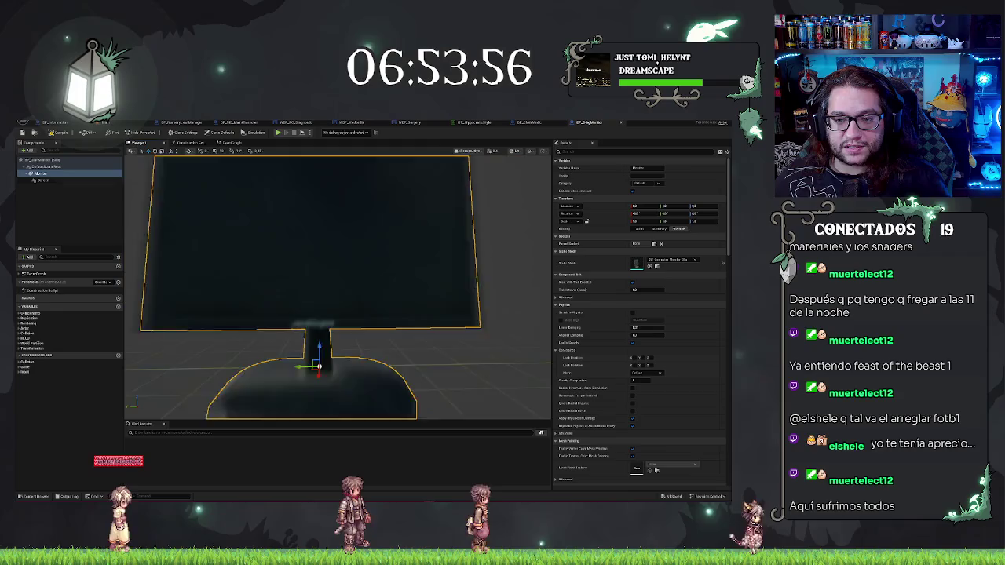
scroll(404, 311, "up", 3)
scroll(404, 311, "down", 3)
scroll(403, 311, "up", 3)
scroll(404, 311, "down", 3)
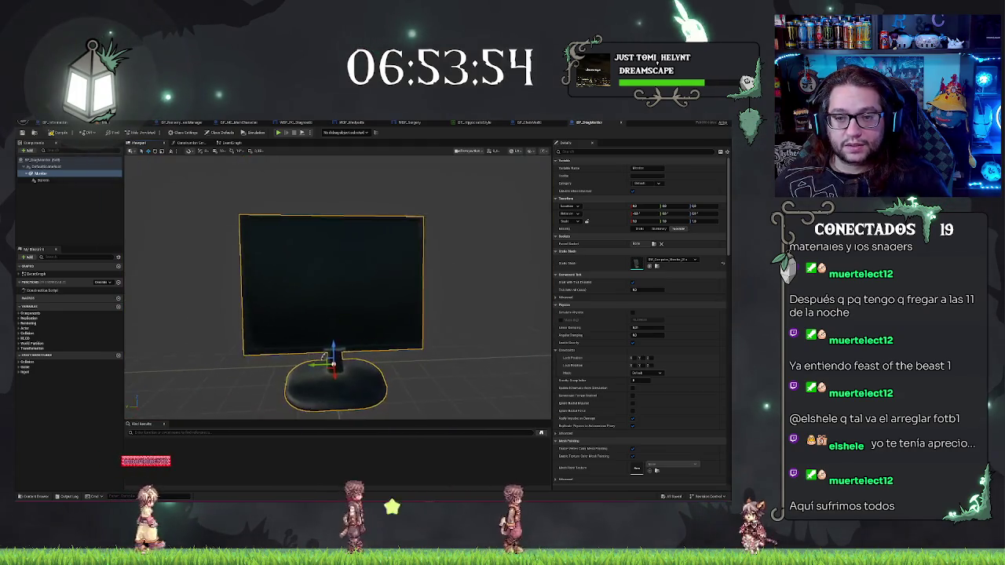
scroll(403, 311, "up", 2)
scroll(446, 263, "down", 1)
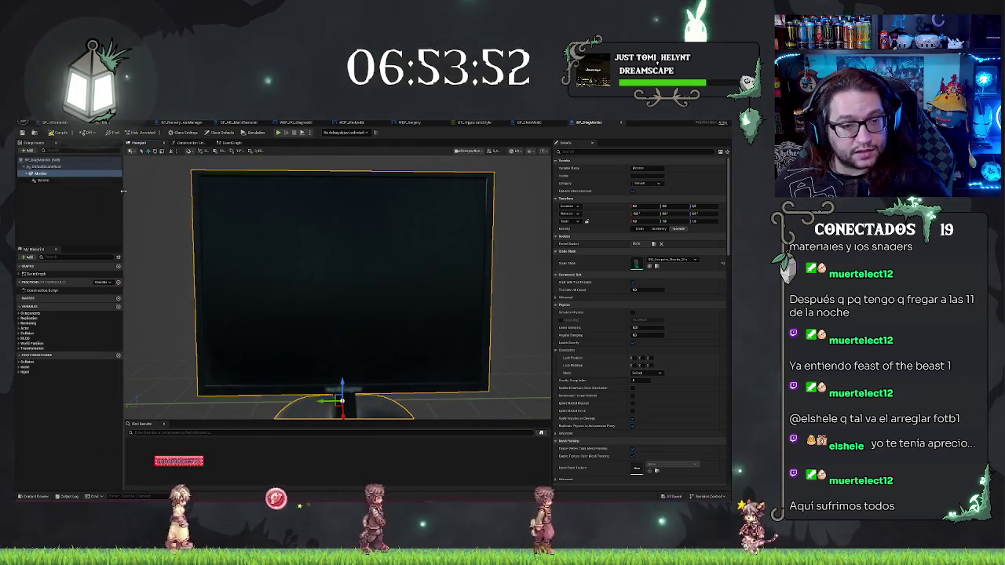
left_click(43, 180)
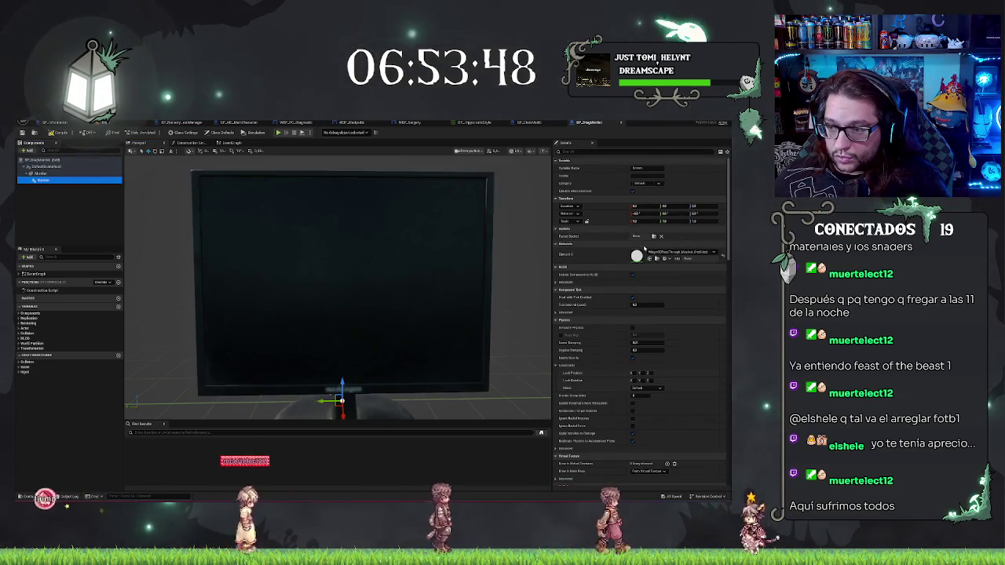
Step: Scroll through the Screen component's Details panel looking for its Widget Class setting
scroll(648, 314, "down", 4)
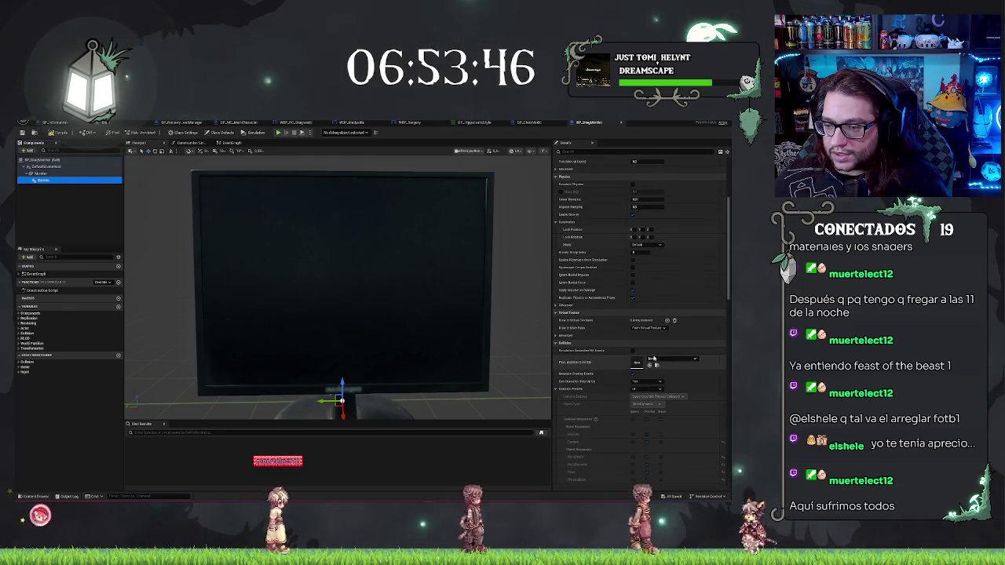
scroll(657, 362, "down", 12)
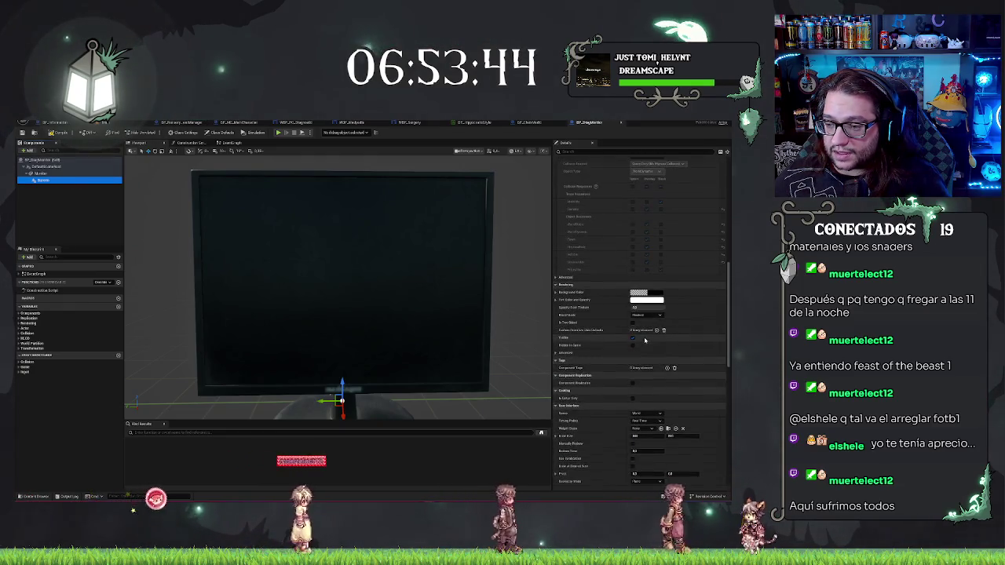
scroll(648, 264, "down", 8)
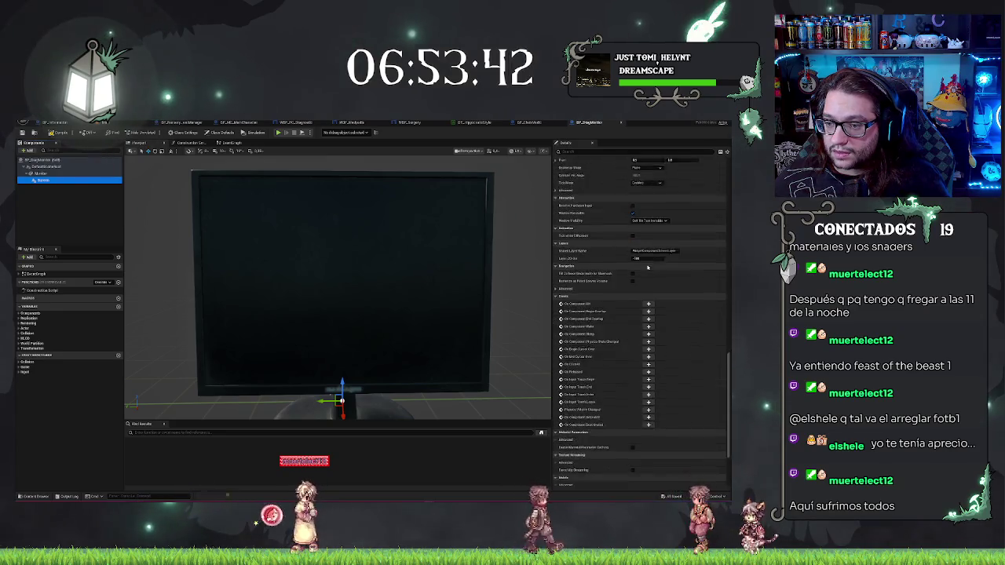
scroll(649, 267, "up", 20)
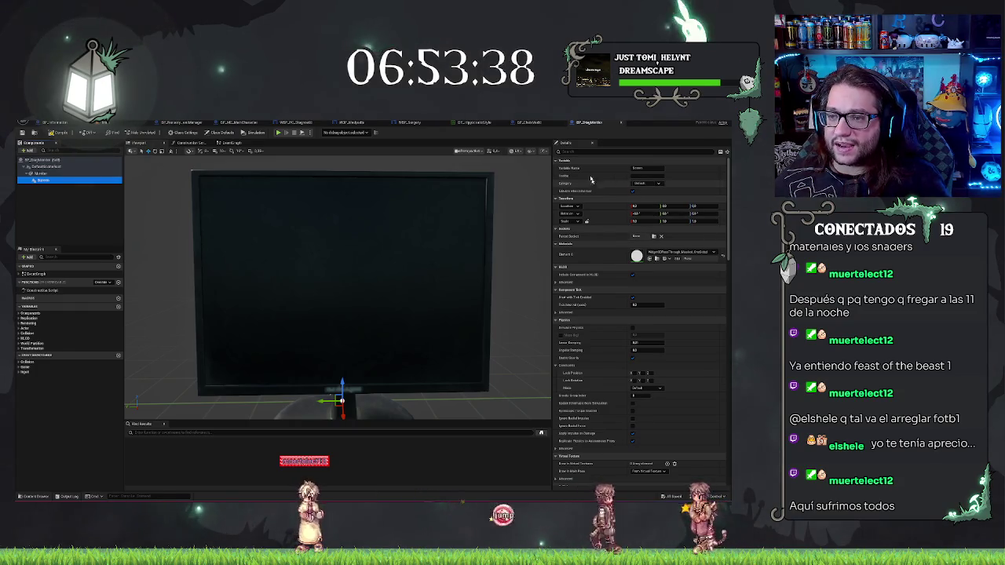
Step: Filter Details by 'widget' and set the Screen's Widget Class to WBP_PC_Diagnostic
type("widget")
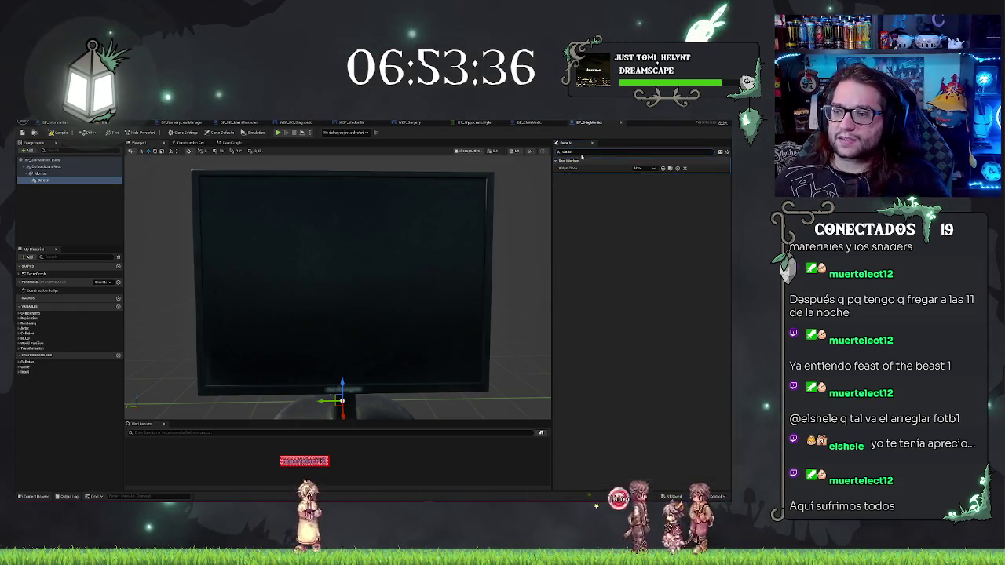
left_click(639, 169)
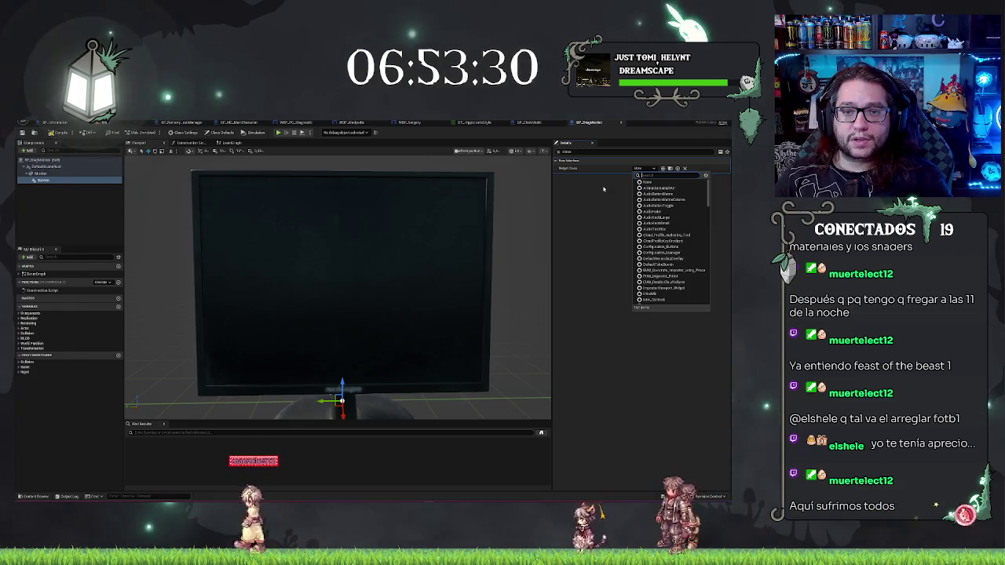
type("dia")
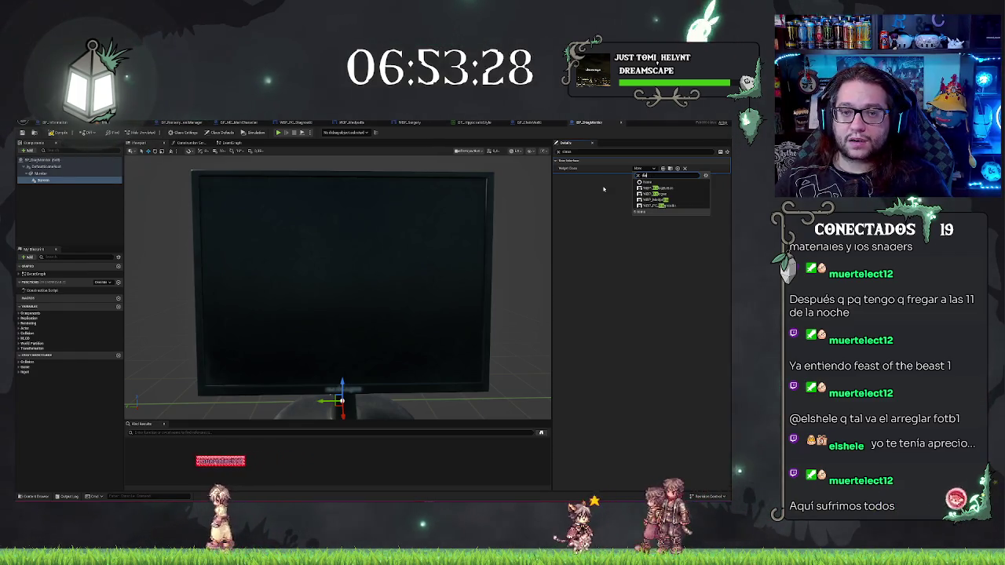
type("g")
left_click(650, 189)
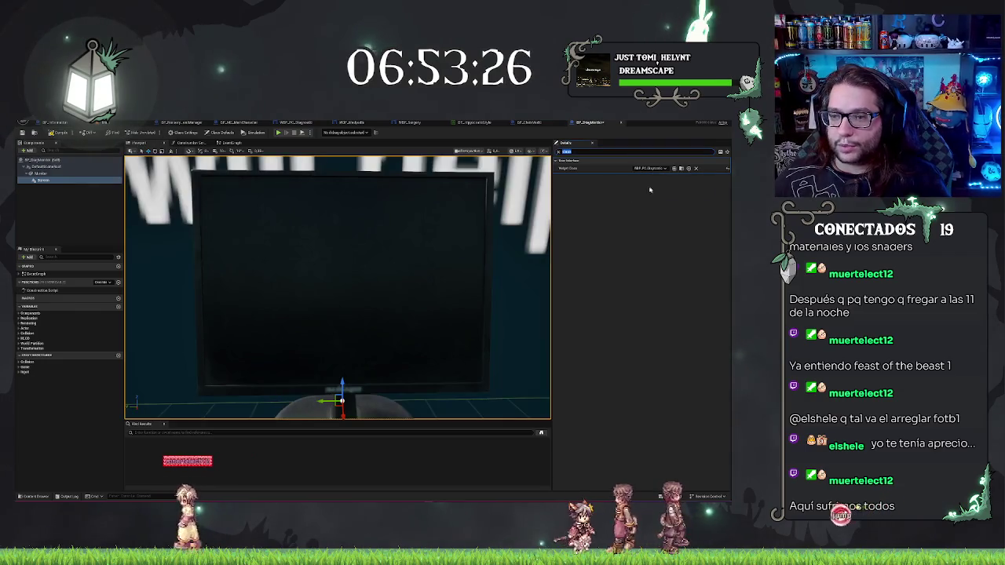
scroll(337, 290, "down", 3)
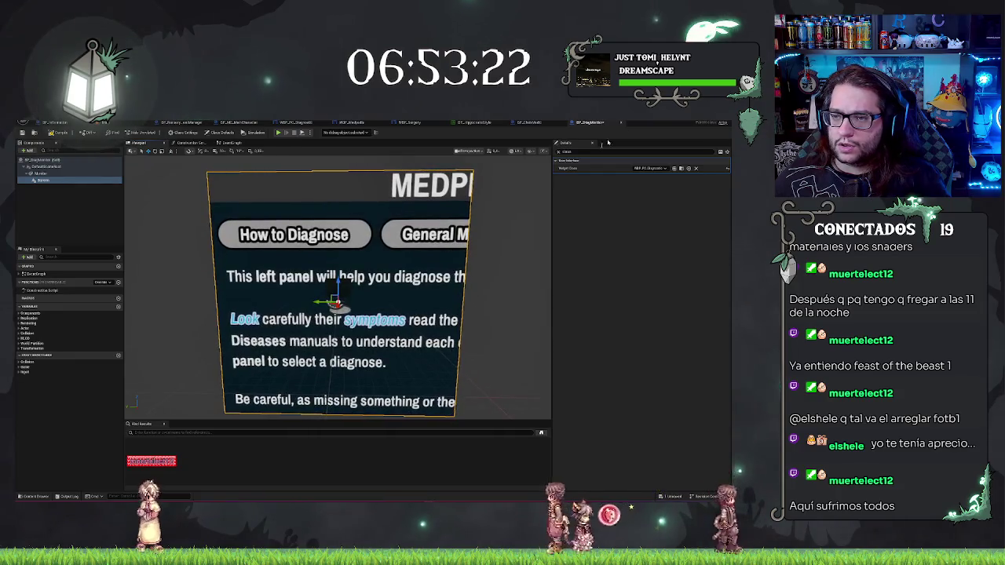
Step: Clear the Details filter and set the Screen widget's Draw Size X to 10
left_click(558, 152)
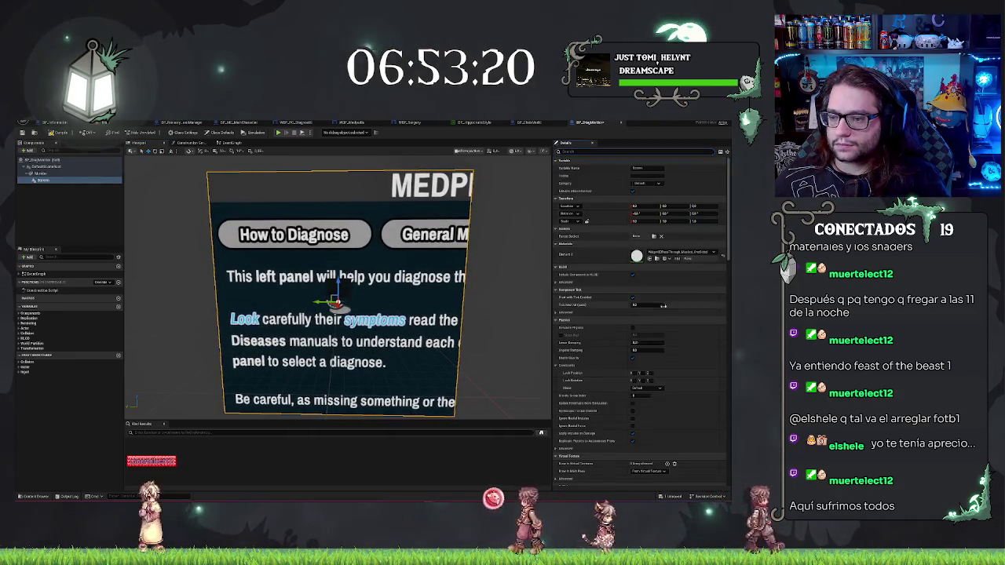
scroll(640, 314, "down", 10)
left_click(636, 328)
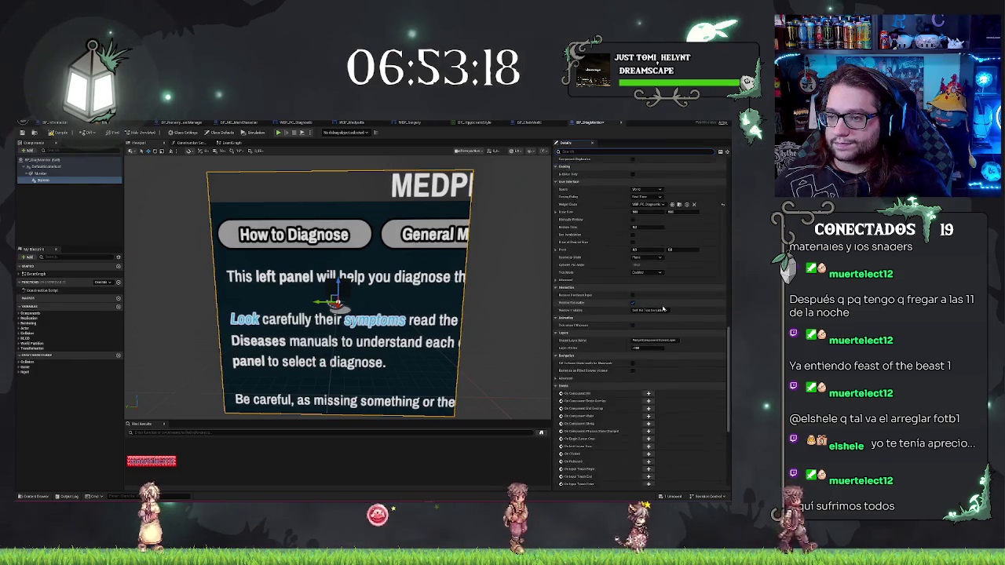
type("10")
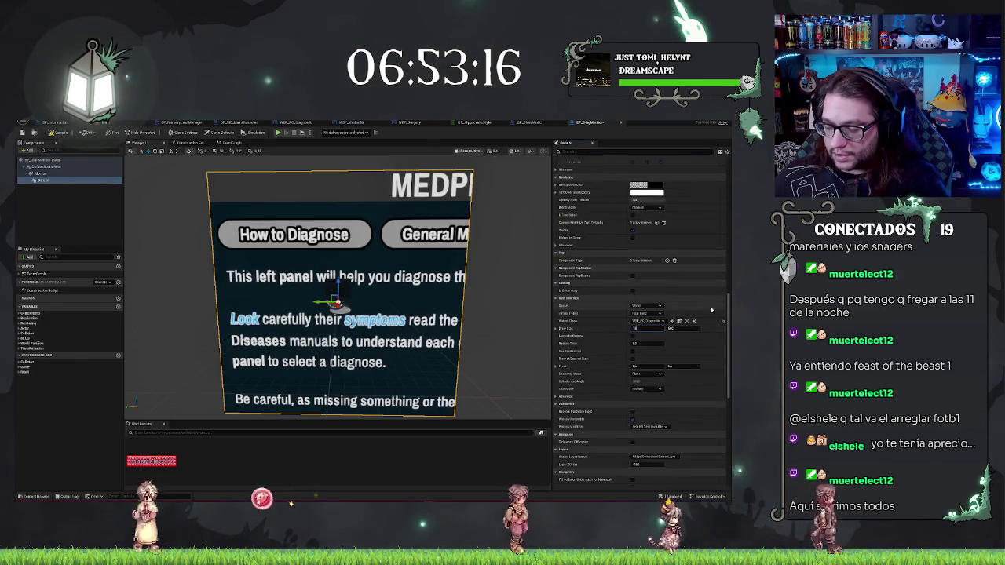
key("Tab")
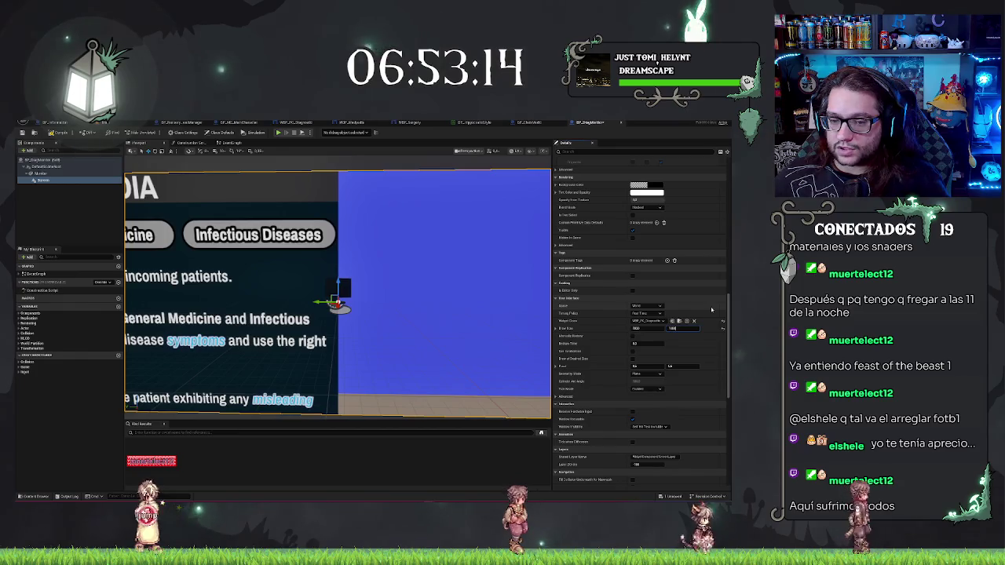
scroll(433, 416, "down", 5)
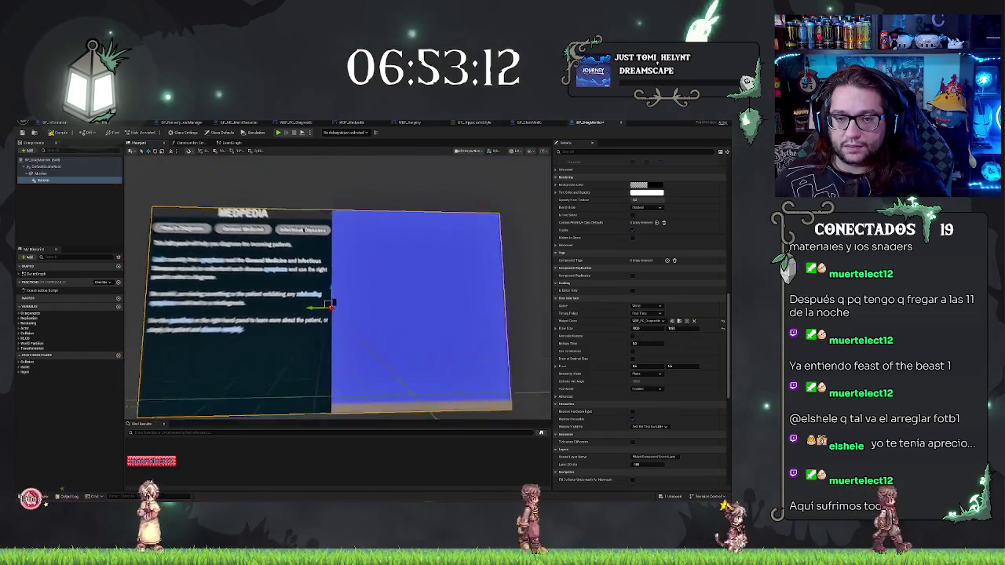
scroll(433, 416, "up", 5)
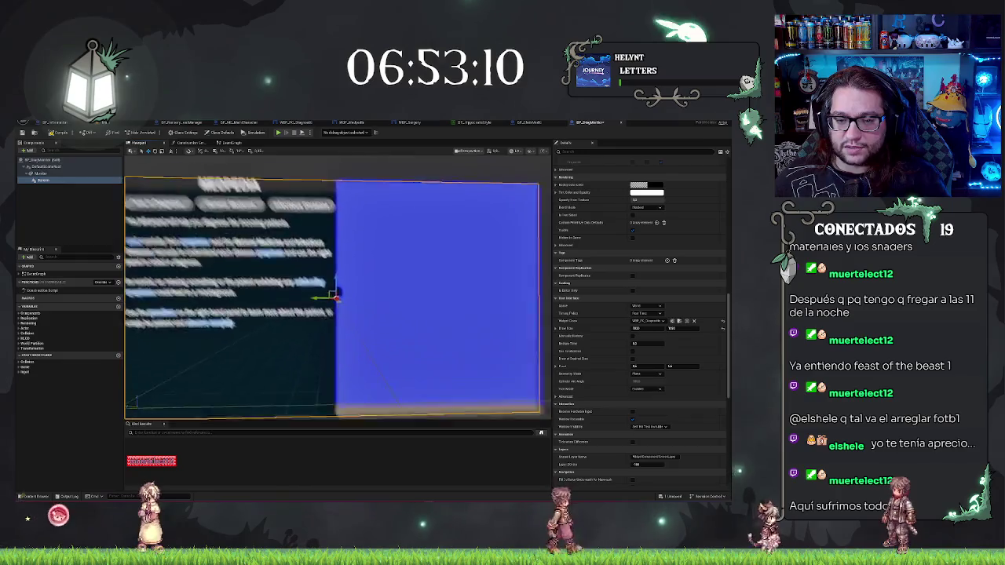
scroll(338, 287, "up", 2)
scroll(338, 286, "down", 3)
scroll(337, 287, "up", 4)
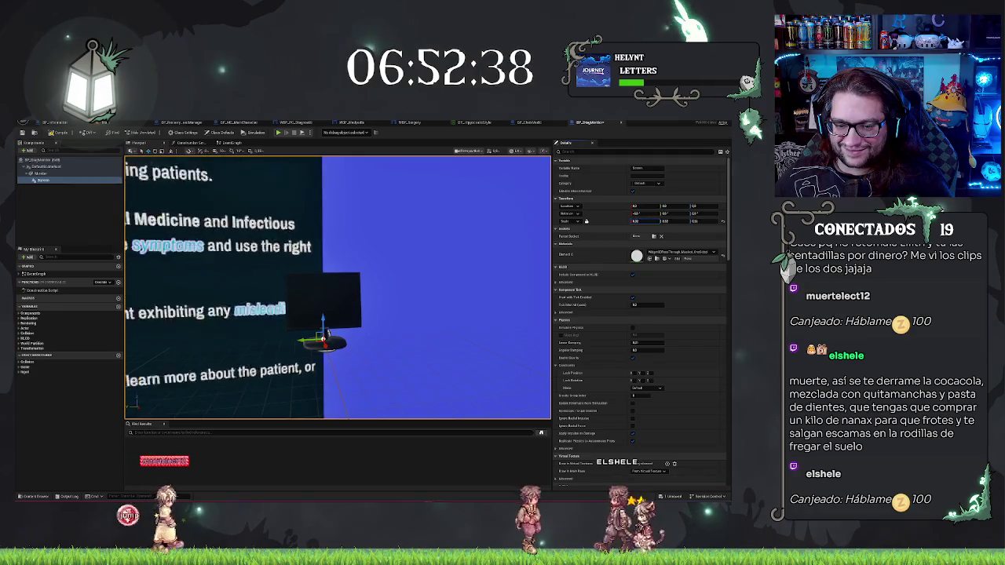
Step: Scale the Screen widget down to a small panel and tilt it to pitch 4.92
left_click_drag(645, 220, 603, 221)
mouse_move(242, 309)
left_mouse_down()
mouse_move(267, 309)
mouse_move(212, 309)
mouse_move(242, 308)
mouse_move(242, 283)
mouse_move(242, 309)
mouse_move(329, 305)
left_mouse_up()
key("e")
mouse_move(355, 339)
left_mouse_down()
mouse_move(359, 332)
mouse_move(321, 336)
mouse_move(358, 314)
mouse_move(362, 269)
mouse_move(385, 262)
left_mouse_up()
Step: Rotate the MedPedia screen plane to face forward and move it up onto the monitor display
scroll(345, 283, "up", 5)
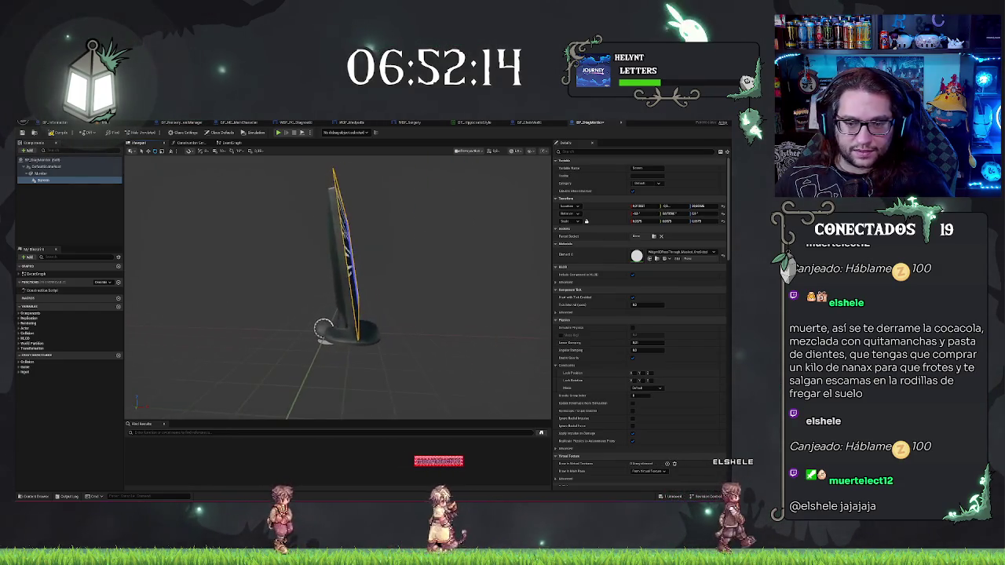
mouse_move(337, 283)
left_mouse_down()
mouse_move(298, 286)
mouse_move(337, 286)
left_mouse_up()
key("e")
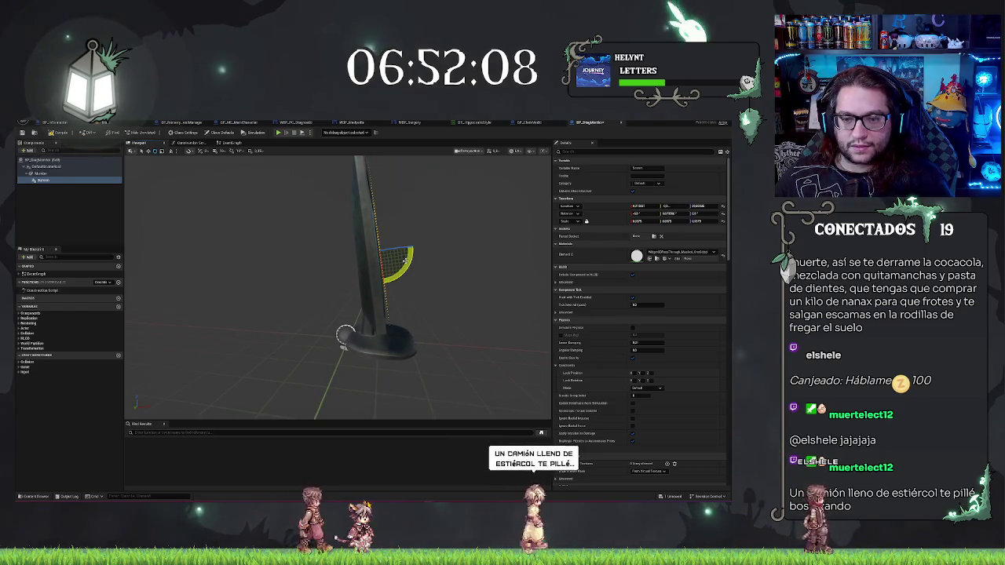
left_click_drag(405, 262, 405, 260)
key("w")
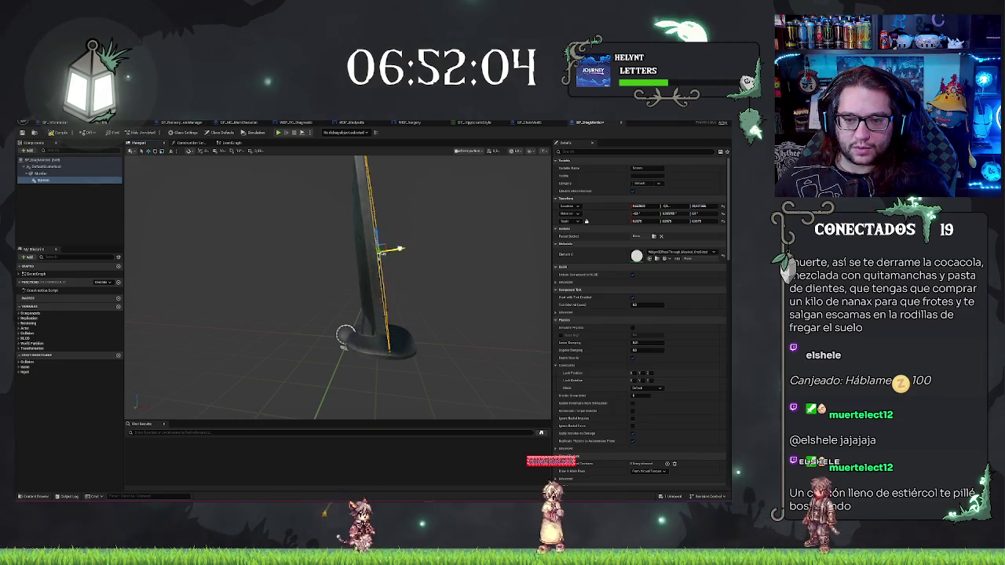
left_click_drag(344, 335, 315, 355)
scroll(316, 355, "down", 3)
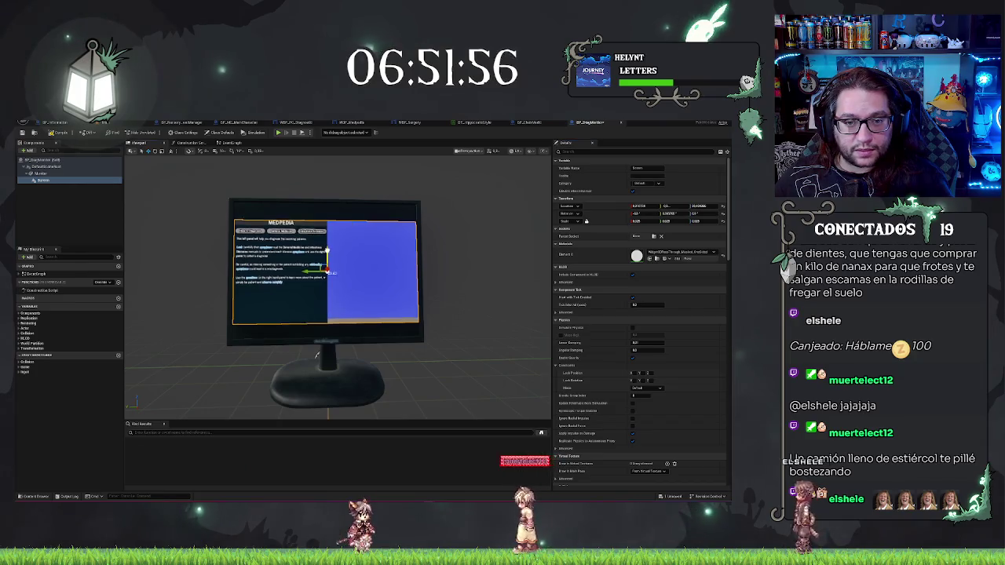
mouse_move(326, 250)
left_mouse_down()
mouse_move(333, 233)
mouse_move(325, 251)
left_mouse_up()
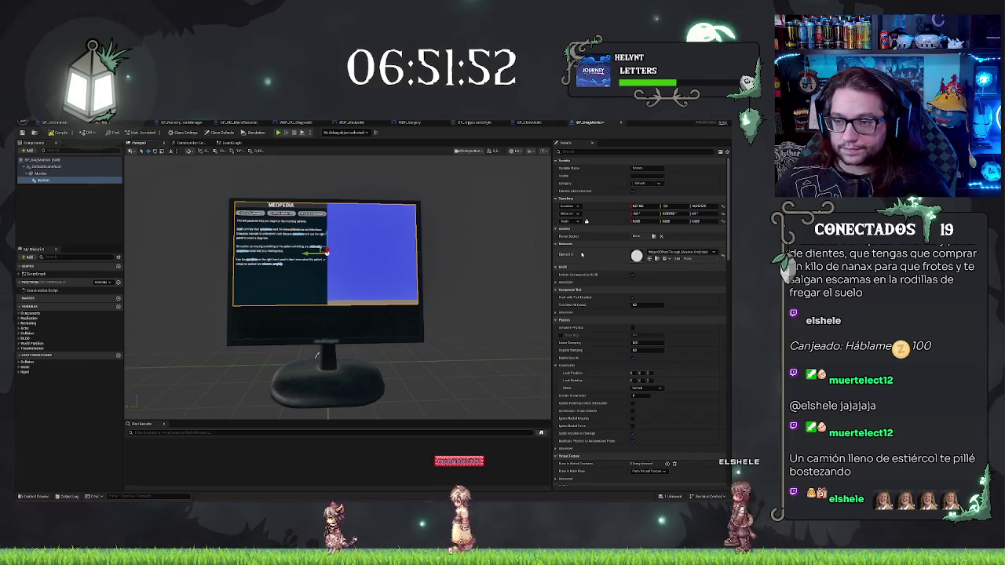
Step: Undo a trial stretch of the monitor and attach the Screen component to DefaultSceneRoot
left_click(316, 355)
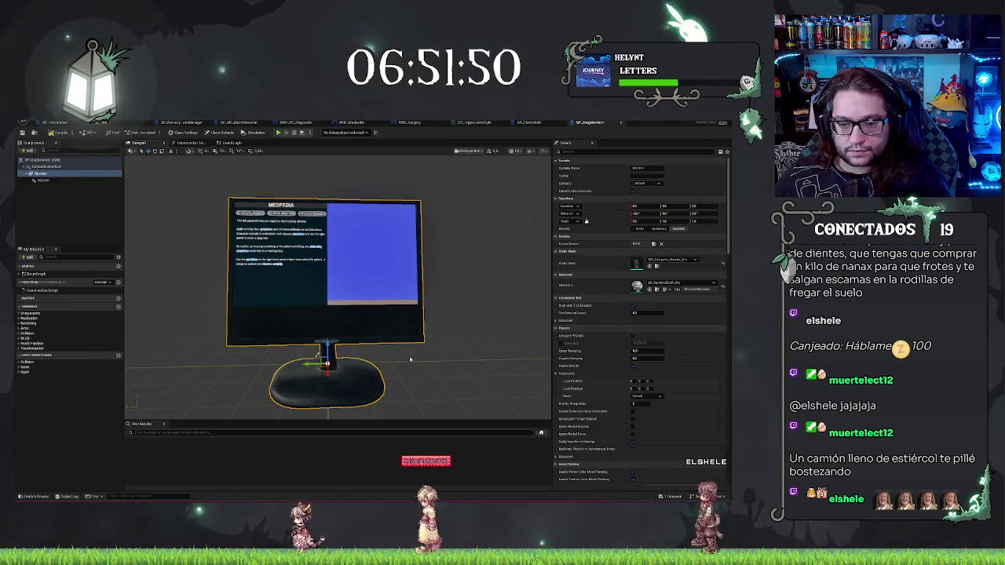
left_click_drag(309, 362, 311, 364)
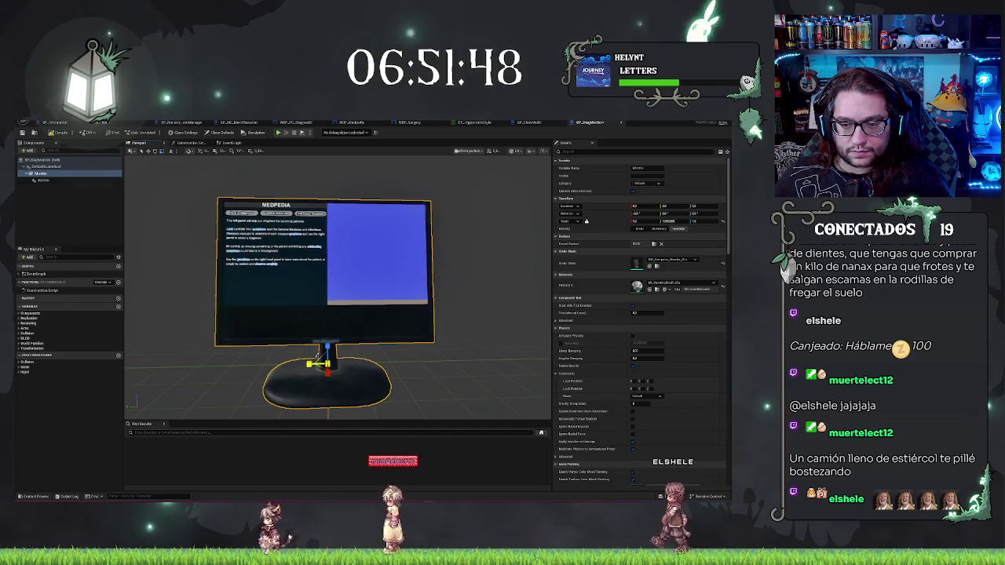
key("ctrl+z")
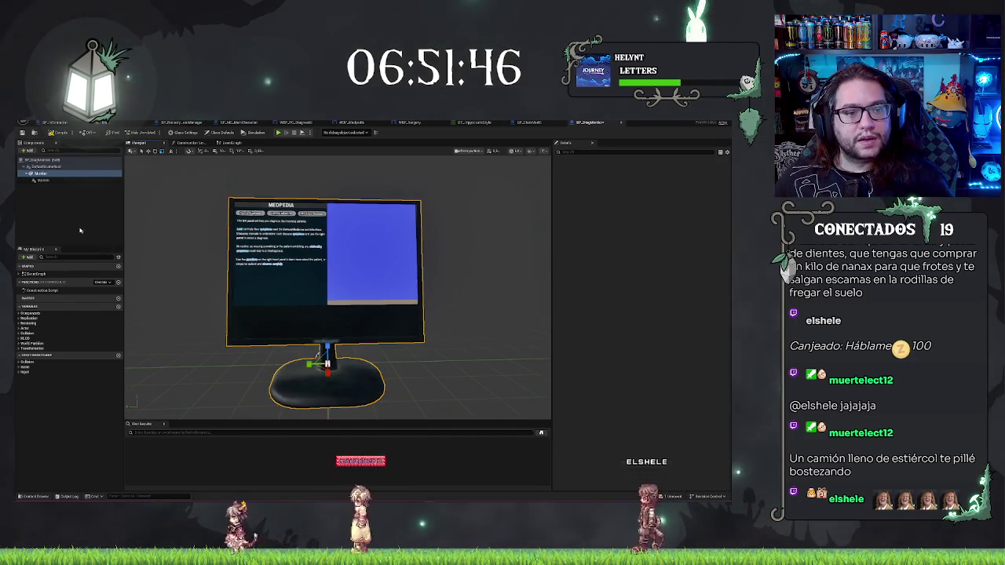
left_click_drag(39, 182, 48, 172)
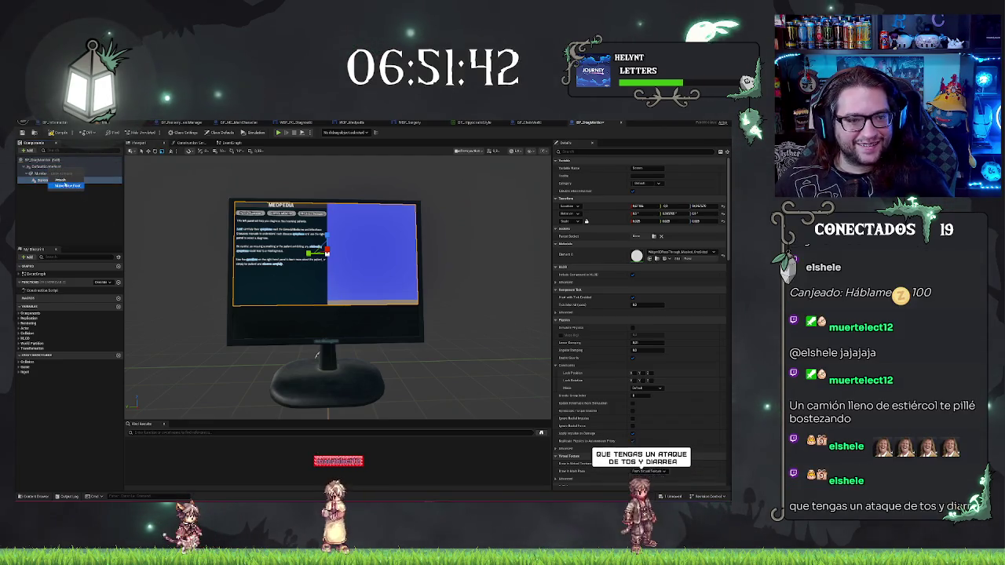
left_click(60, 180)
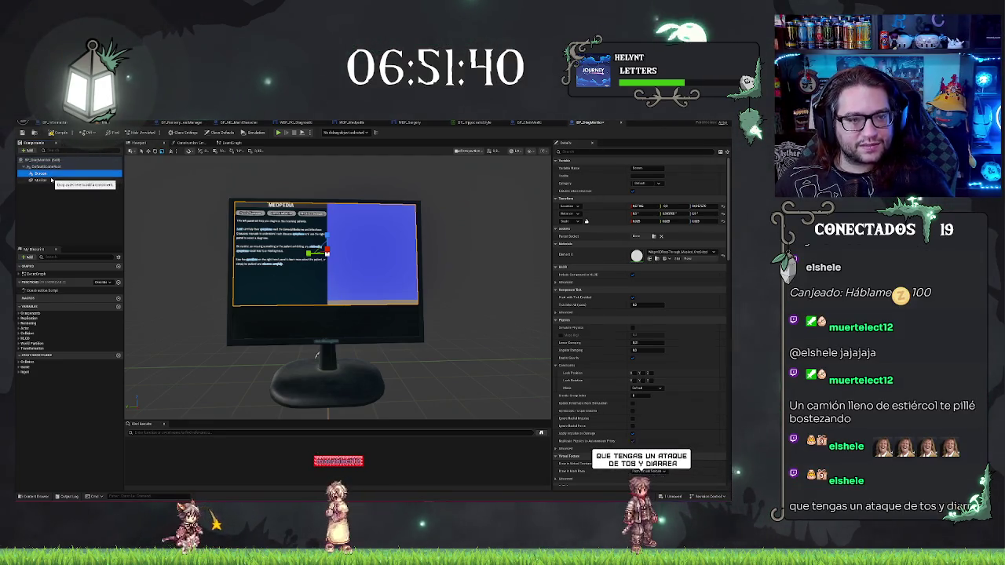
Step: Widen the Monitor mesh to about 1.5 scale and check the screen fit from several angles
left_click(276, 333)
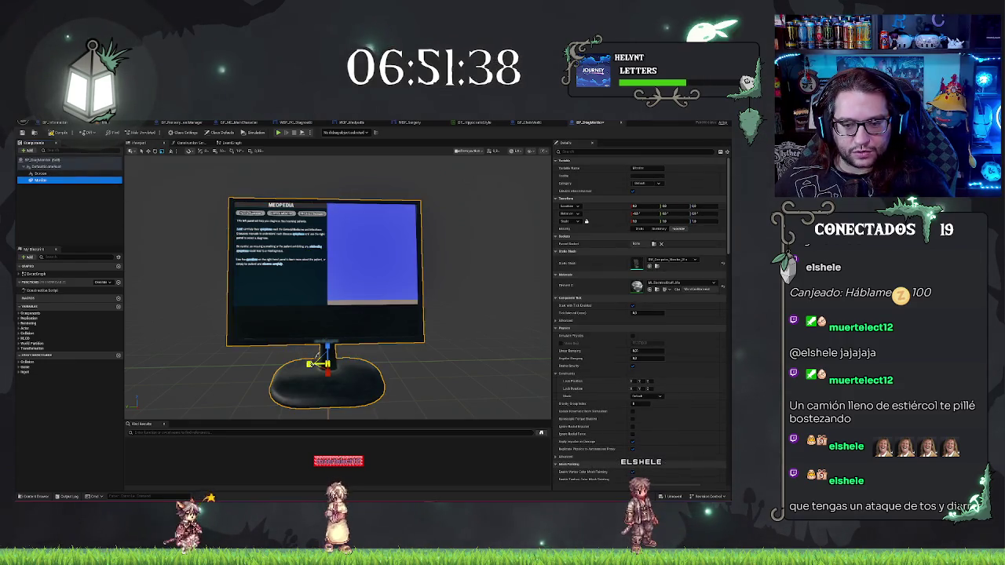
left_click_drag(667, 221, 699, 221)
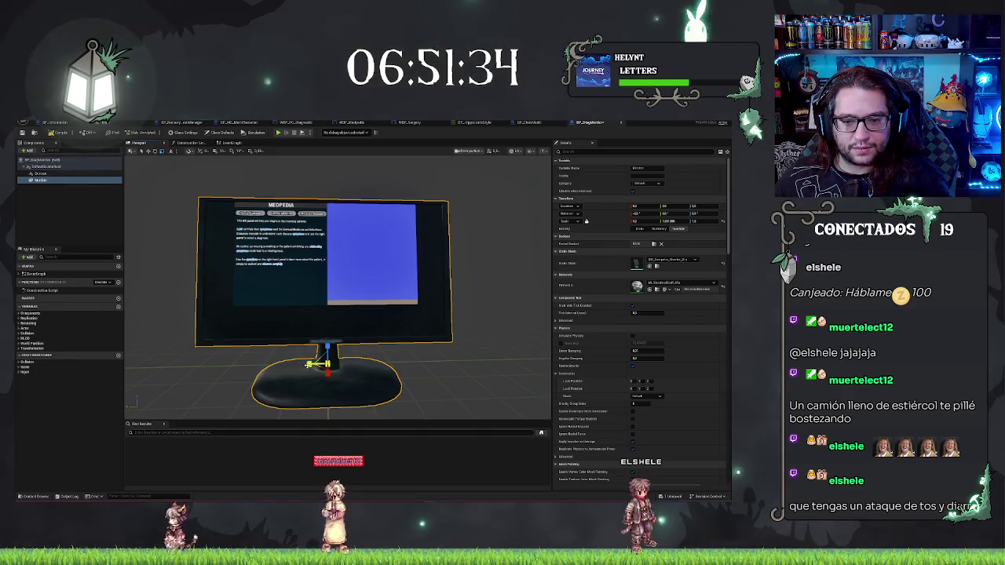
left_click(49, 174)
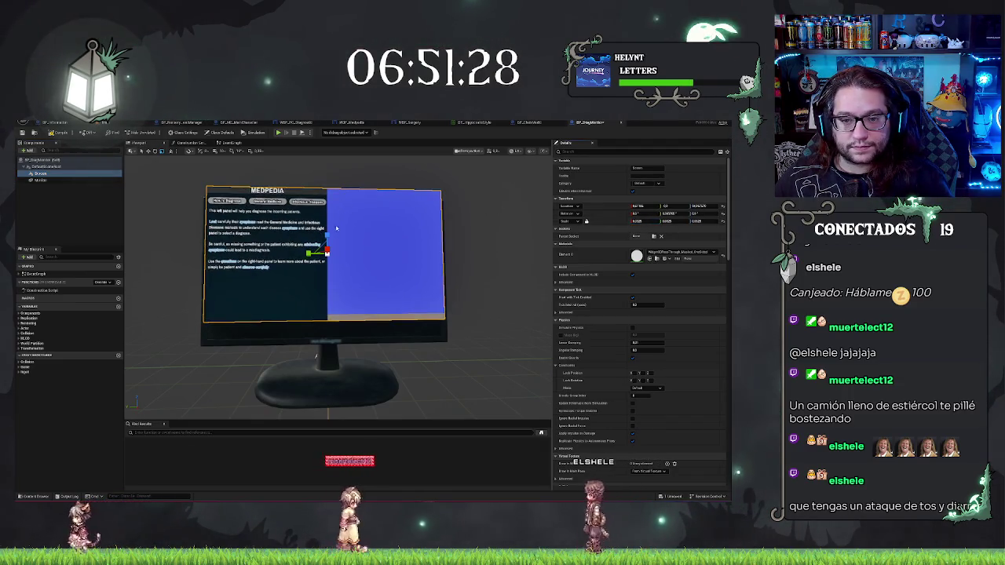
mouse_move(459, 231)
left_mouse_down()
mouse_move(373, 227)
mouse_move(336, 236)
mouse_move(338, 247)
mouse_move(300, 247)
left_mouse_up()
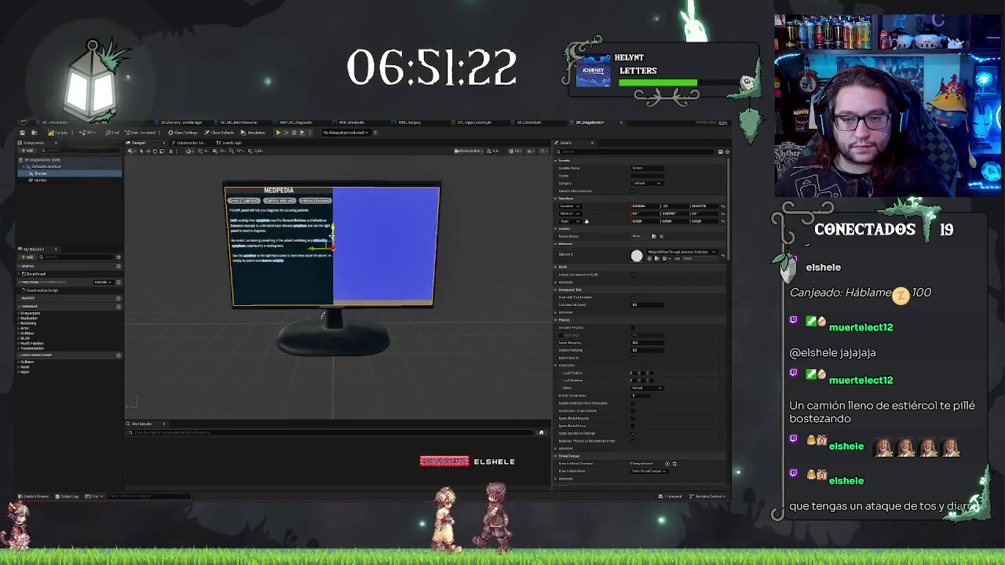
left_click_drag(340, 278, 336, 362)
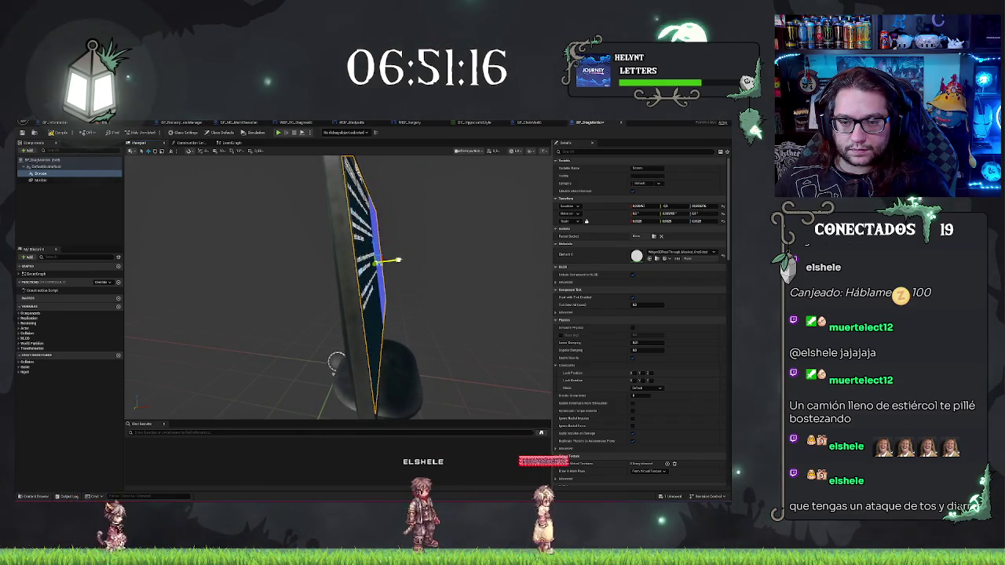
mouse_move(428, 305)
left_mouse_down()
mouse_move(342, 318)
mouse_move(344, 361)
left_mouse_up()
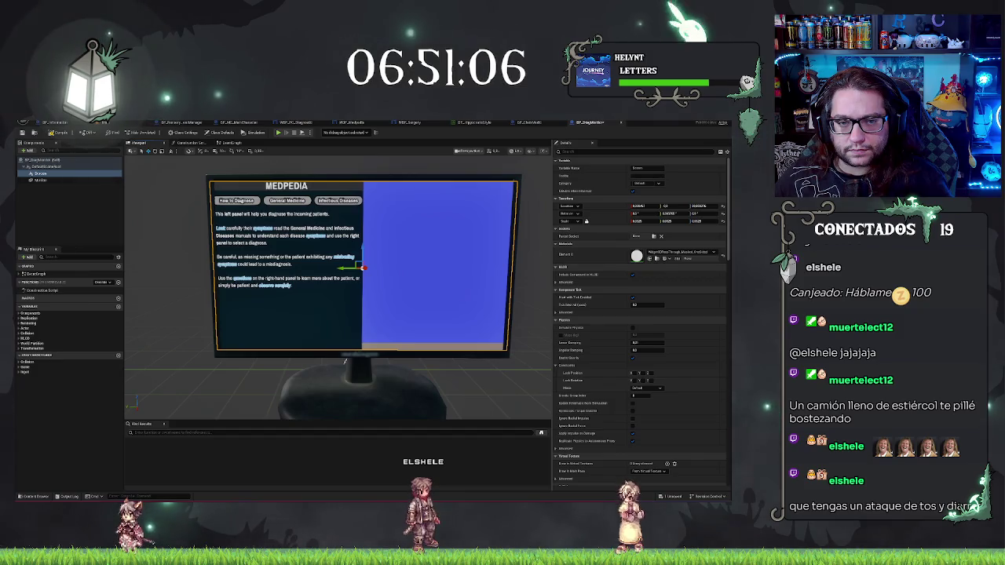
Step: Reselect the Monitor component, then return to the hospital level editor
left_click(344, 360)
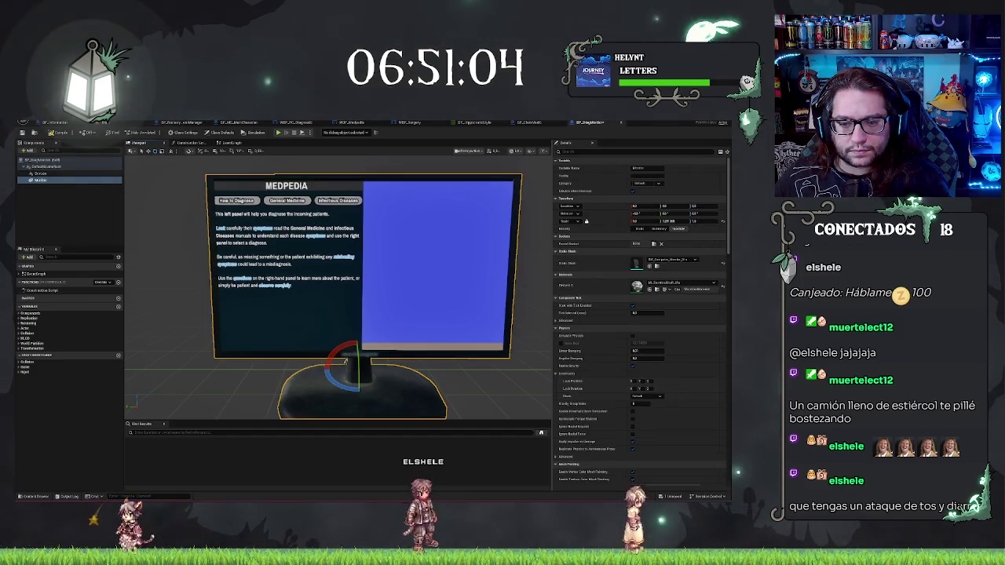
scroll(345, 359, "up", 1)
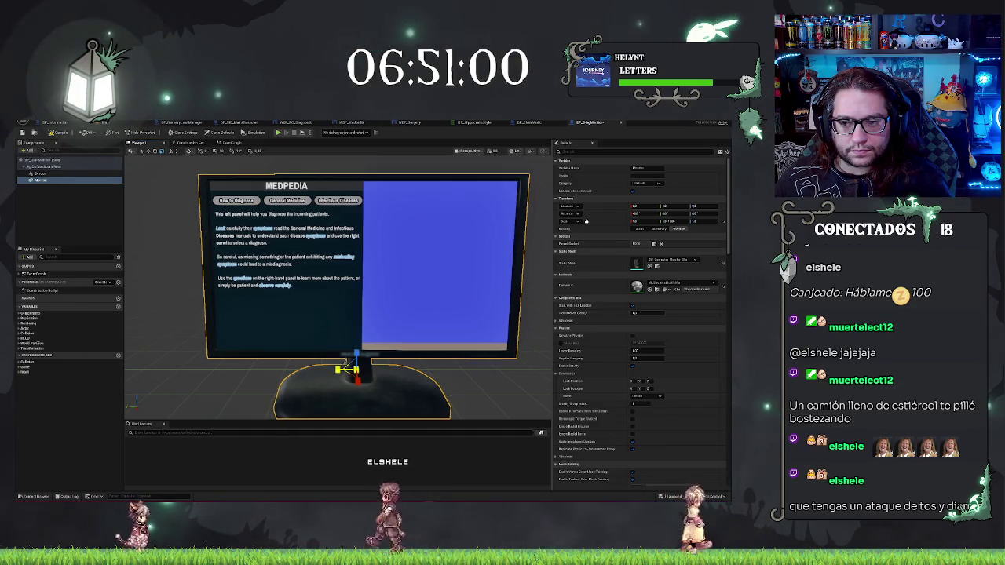
scroll(344, 362, "up", 1)
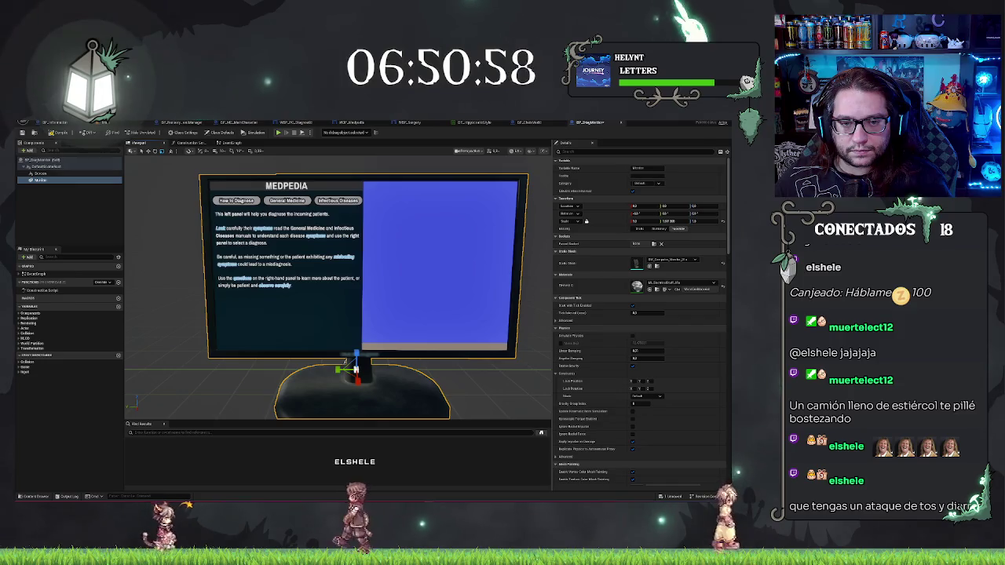
scroll(344, 363, "down", 1)
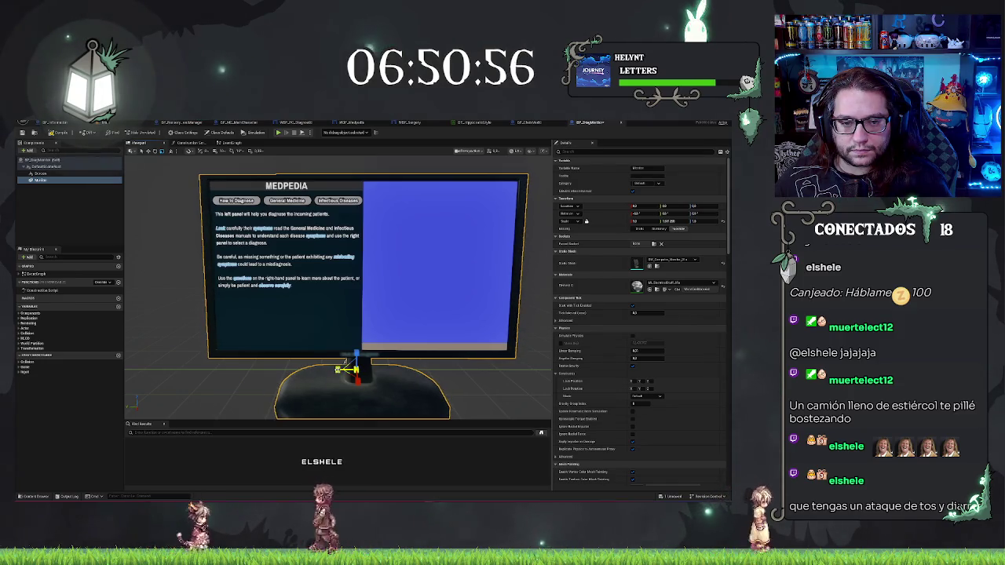
left_click(41, 179)
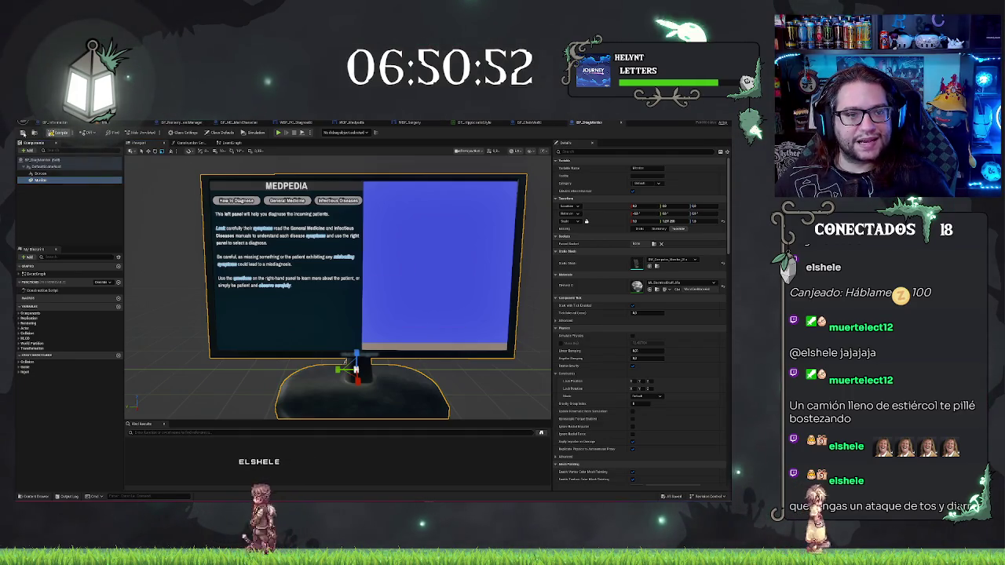
left_click(48, 121)
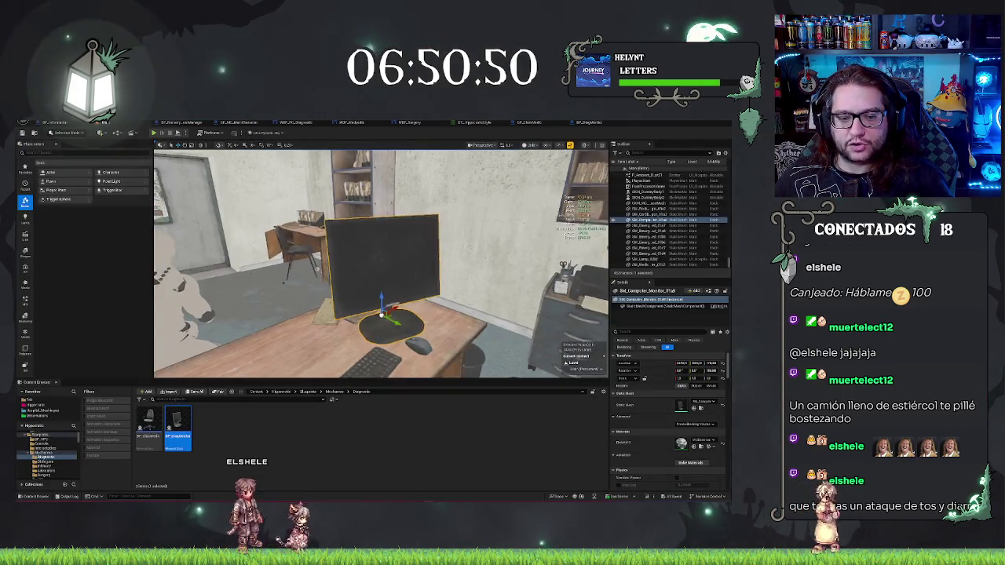
Step: Swap the desk monitor for BP_DiagMonitor and frame the desk in the viewport
right_click(428, 297)
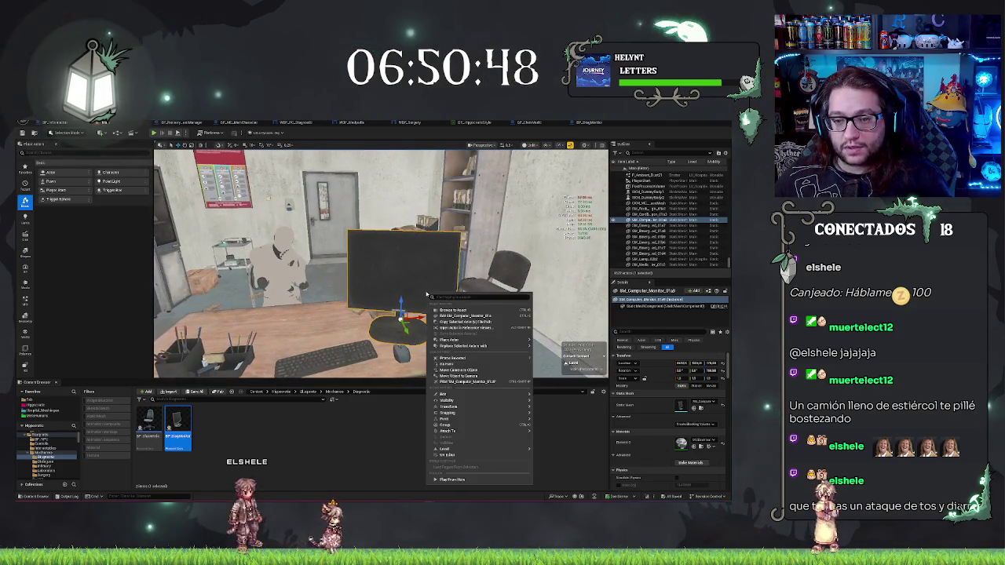
mouse_move(459, 347)
left_click(572, 357)
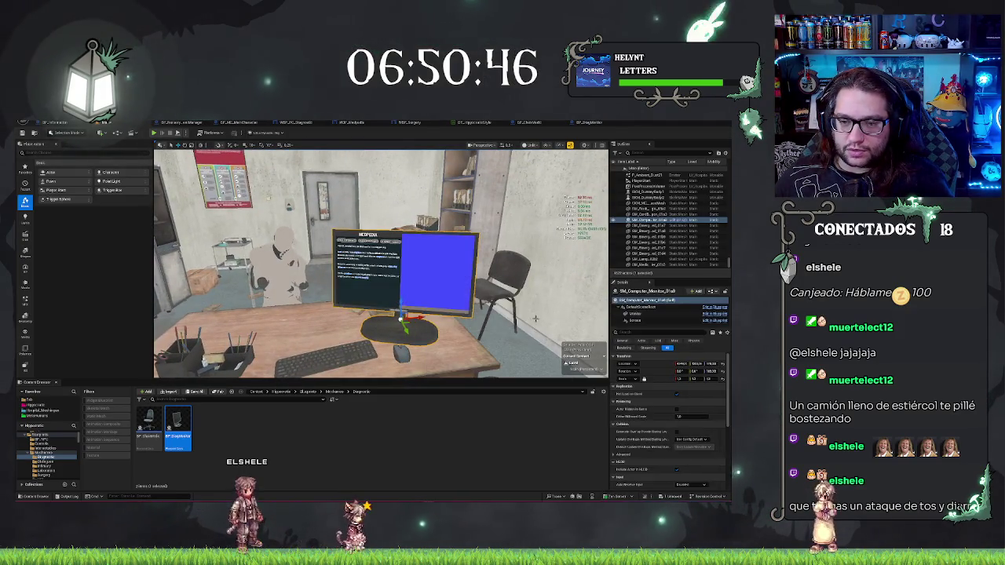
key("f")
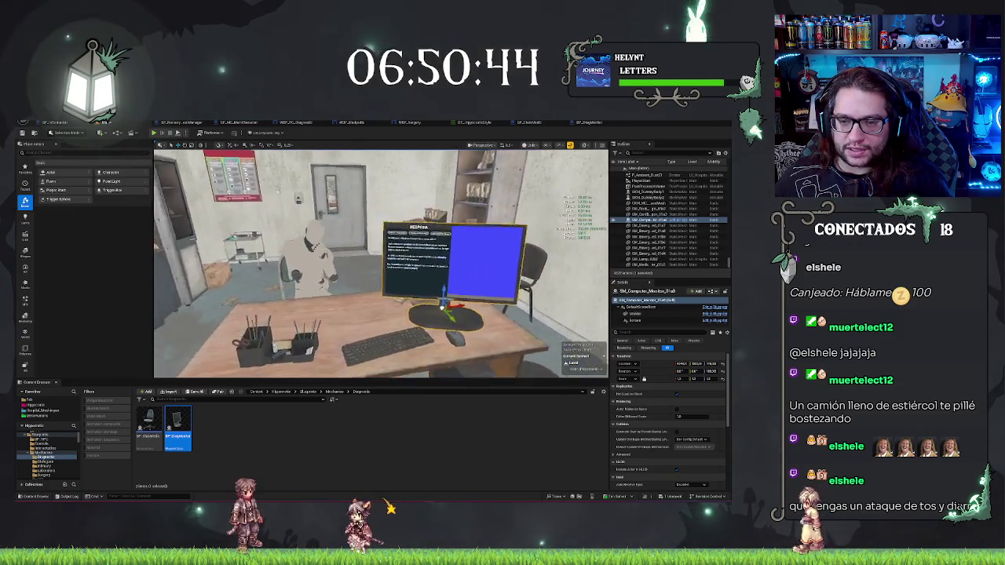
scroll(380, 263, "down", 10)
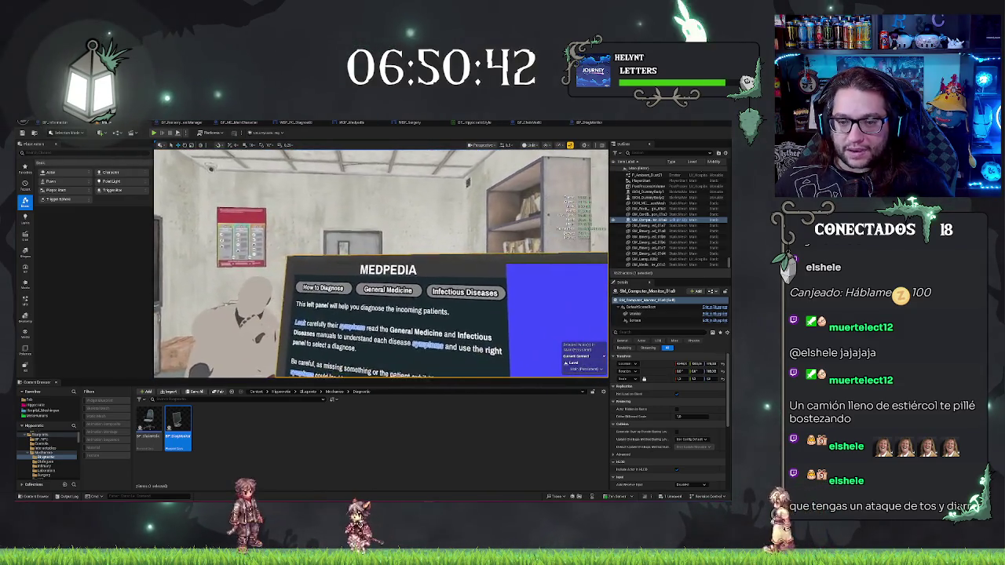
key("Left")
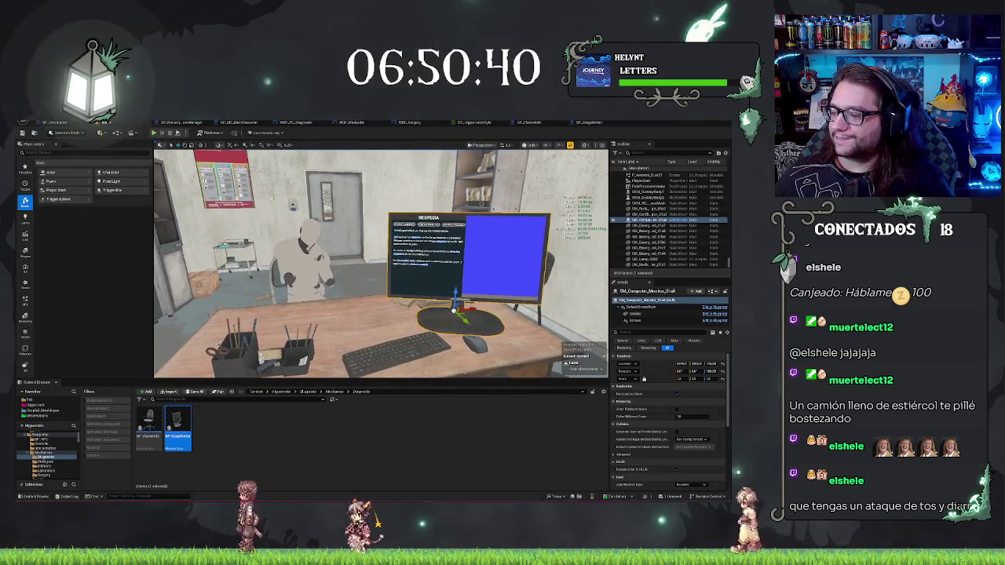
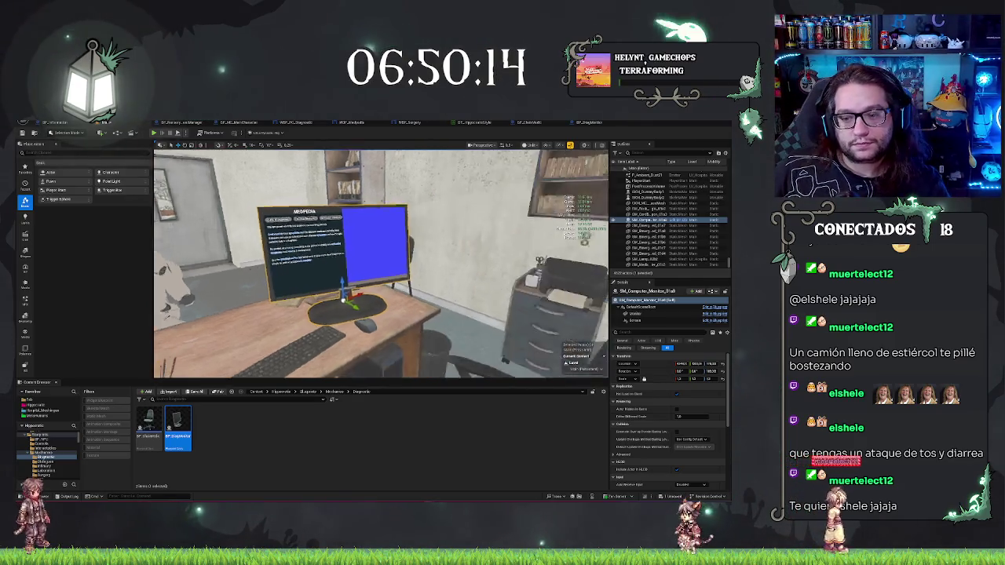
Step: Select and frame the desk chair, then view it and the desk from several angles
left_click(385, 307)
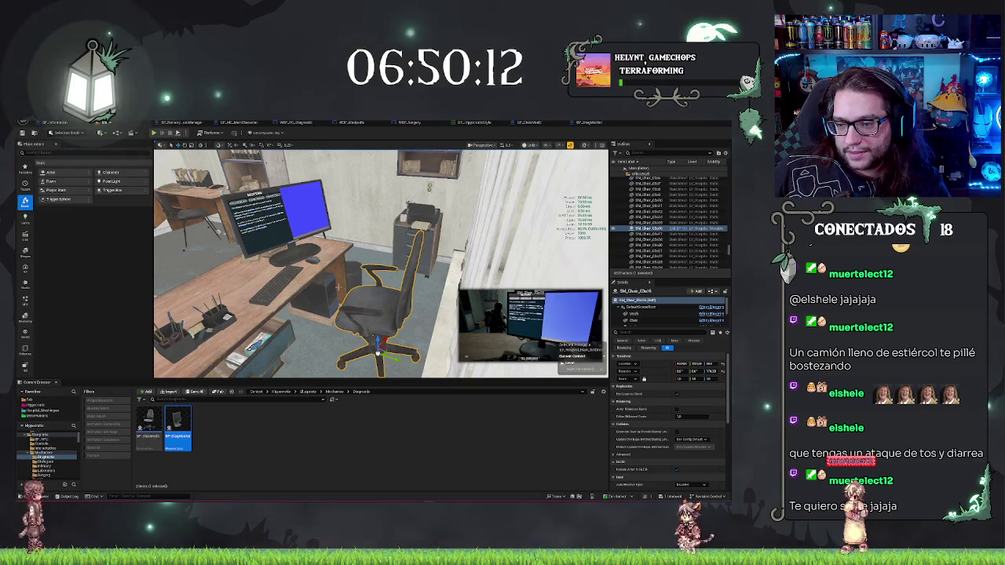
left_click_drag(324, 282, 295, 302)
key("f")
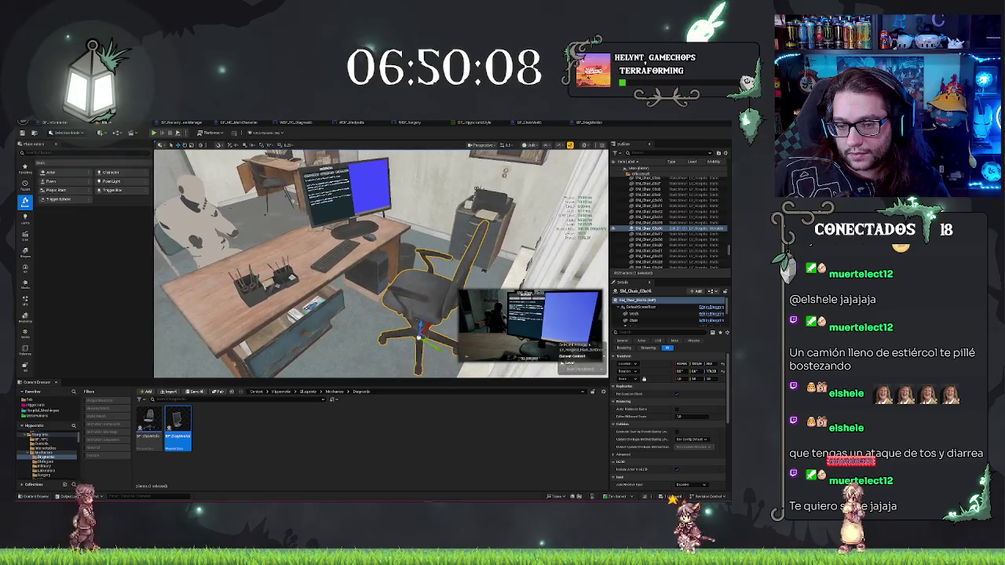
mouse_move(380, 263)
left_mouse_down()
mouse_move(342, 271)
mouse_move(357, 269)
mouse_move(344, 231)
left_mouse_up()
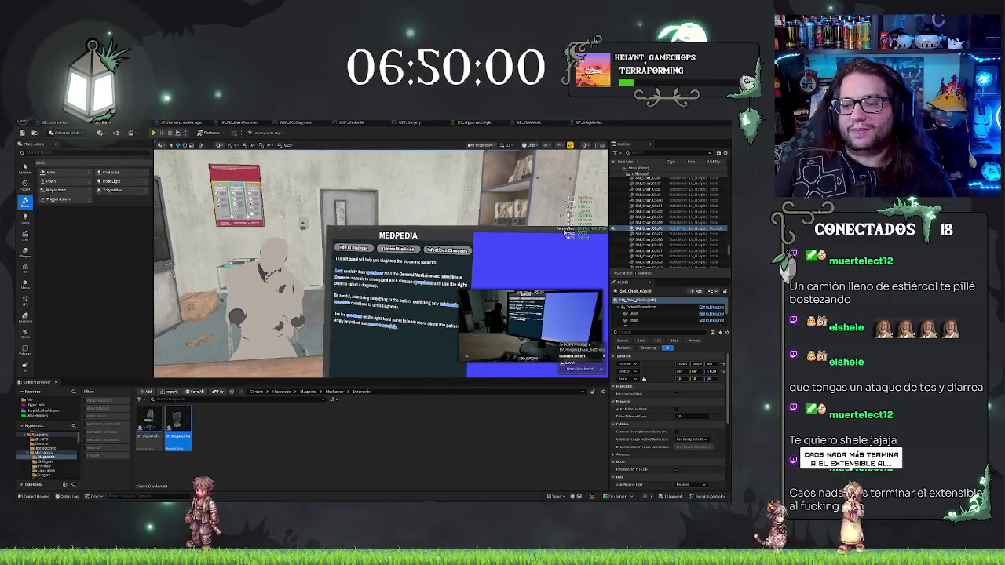
left_click_drag(344, 232, 328, 233)
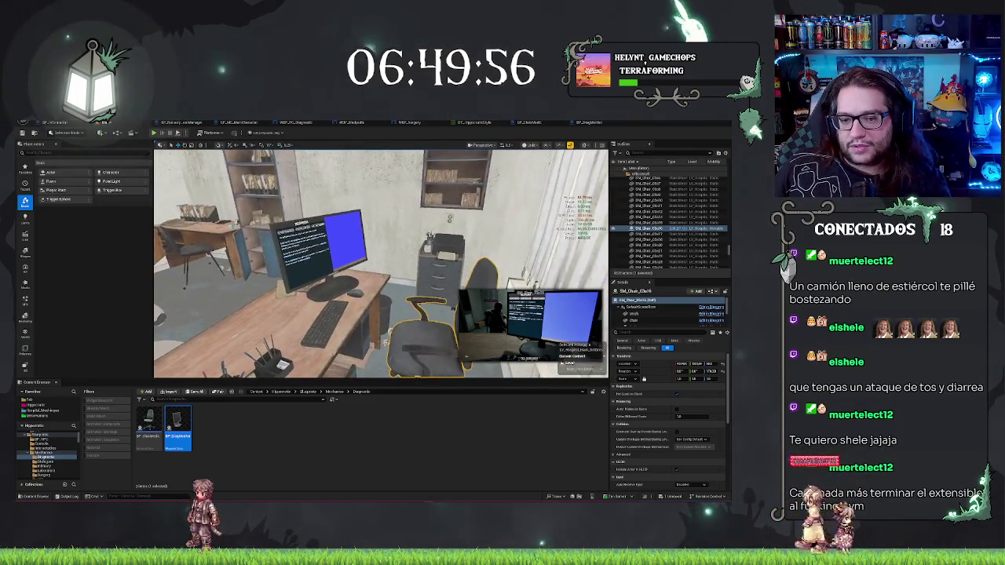
key("Escape")
left_click_drag(354, 259, 330, 261)
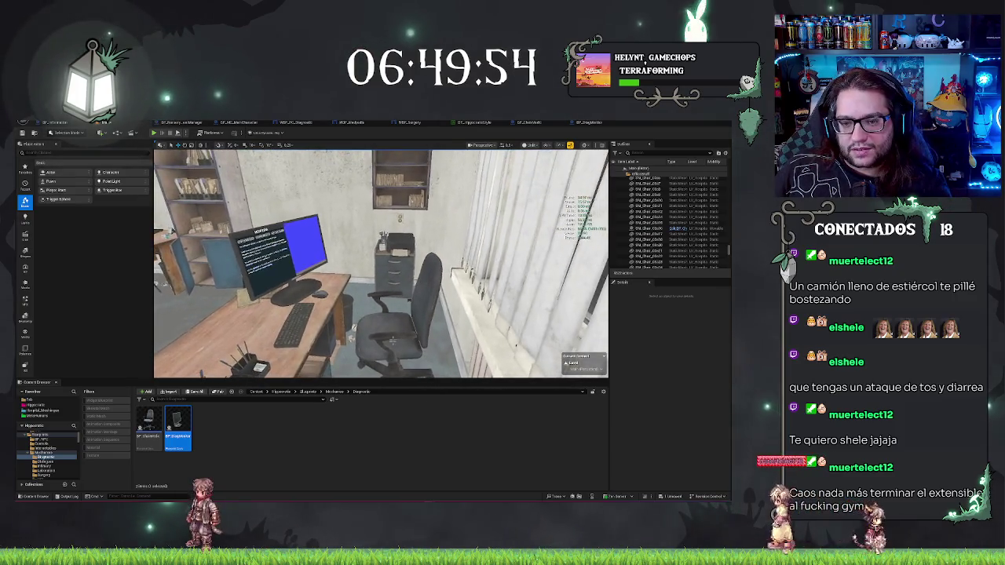
left_click(405, 306)
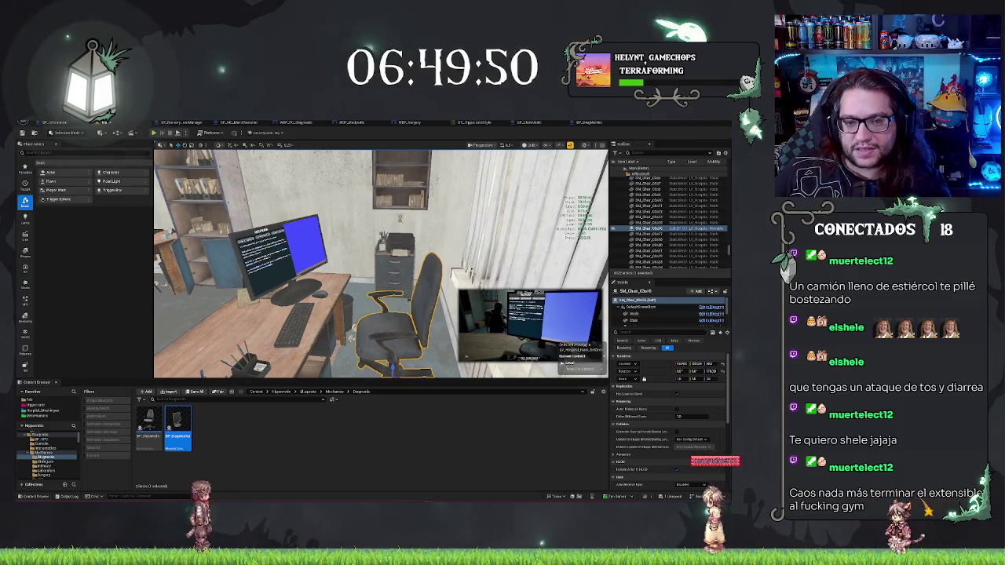
scroll(381, 263, "up", 5)
scroll(381, 263, "down", 5)
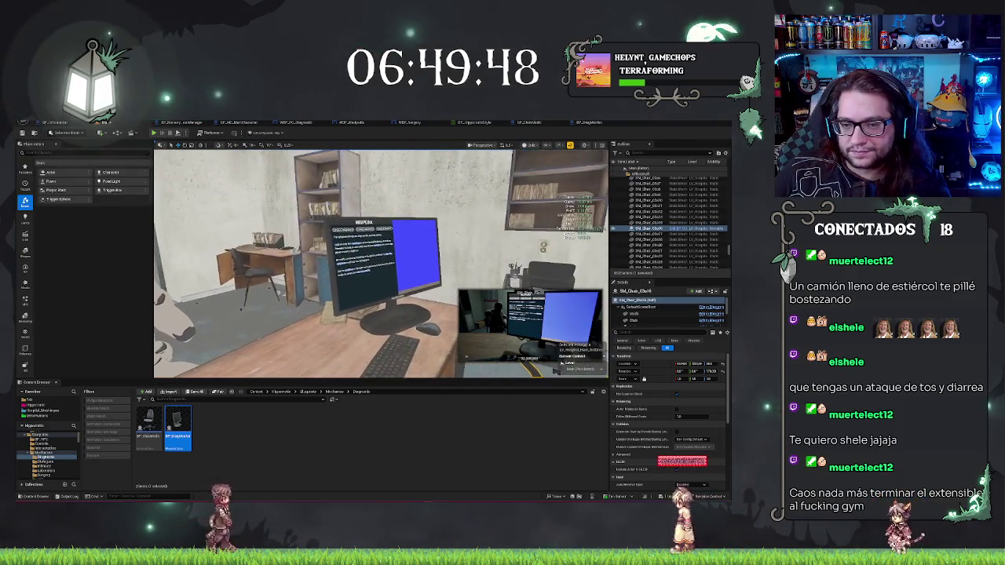
mouse_move(381, 263)
left_mouse_down()
mouse_move(172, 264)
mouse_move(204, 267)
left_mouse_up()
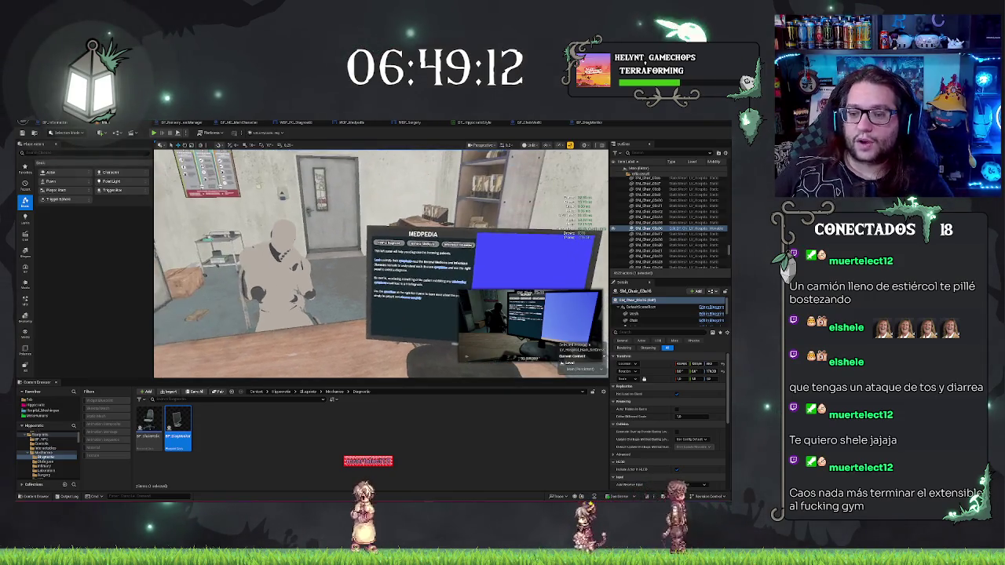
Step: Clear the selection and switch to the BP_ChairMedic blueprint
key("Escape")
left_click_drag(381, 263, 424, 267)
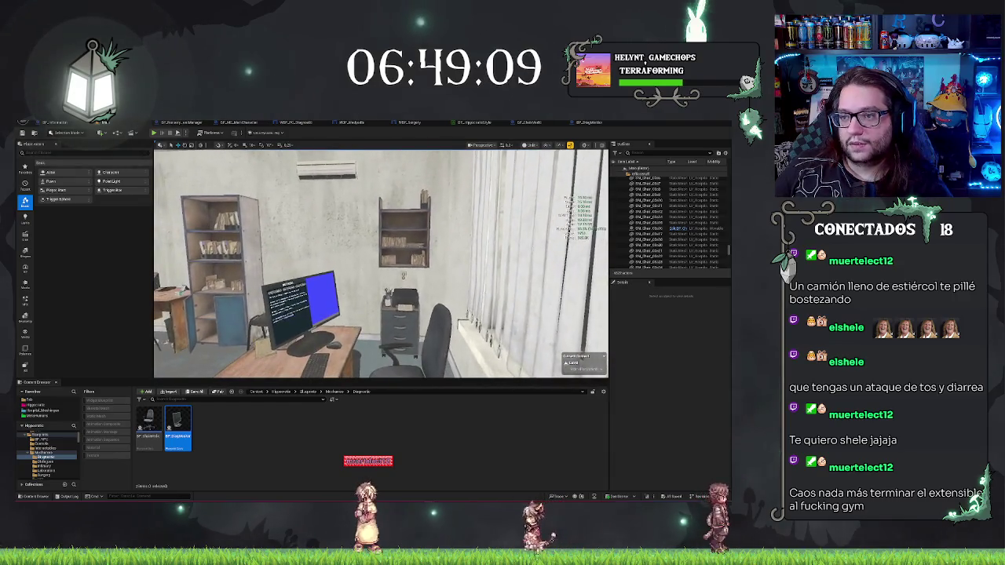
left_click(527, 123)
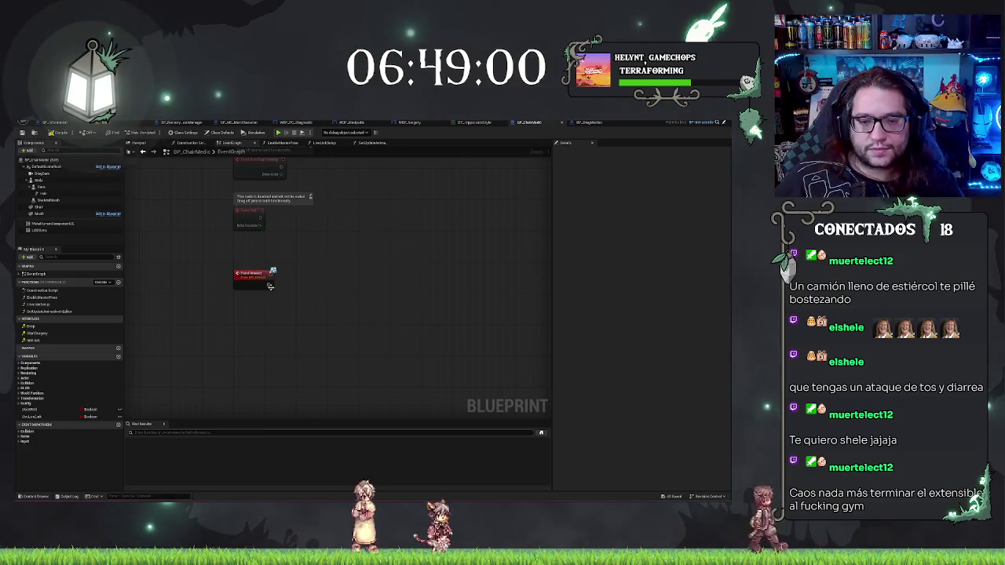
Step: Add a Set Player node after the chair's interaction event
left_click_drag(270, 286, 292, 289)
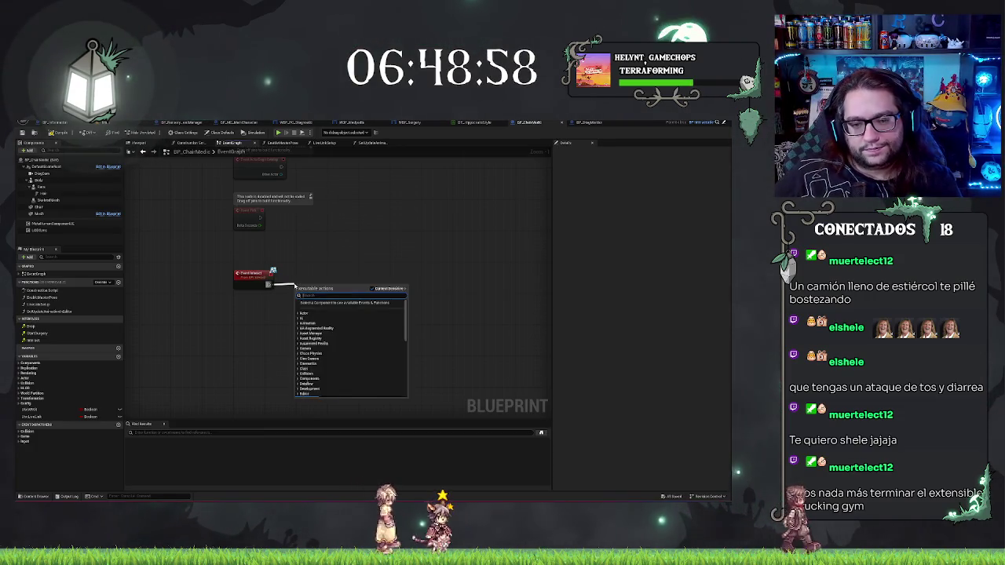
type("set player")
key("Return")
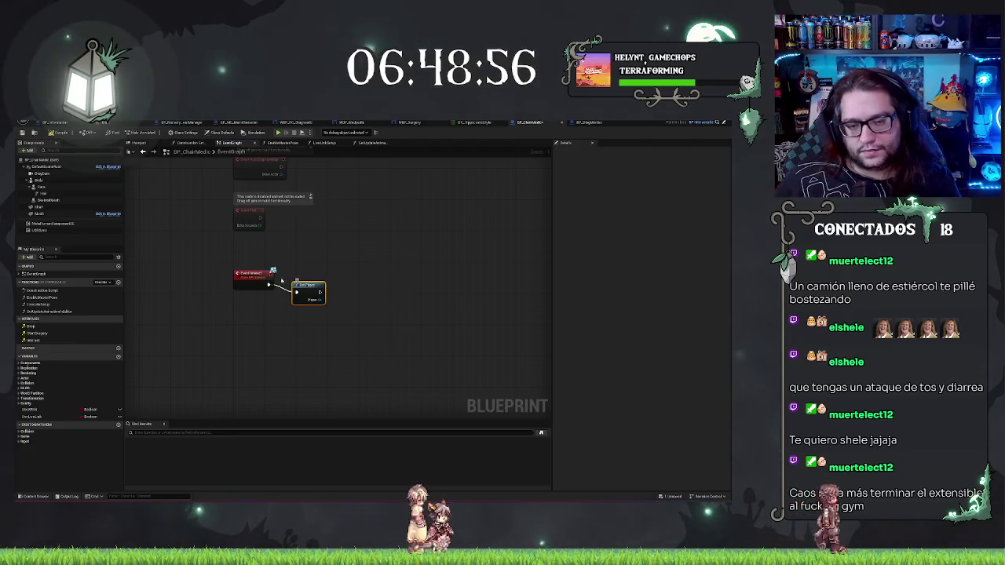
key("q")
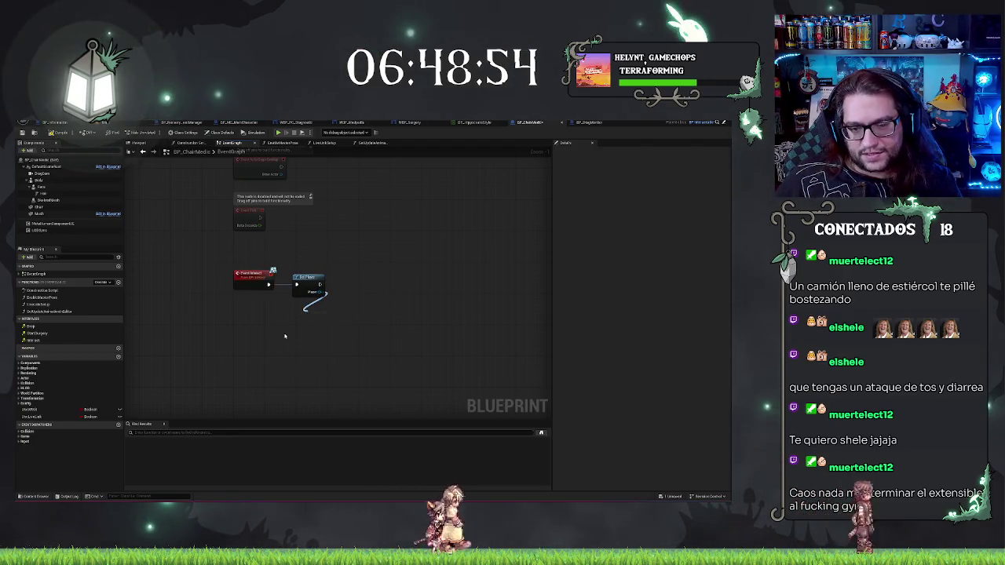
Step: Add a player flag getter and a Branch, with a Show Hint call on True
left_click_drag(320, 295, 307, 310)
type("get")
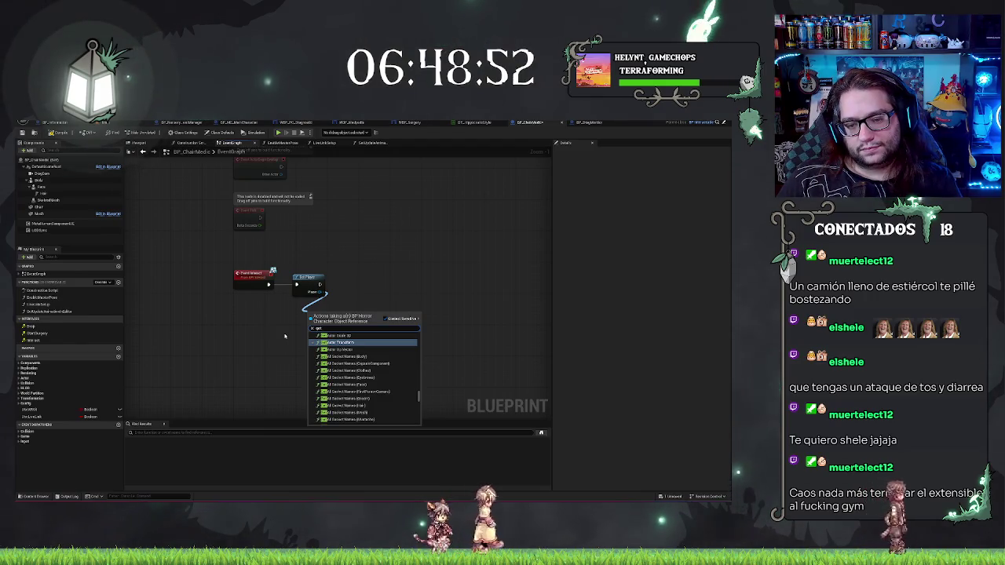
type("grab")
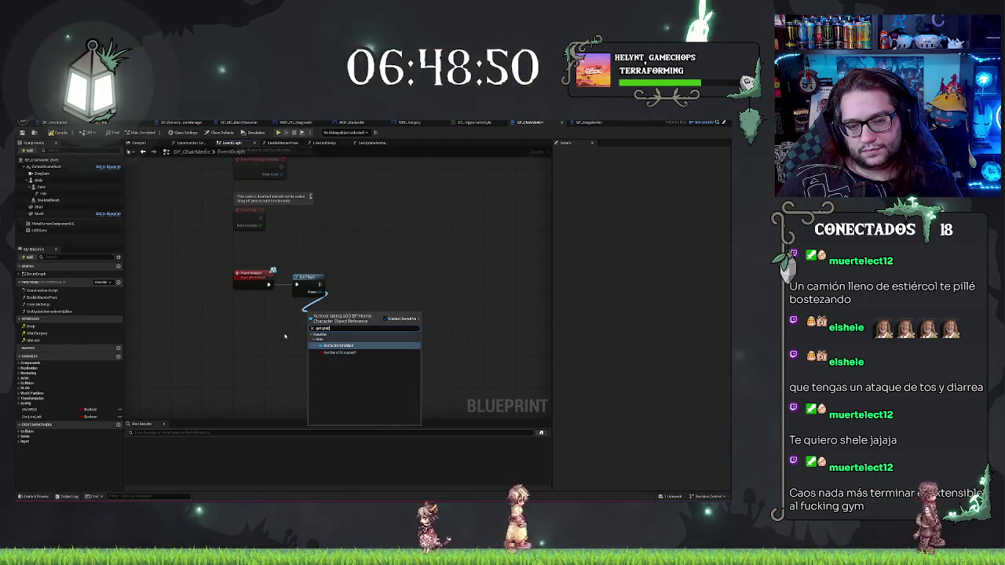
key("Return")
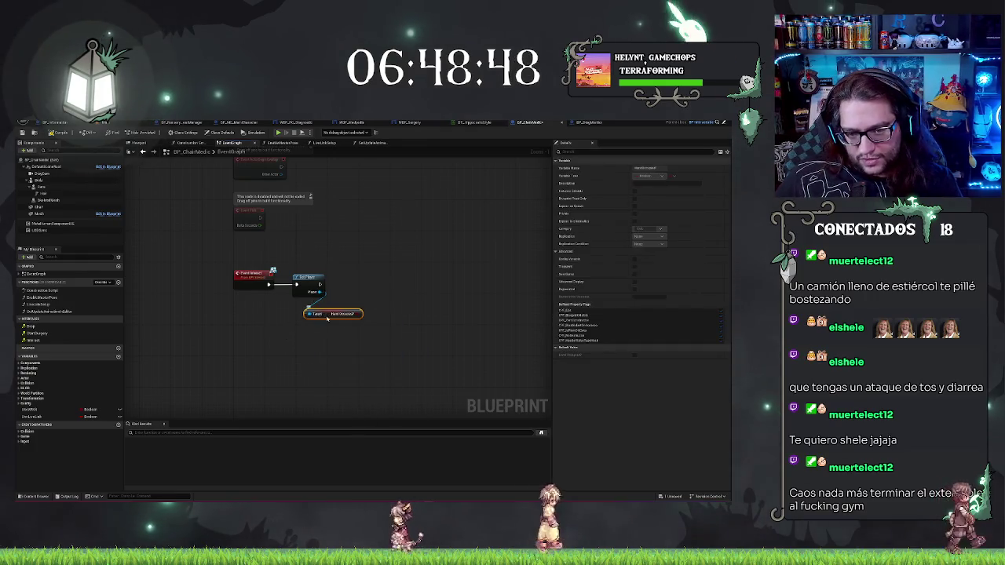
left_click_drag(362, 309, 349, 300)
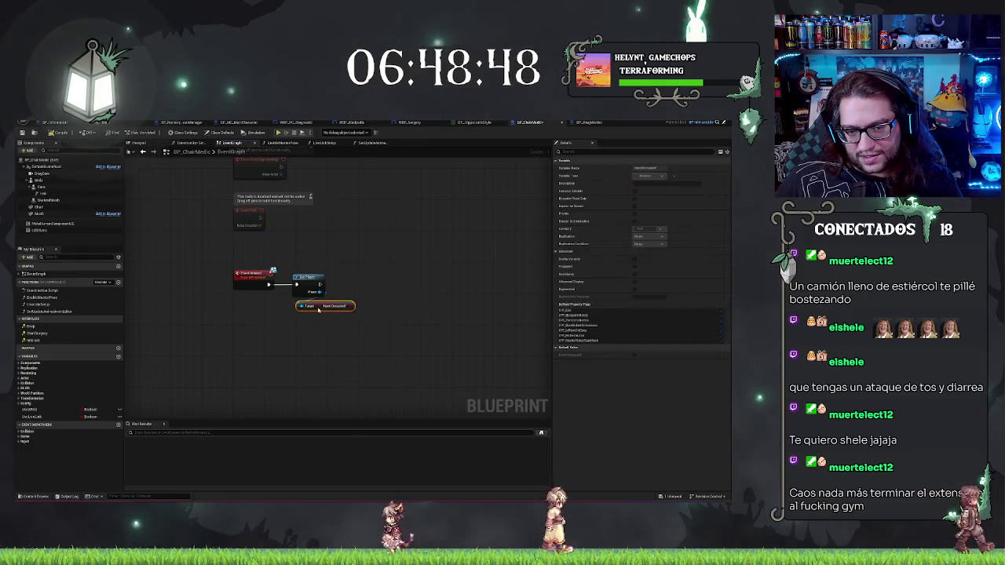
left_click(350, 277)
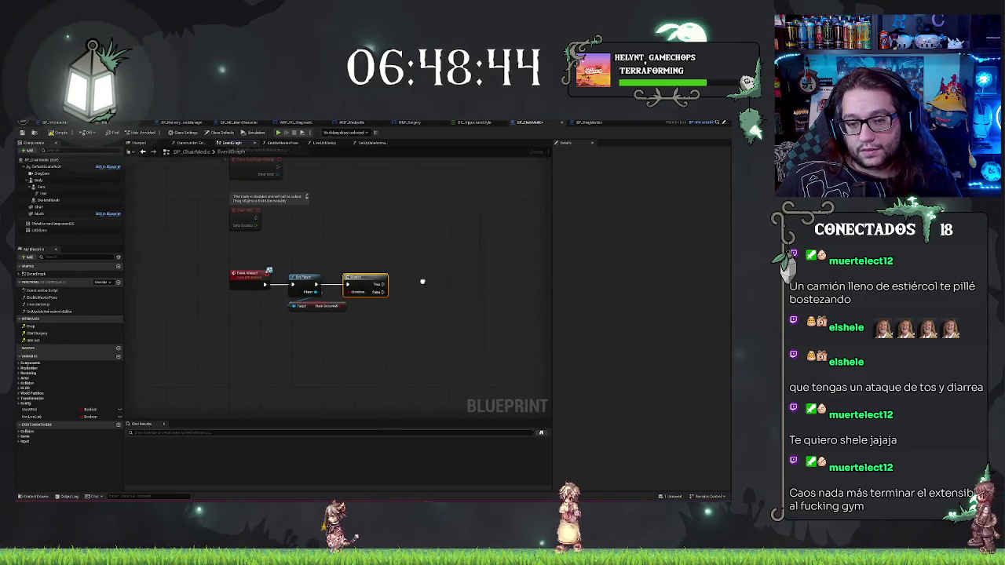
mouse_move(409, 281)
left_mouse_down()
mouse_move(376, 279)
mouse_move(379, 246)
left_mouse_up()
type("fi")
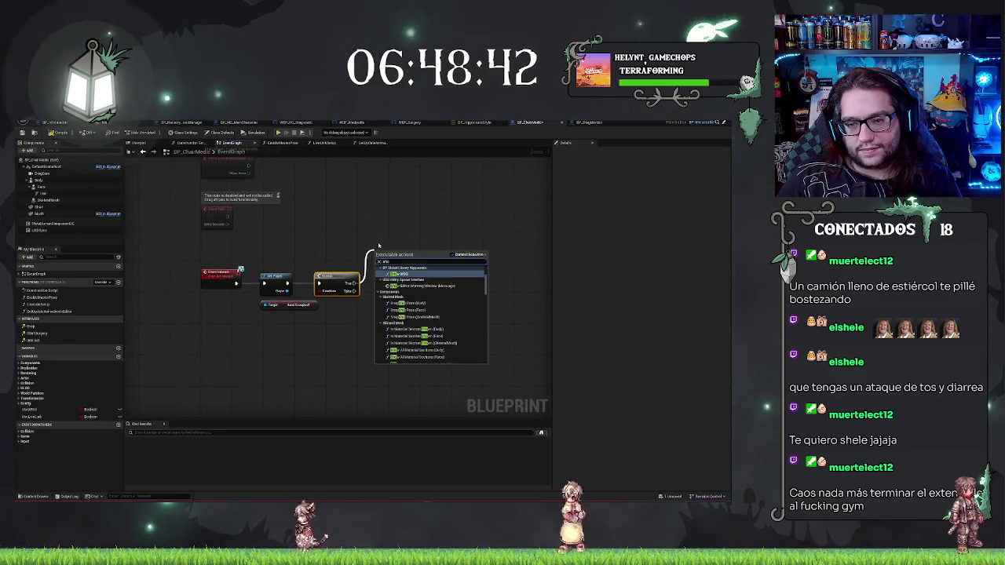
key("Return")
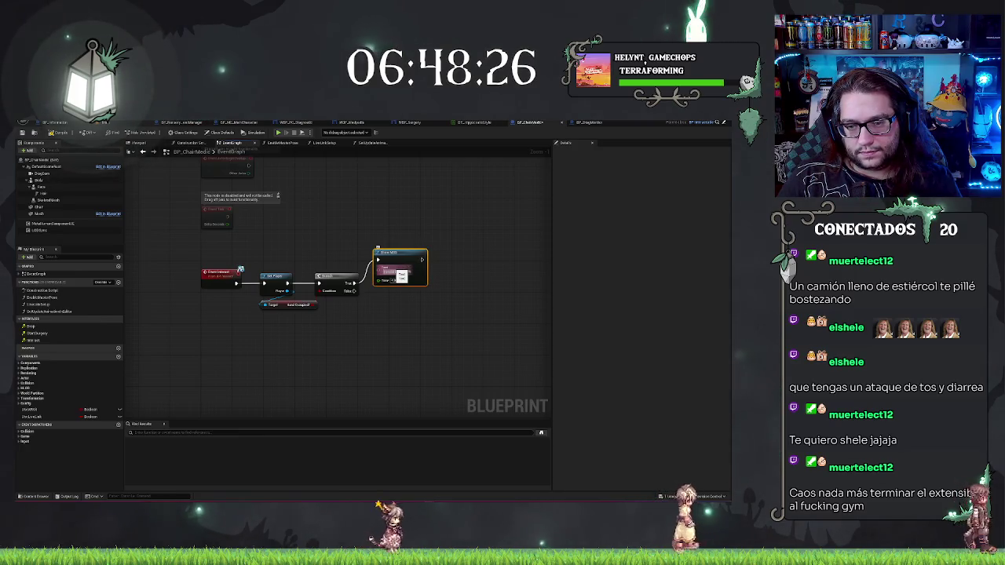
Step: Write the Show Hint message, revising its ending to 'dyard is'
key("Return")
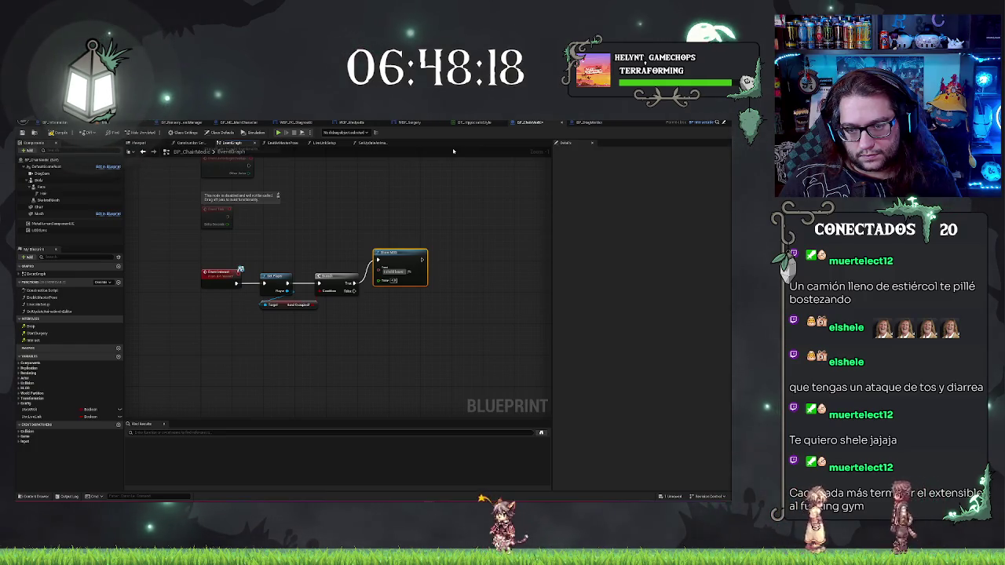
key("Return")
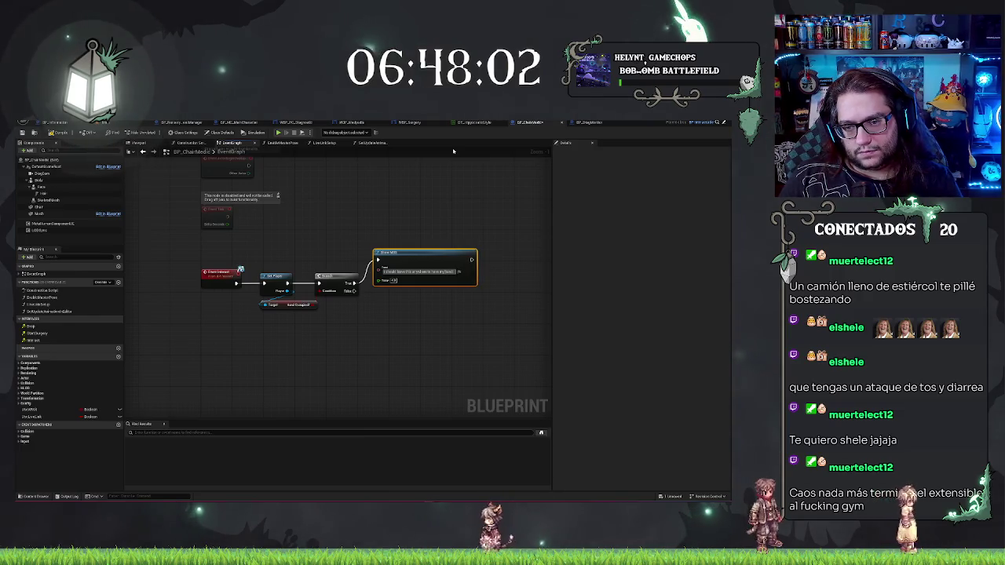
key("BackSpace")
key("BackSpace")
key("BackSpace")
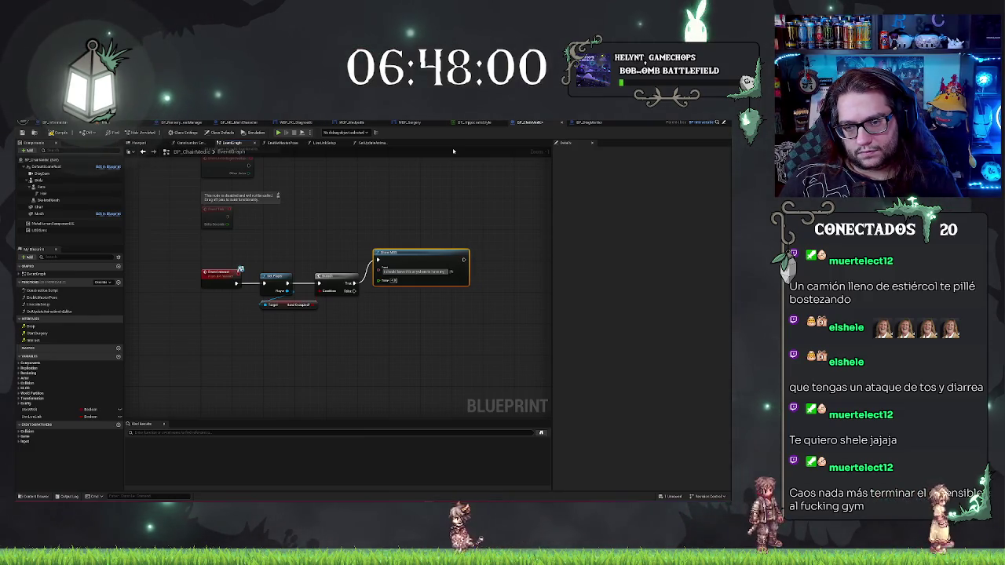
type("dyard")
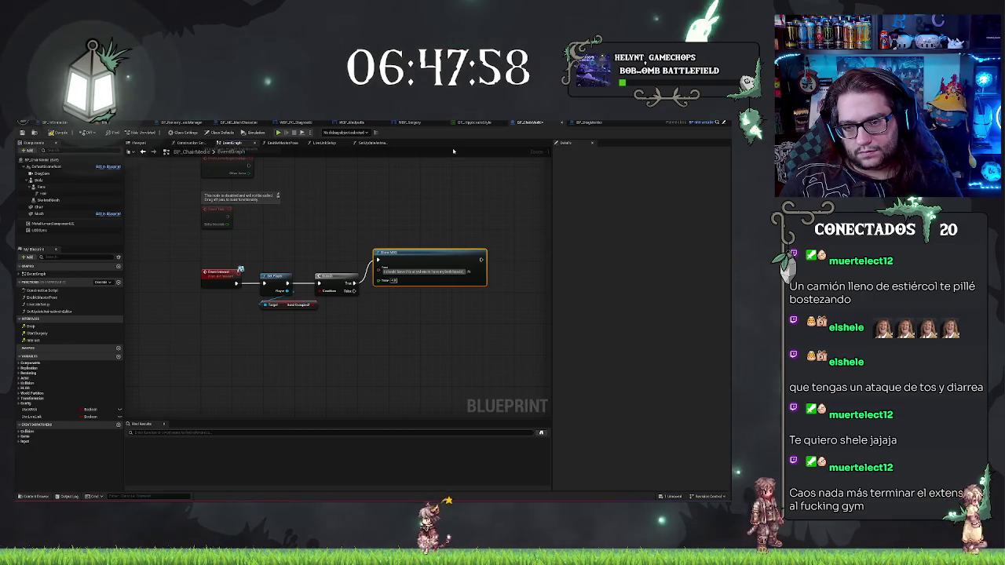
type(" is")
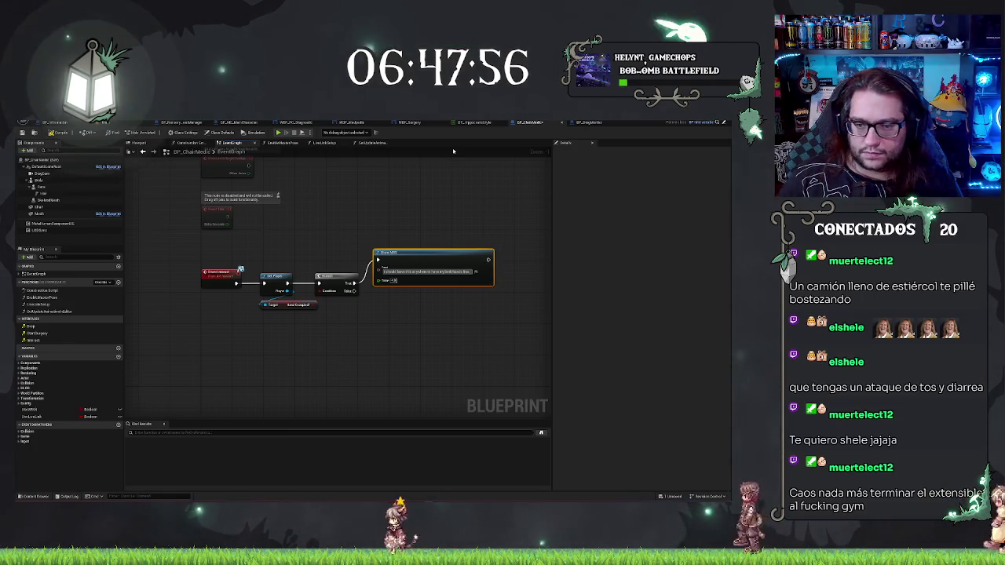
Step: Leave the Branch's False output unconnected and go back to the level editor
mouse_move(367, 305)
left_mouse_down()
mouse_move(325, 320)
mouse_move(306, 309)
left_mouse_up()
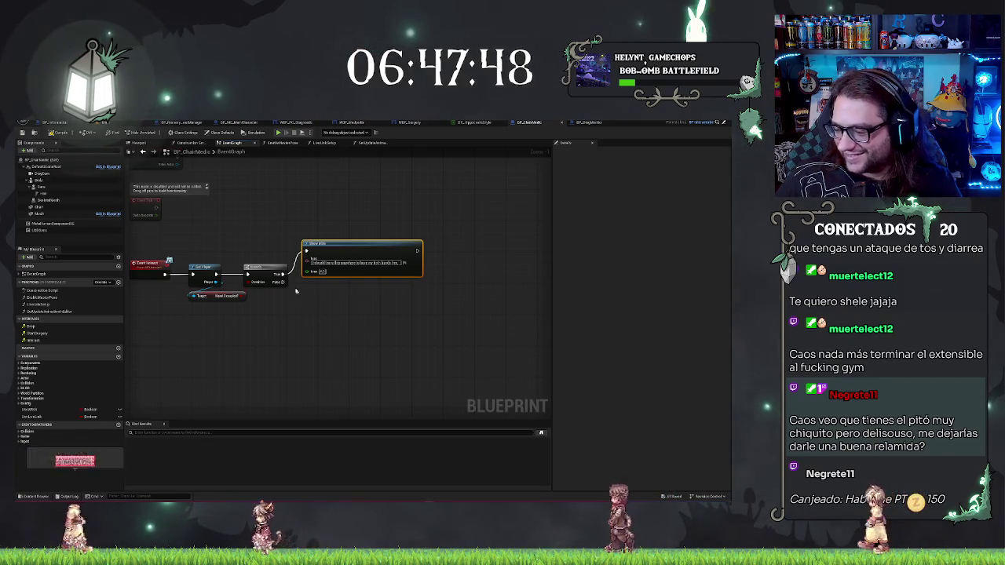
mouse_move(296, 291)
left_mouse_down()
mouse_move(318, 293)
mouse_move(294, 282)
mouse_move(233, 291)
left_mouse_up()
left_click_drag(252, 281, 420, 287)
key("Escape")
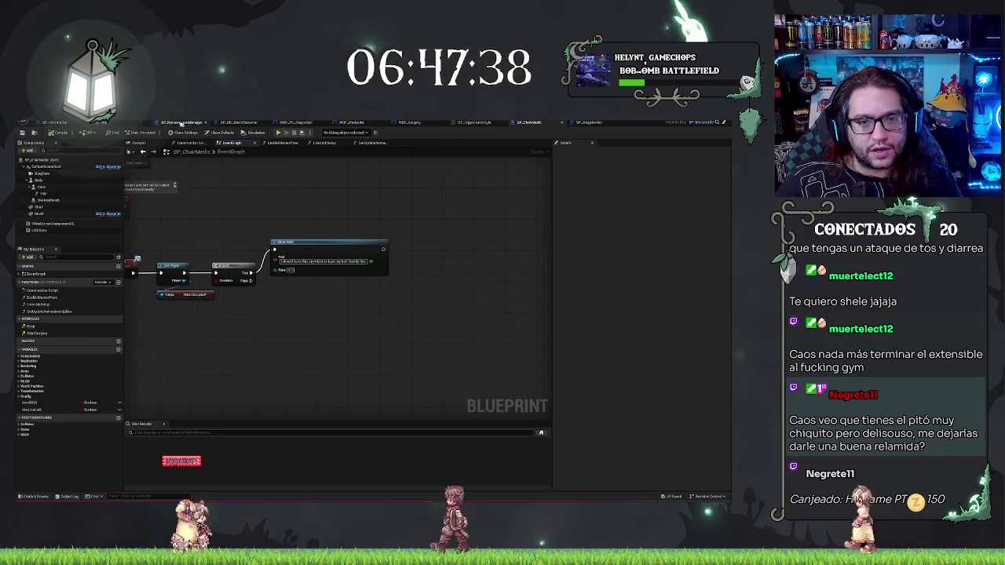
left_click(120, 123)
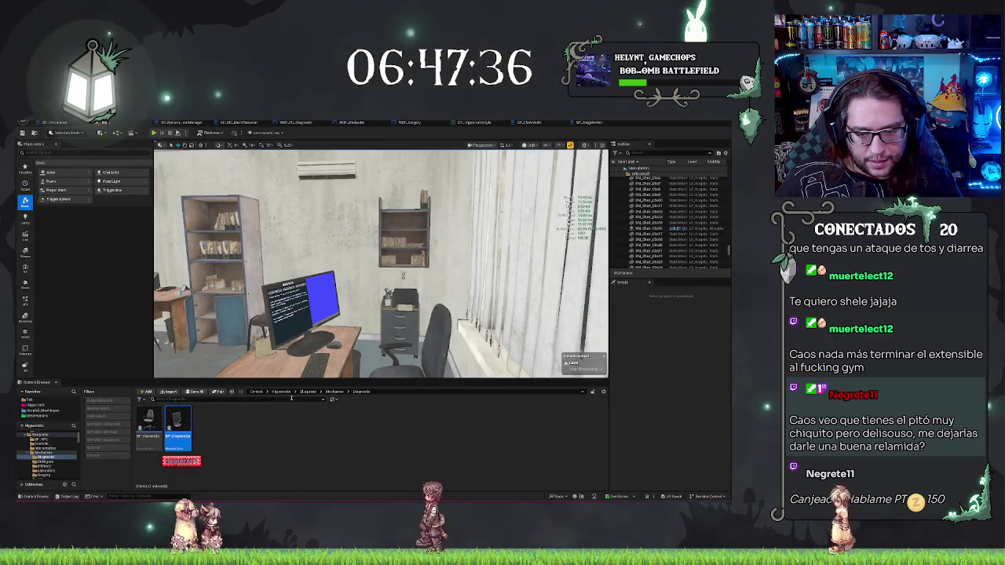
Step: Select the desk monitor's mesh component and browse from SM_Computer_Monitor to its material folder
left_click(334, 391)
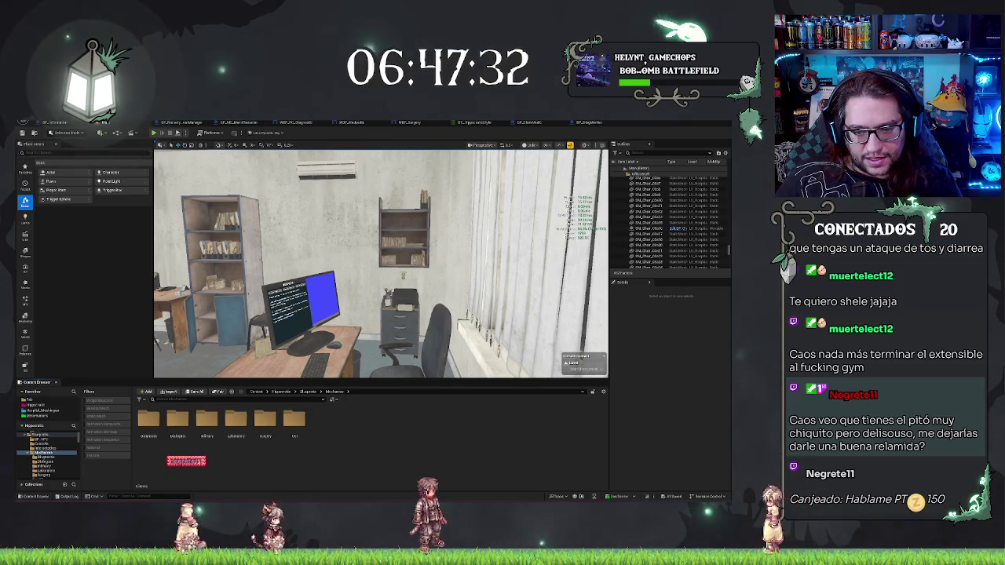
left_click(303, 302)
key("f")
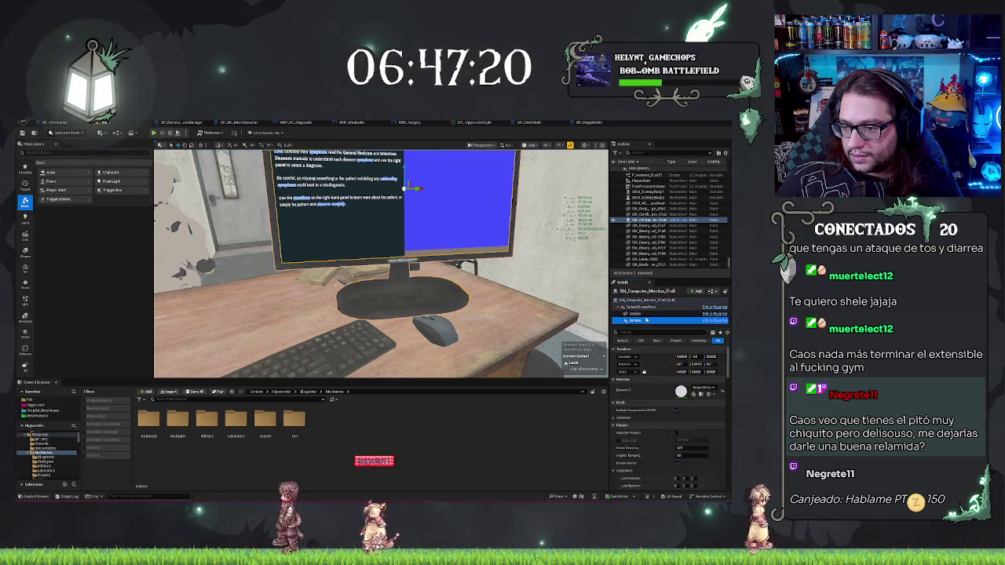
left_click(635, 314)
key("ctrl+b")
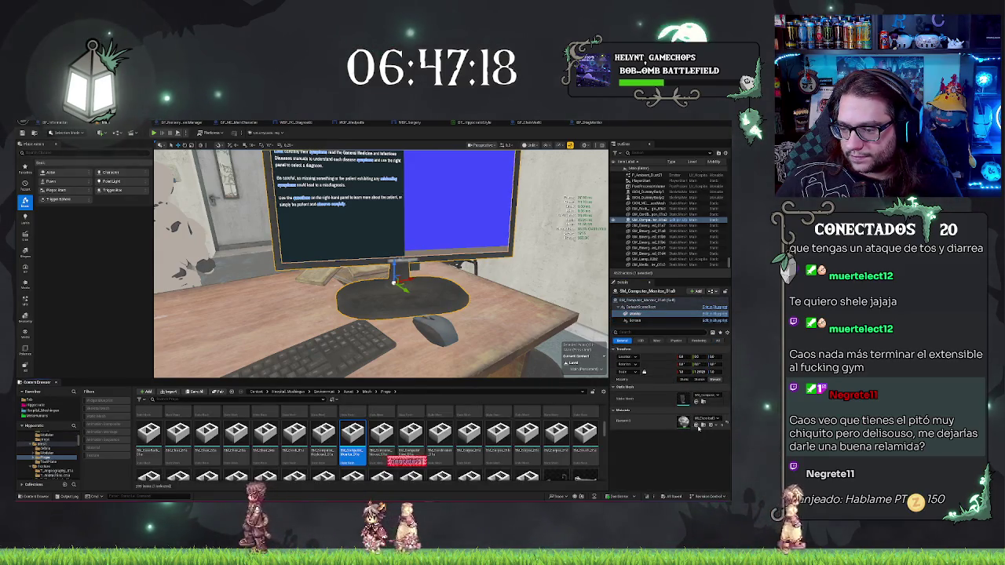
key("alt+Left")
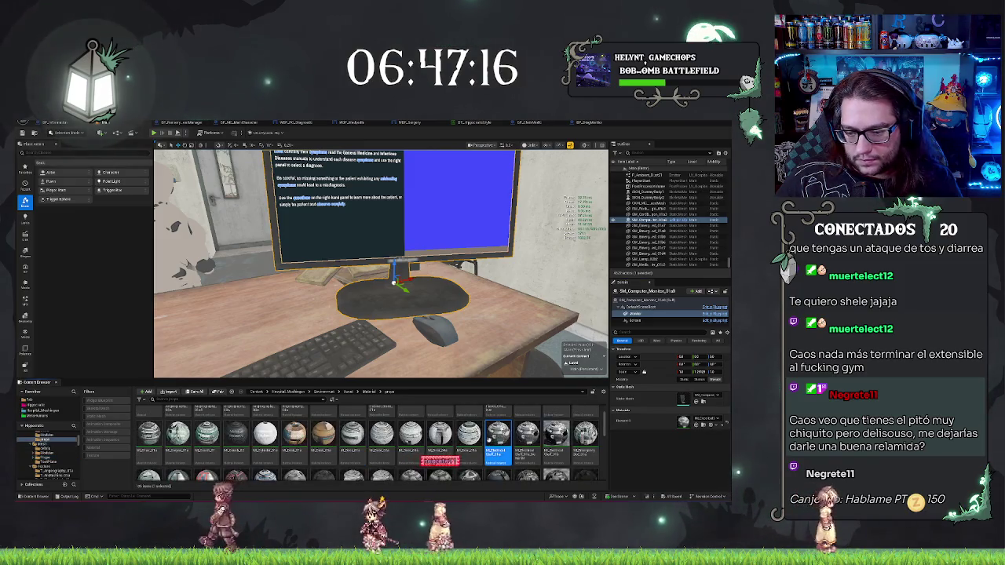
Step: Open the monitor's material instance and texture, and search 'max' to check maximum texture size
key("Return")
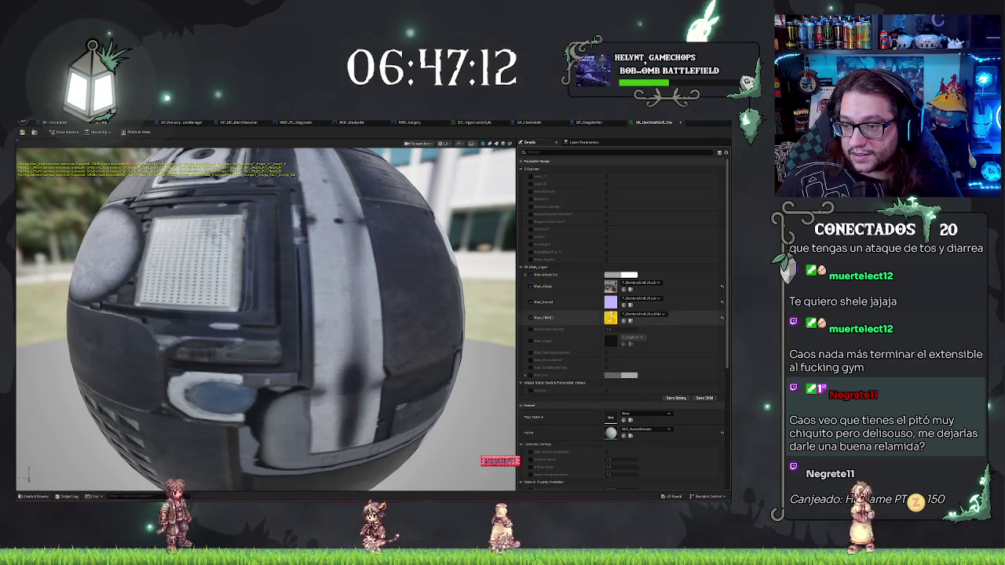
left_click(623, 289)
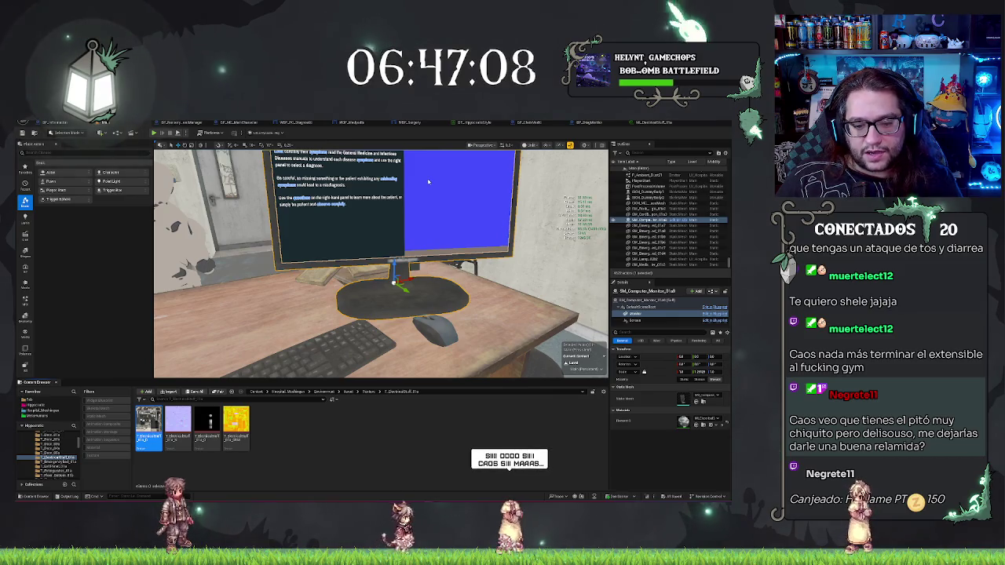
key("Return")
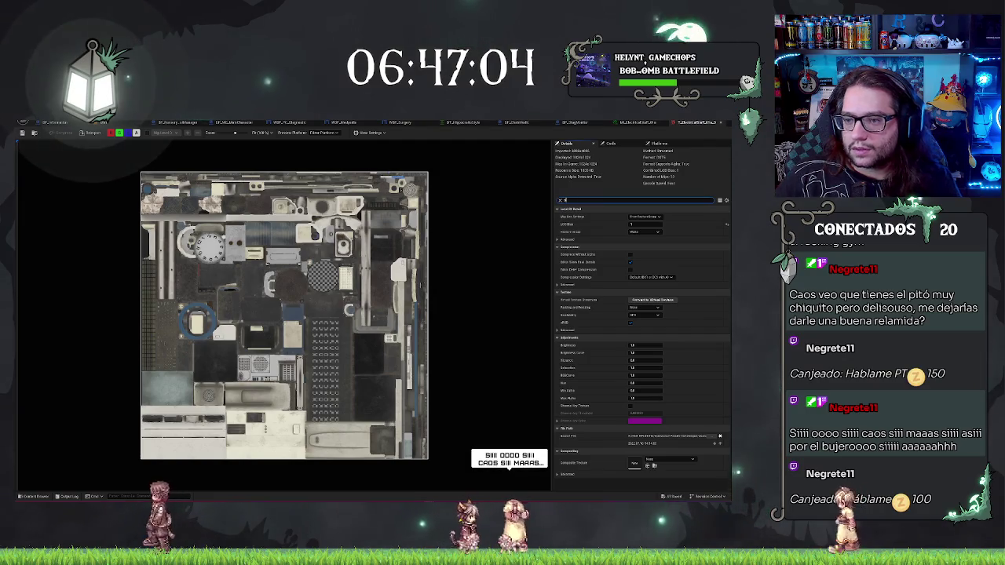
type("max")
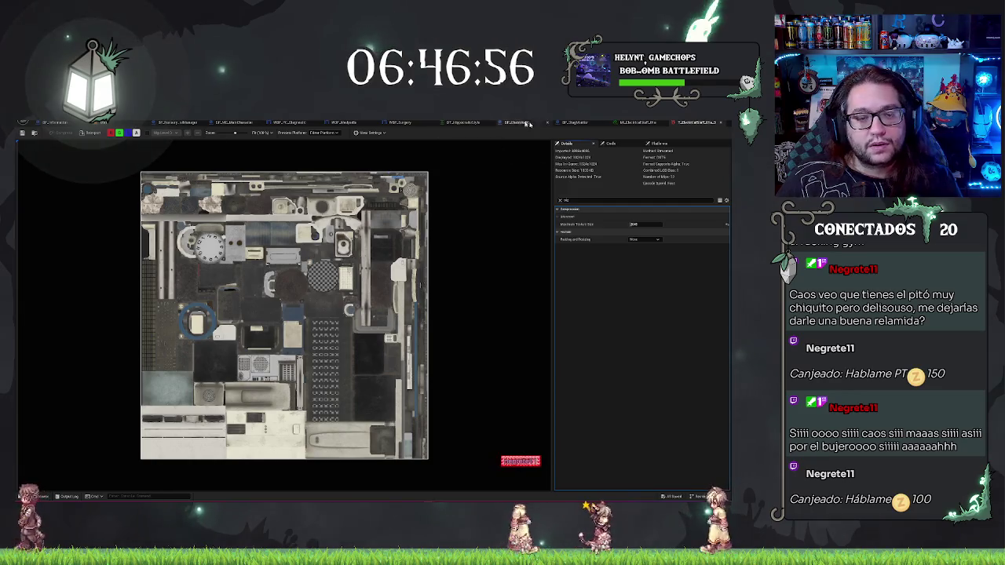
left_click(685, 124)
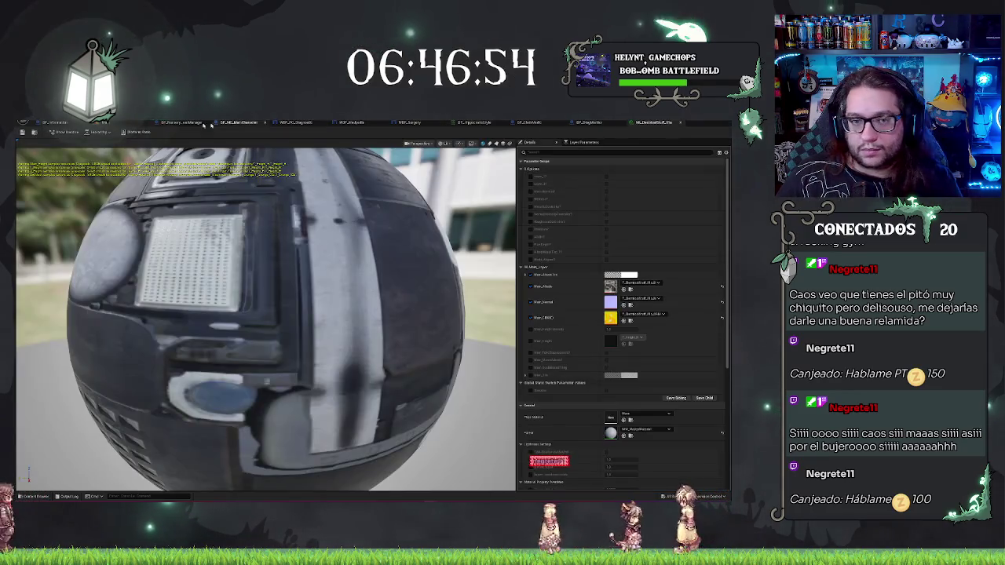
Step: Return to the level and browse to the Hipocratic operation blueprint folder
left_click(108, 129)
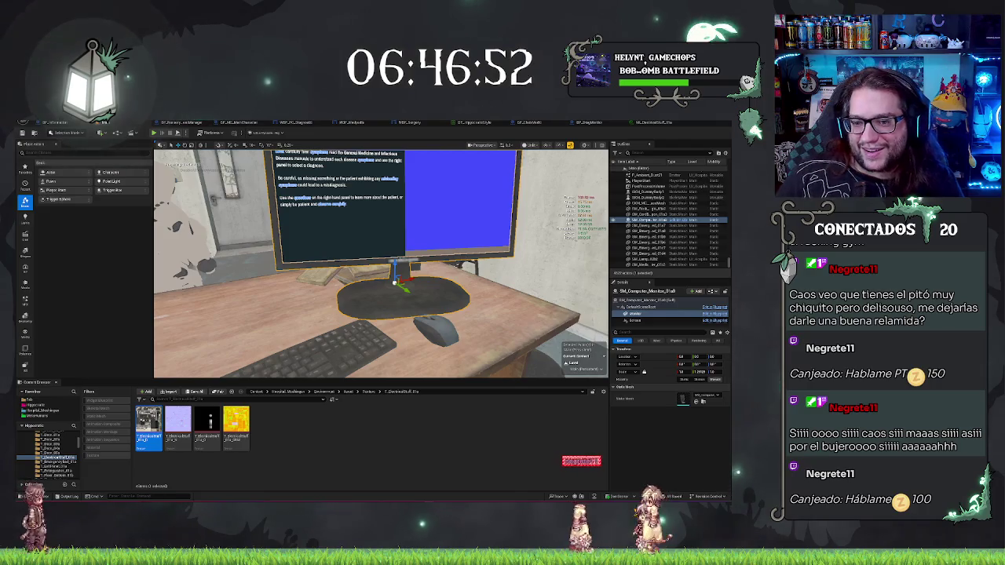
key("Escape")
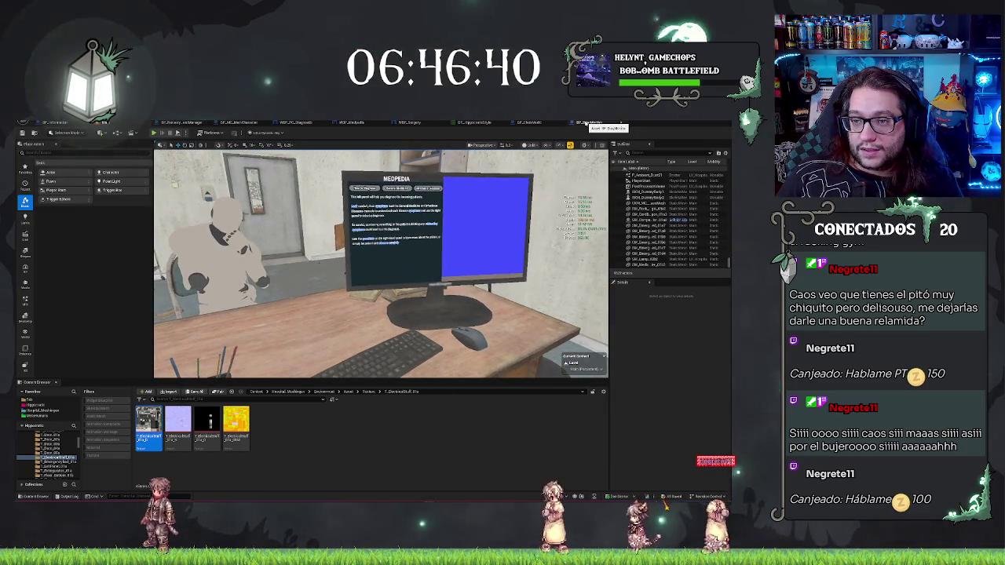
left_click(38, 405)
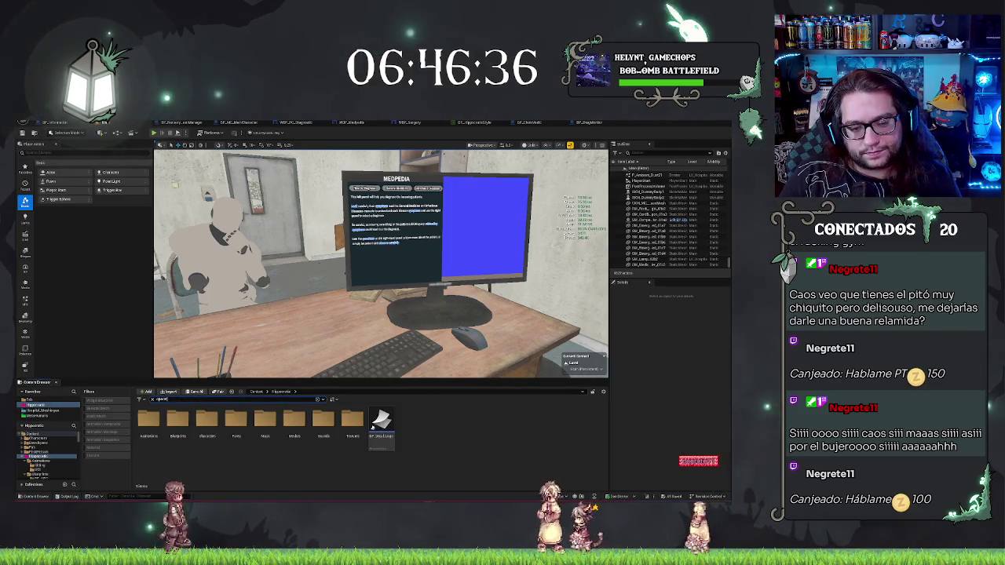
double_click(283, 428)
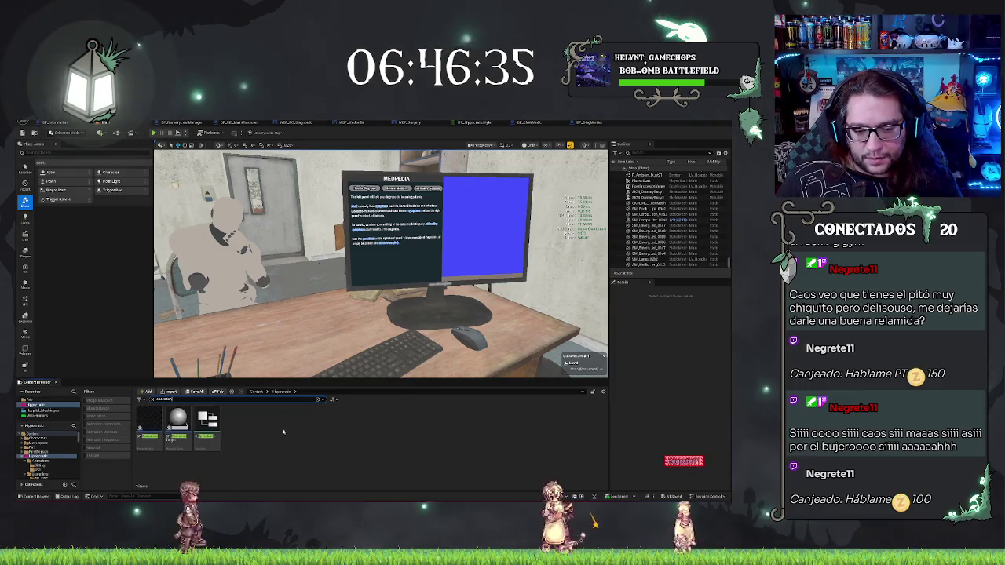
Step: Open BP_Operation and select its Start Camera Fade and camera manager nodes
double_click(157, 418)
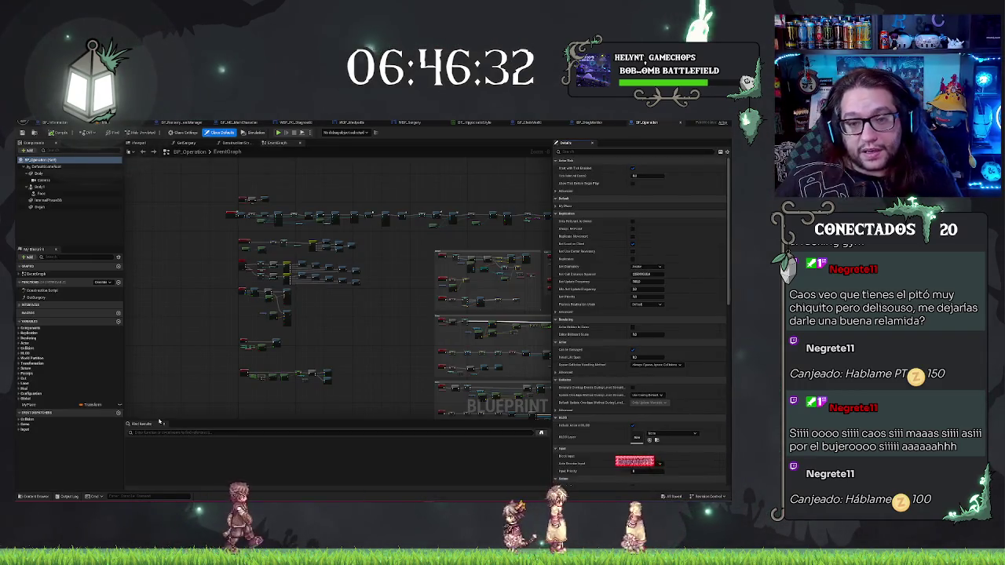
scroll(315, 260, "up", 5)
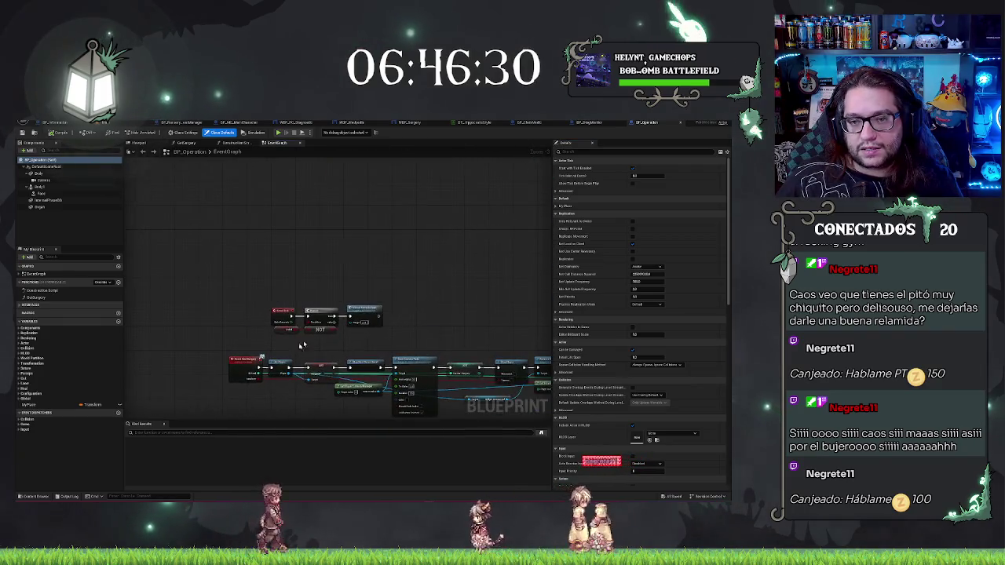
scroll(288, 281, "up", 2)
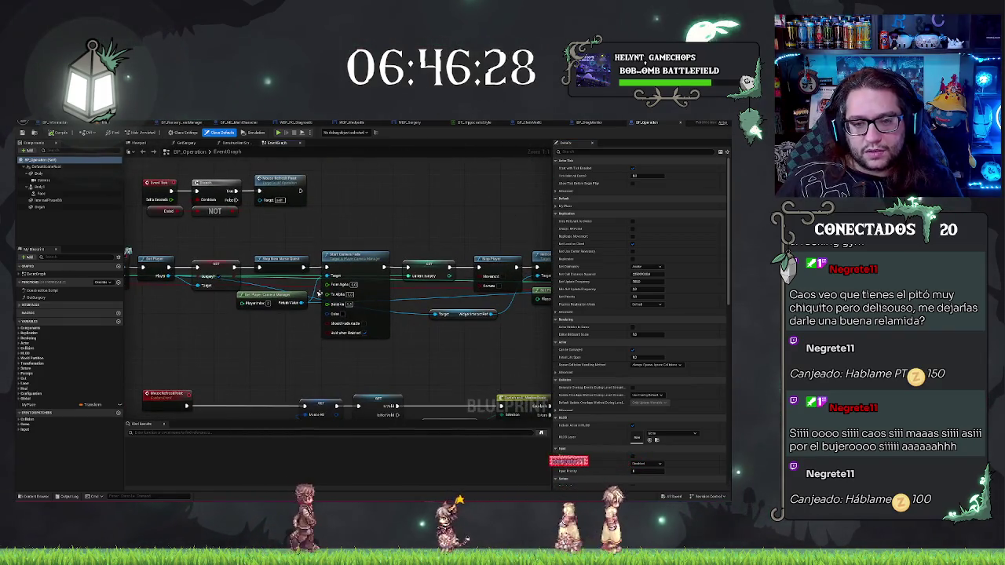
left_click_drag(287, 281, 424, 342)
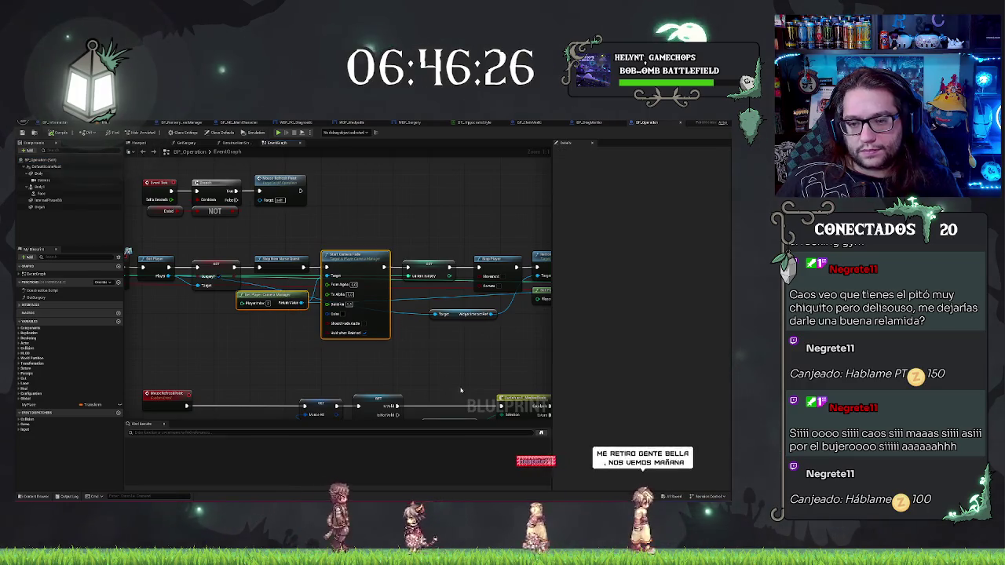
mouse_move(377, 199)
left_mouse_down()
mouse_move(292, 185)
mouse_move(391, 214)
left_mouse_up()
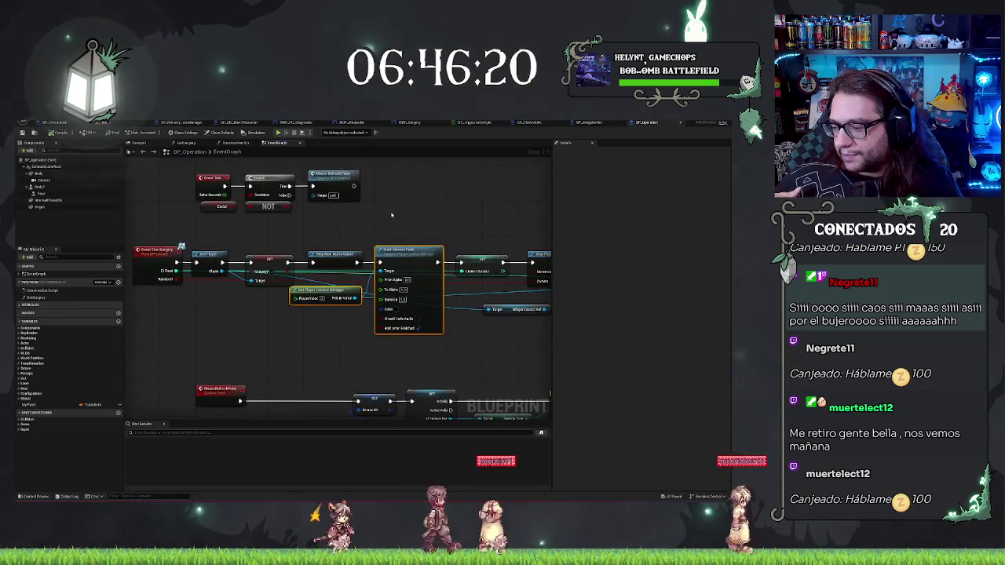
left_click_drag(391, 214, 286, 204)
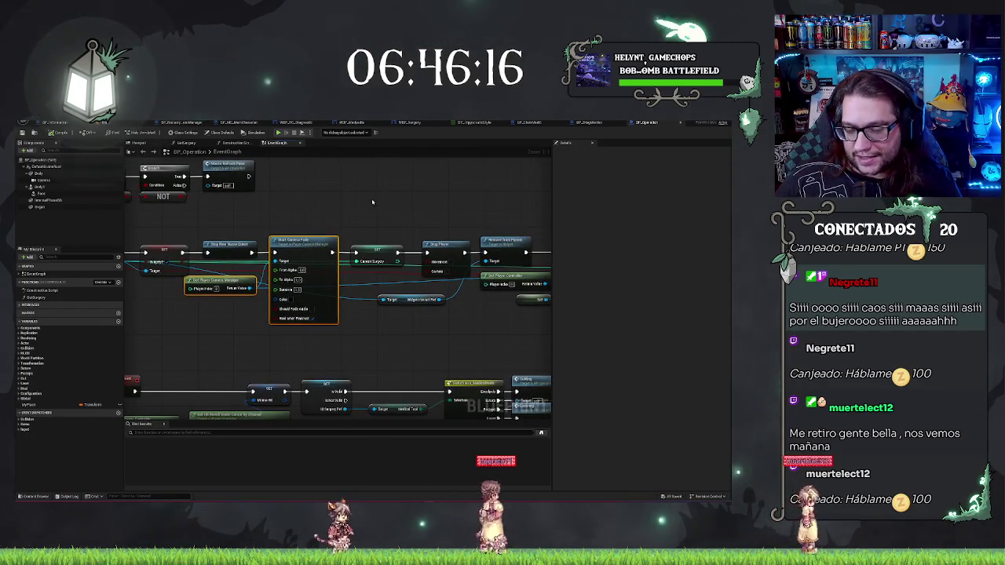
mouse_move(372, 202)
left_mouse_down()
mouse_move(491, 189)
mouse_move(325, 198)
left_mouse_up()
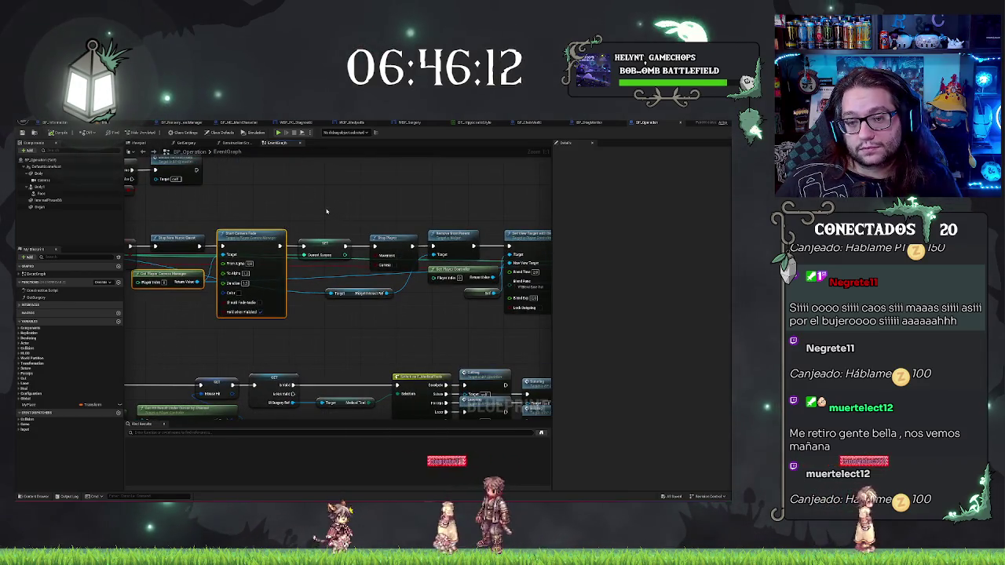
Step: Add the Stop, Widget Interact Ref and Remove from Parent nodes to the selection
left_click(392, 251, "ctrl")
left_click(359, 293, "ctrl")
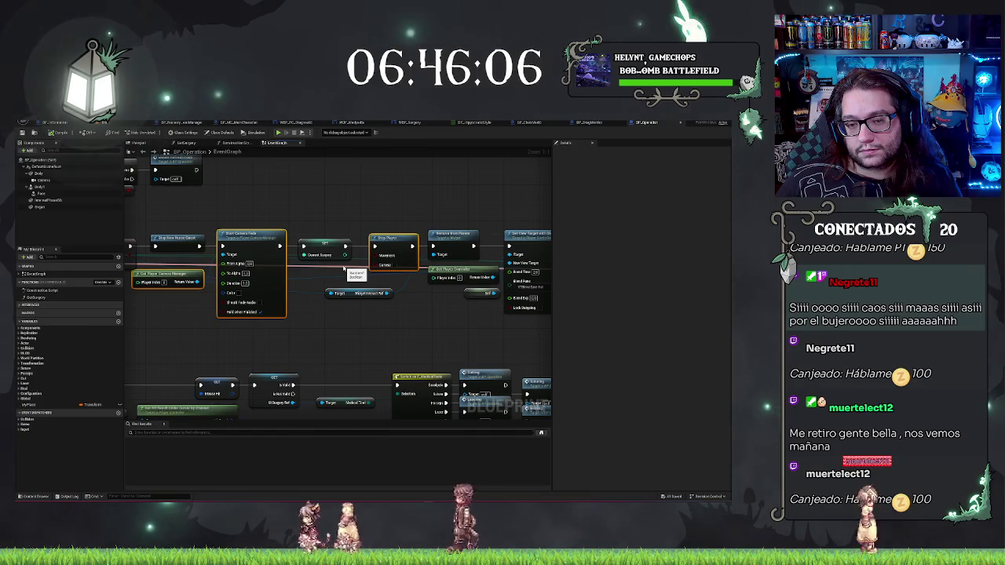
left_click(345, 292, "ctrl")
left_click(353, 293, "ctrl")
left_click(453, 235, "ctrl")
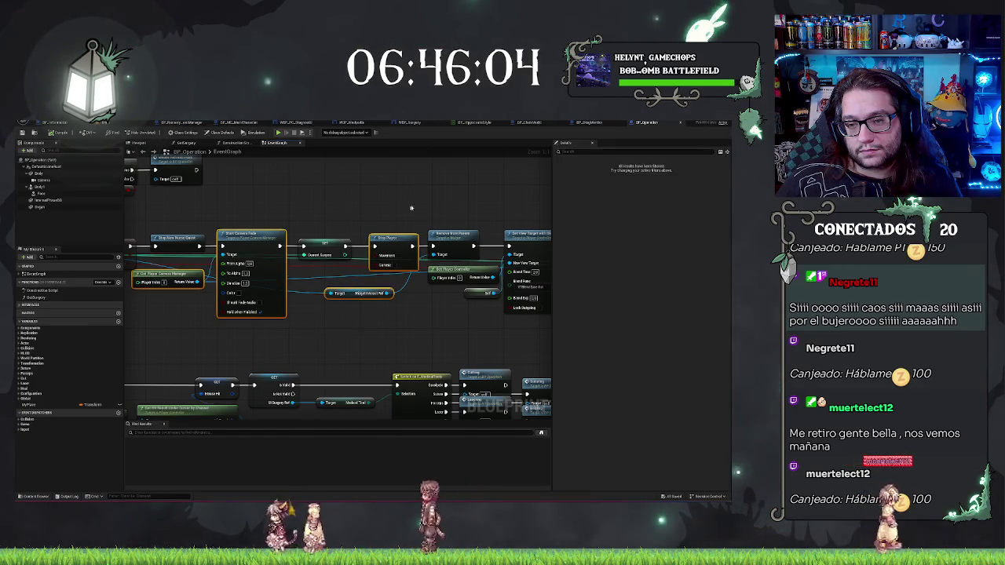
Step: Follow the chain to the Create Widget, Add to Viewport and Set Input Mode nodes
left_click_drag(449, 269, 344, 284)
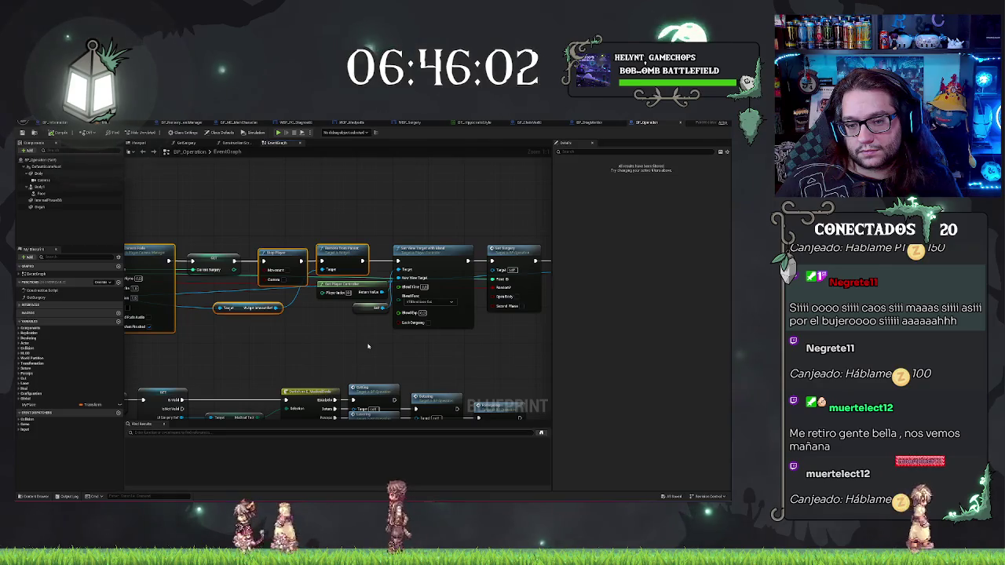
left_click_drag(413, 217, 286, 207)
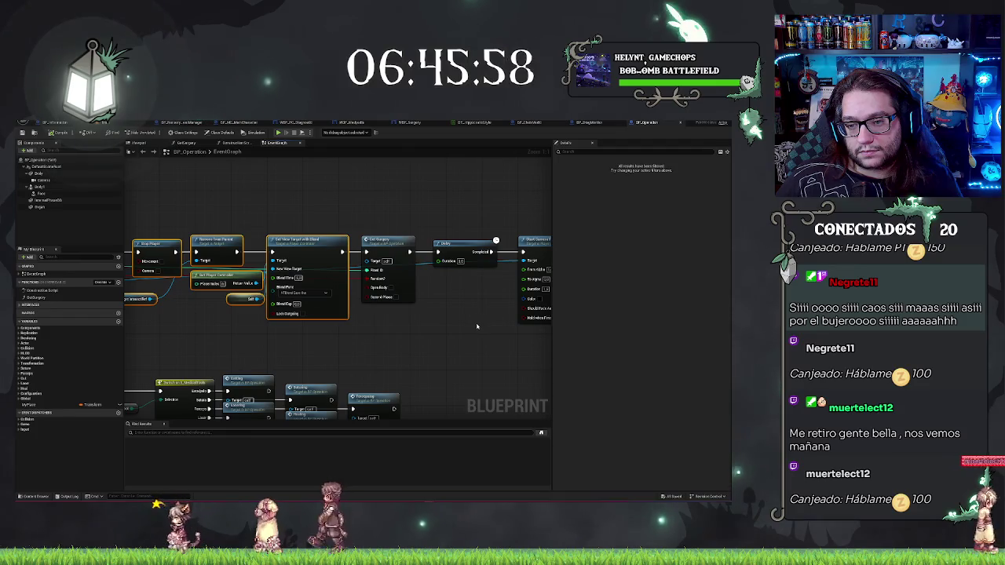
left_click_drag(469, 321, 349, 333)
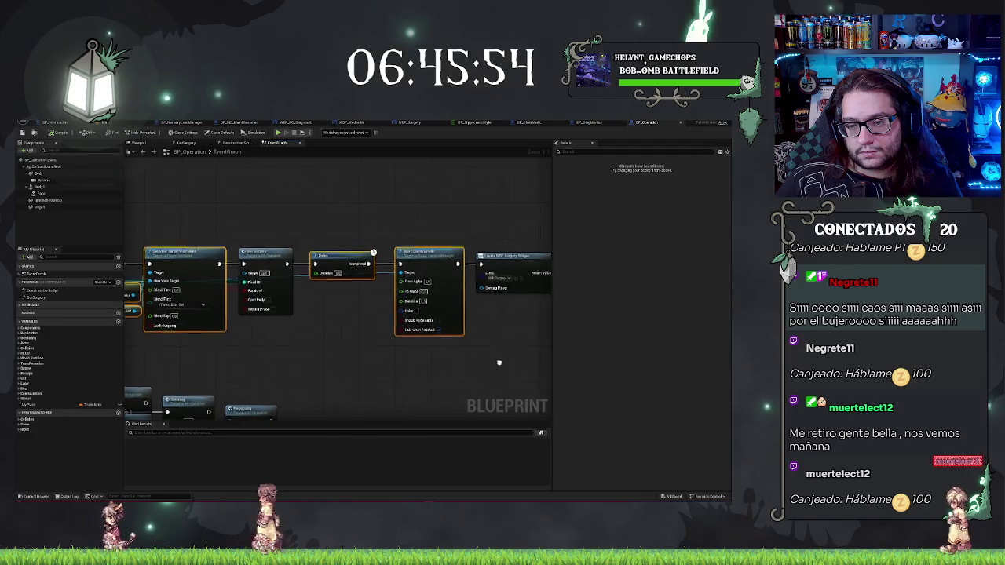
left_click_drag(498, 358, 341, 353)
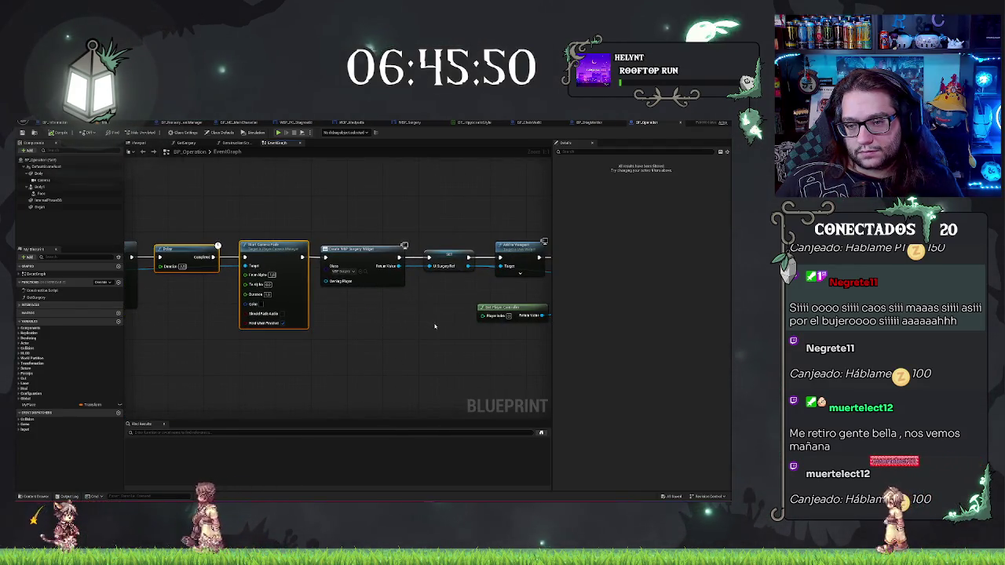
left_click_drag(434, 326, 259, 332)
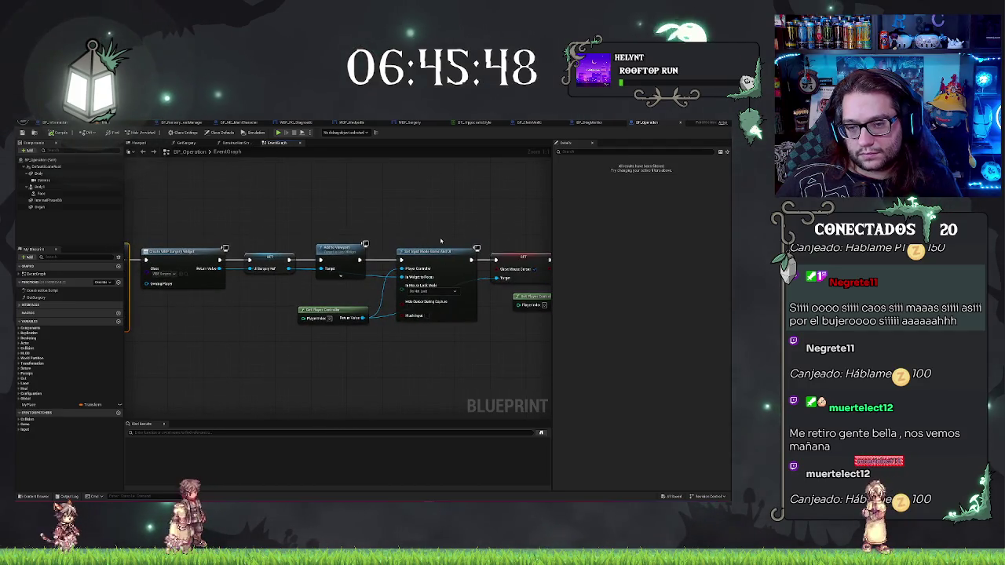
left_click(431, 252)
left_click(322, 309, "ctrl")
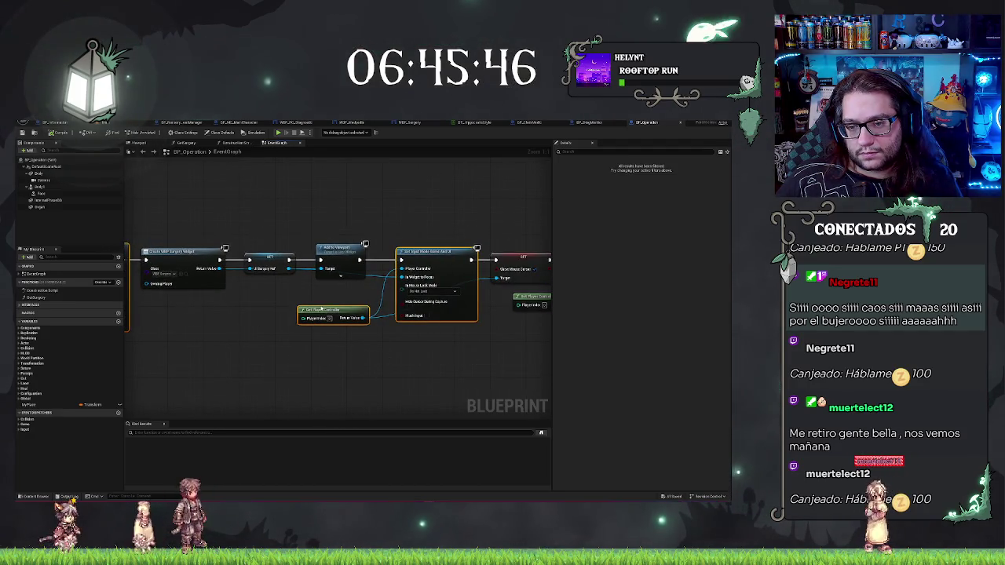
left_click_drag(480, 350, 289, 336)
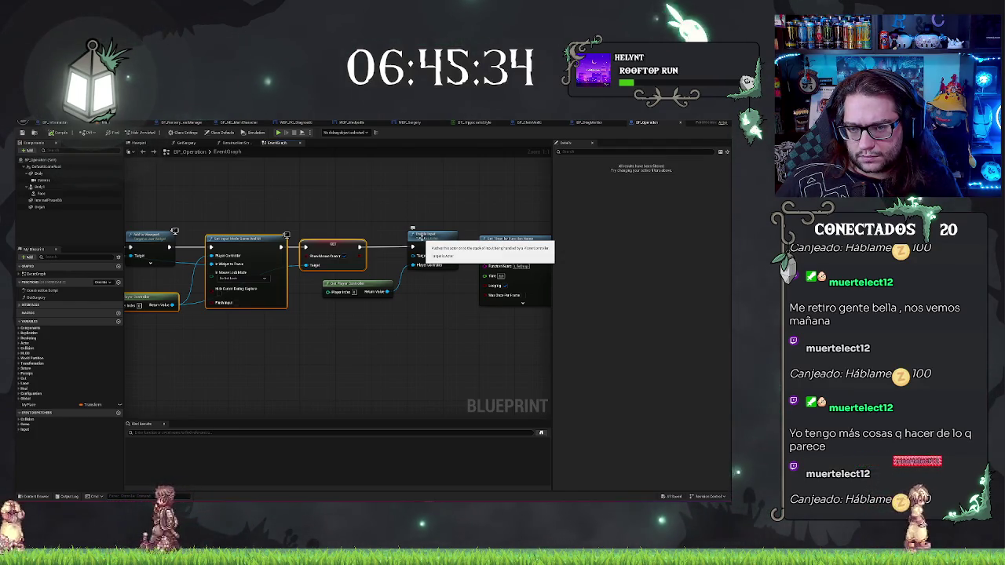
scroll(361, 343, "down", 2)
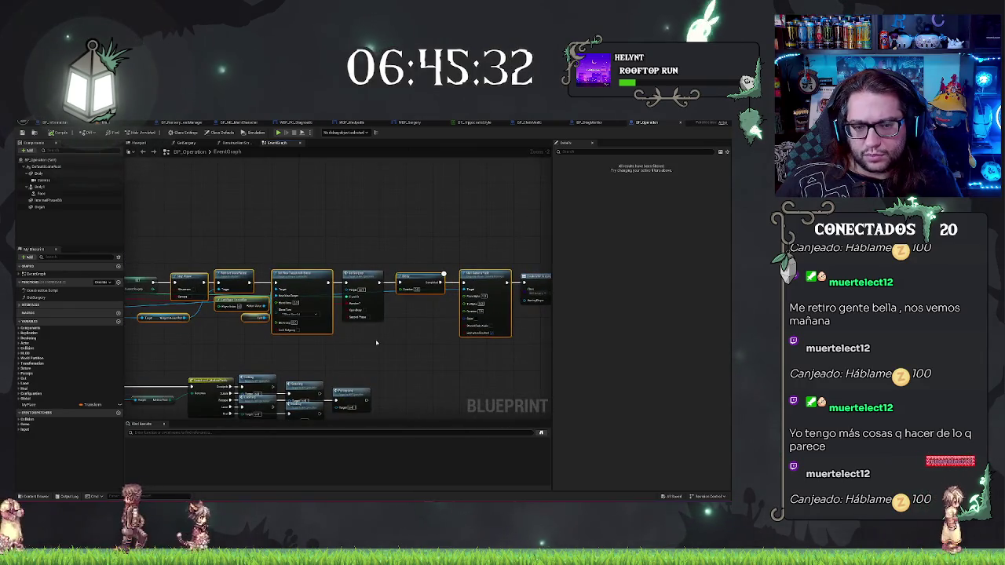
left_click_drag(376, 342, 523, 342)
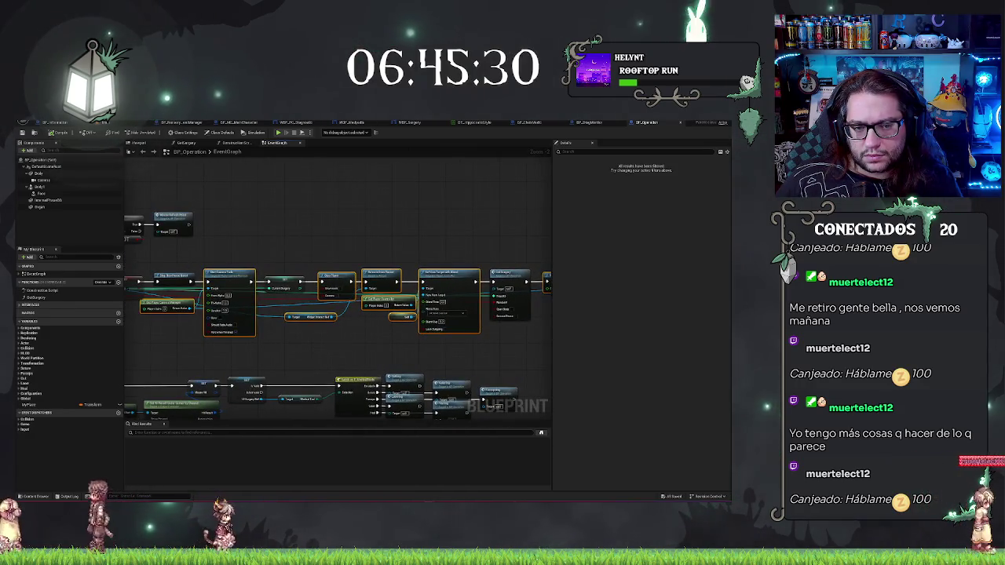
mouse_move(339, 343)
left_mouse_down()
mouse_move(452, 329)
mouse_move(483, 336)
left_mouse_up()
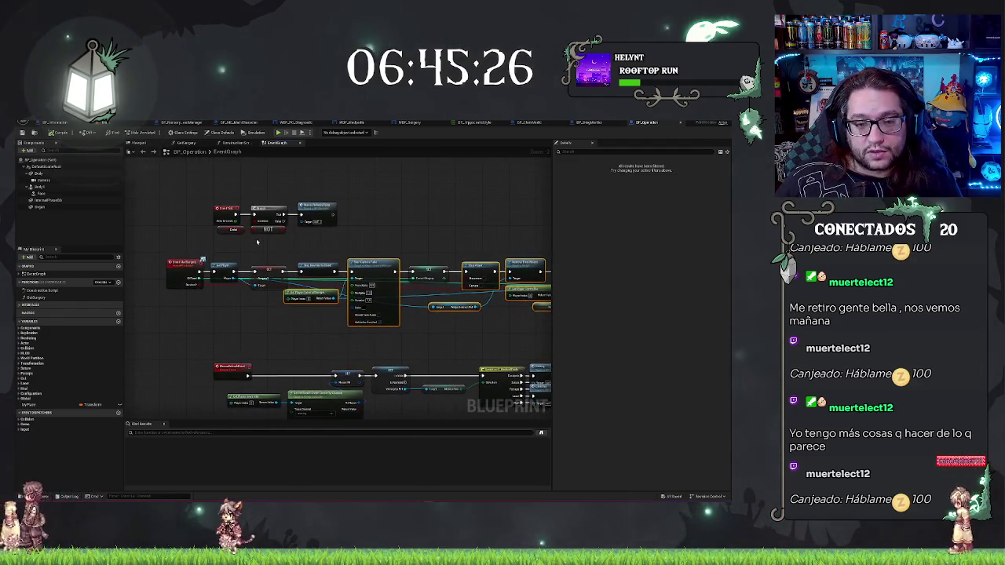
left_click_drag(529, 236, 350, 227)
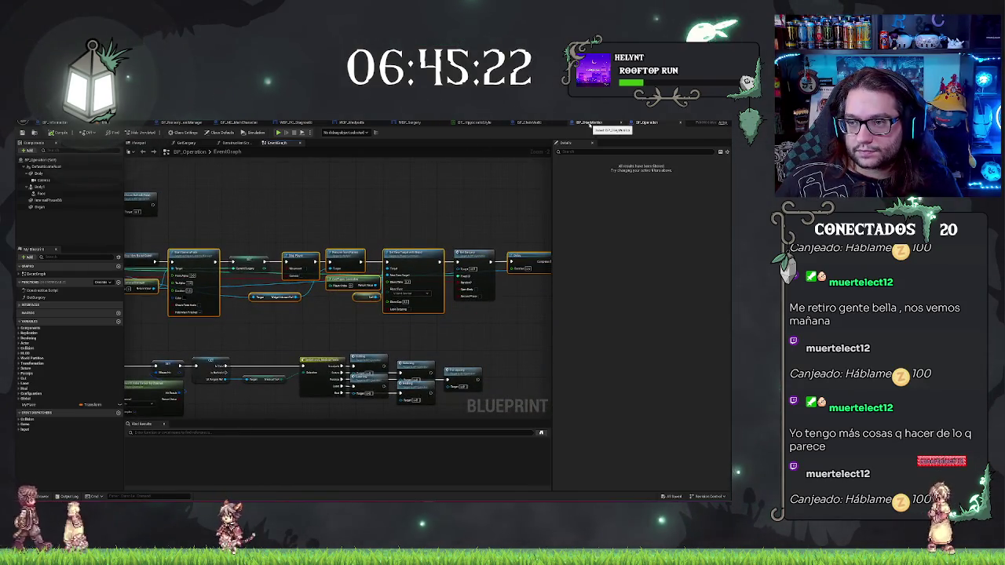
Step: Check BP_Monitor's graph, then reposition BP_ChairMedic's camera-fade node group and review its nodes
left_click(590, 123)
left_click(228, 142)
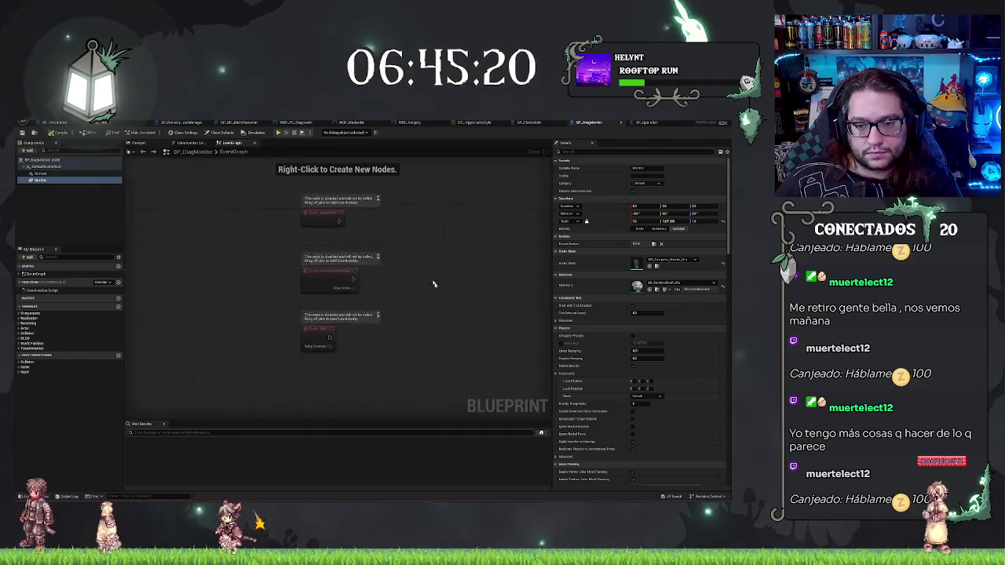
left_click(539, 124)
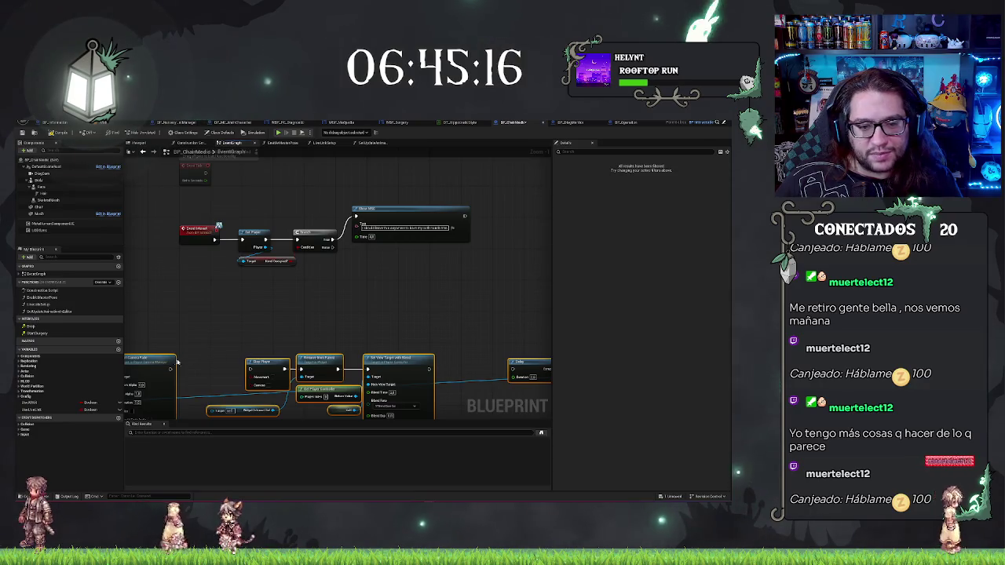
mouse_move(166, 359)
left_mouse_down()
mouse_move(455, 250)
mouse_move(394, 249)
mouse_move(399, 182)
left_mouse_up()
scroll(196, 247, "down", 3)
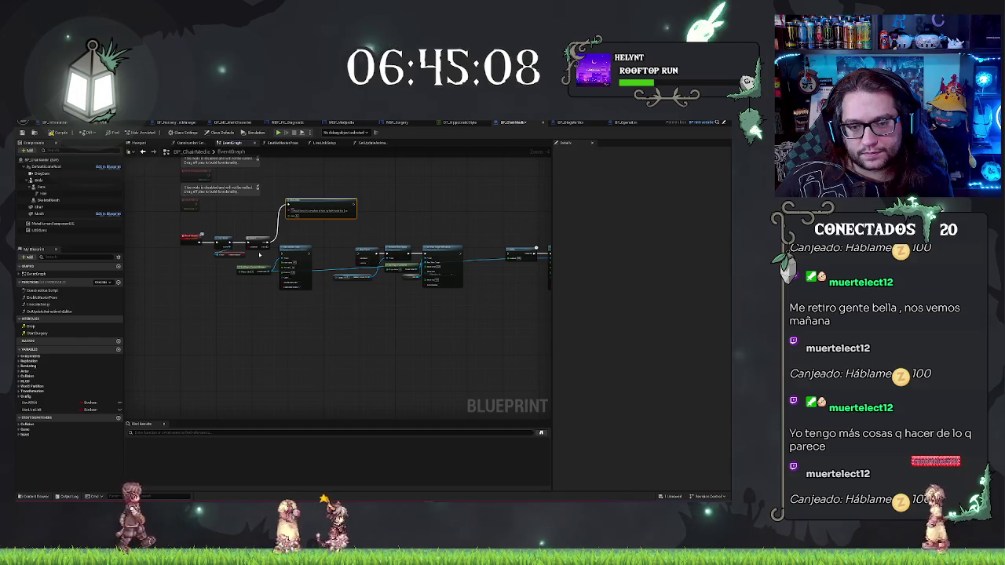
scroll(259, 254, "up", 3)
scroll(359, 333, "down", 3)
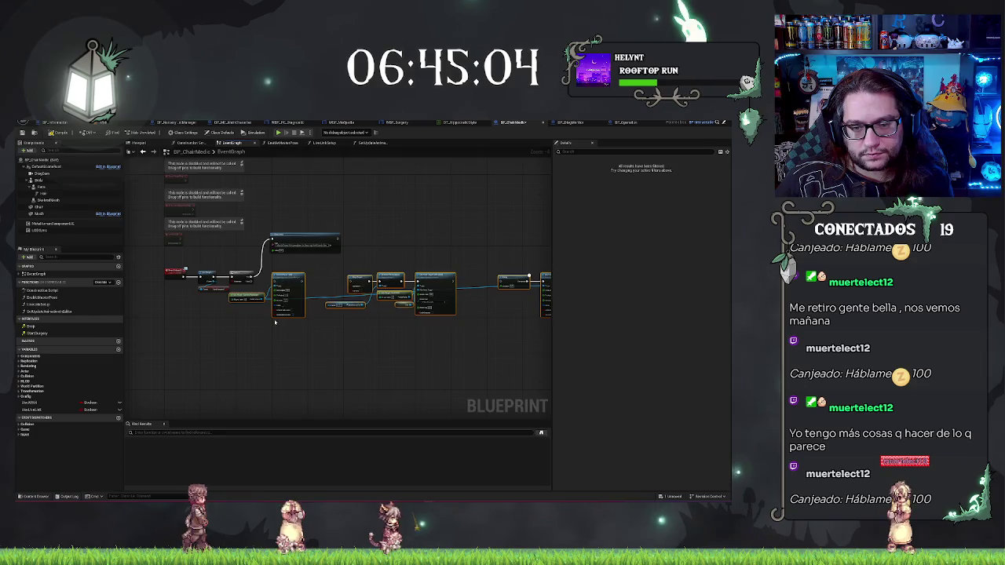
scroll(256, 316, "up", 3)
left_click_drag(257, 320, 281, 344)
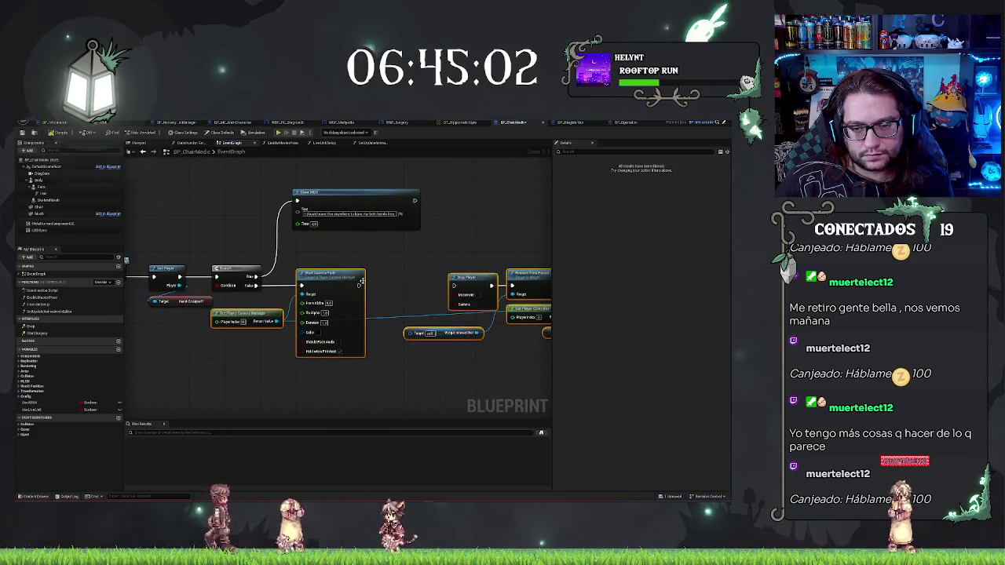
left_click_drag(473, 377, 345, 338)
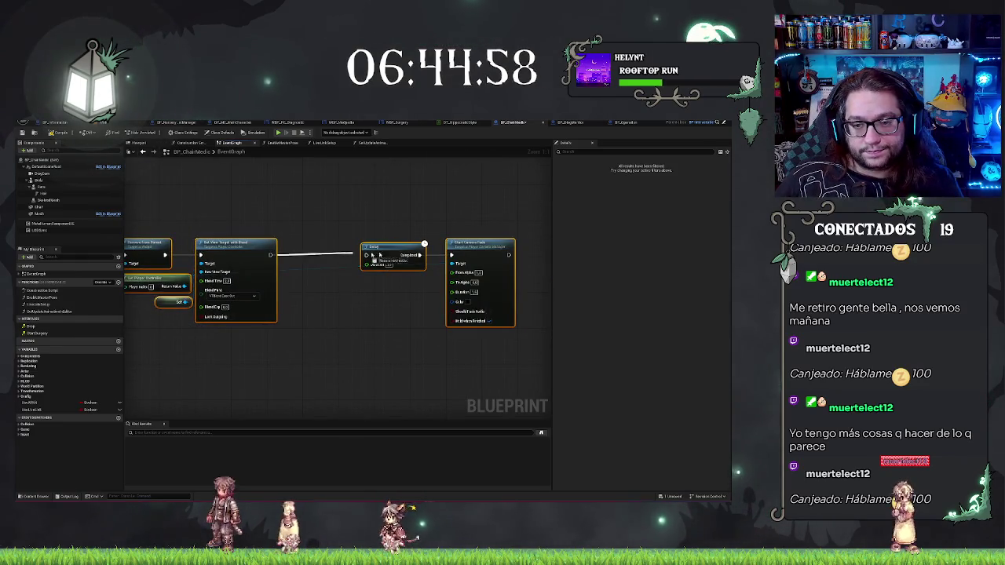
left_click_drag(366, 259, 536, 256)
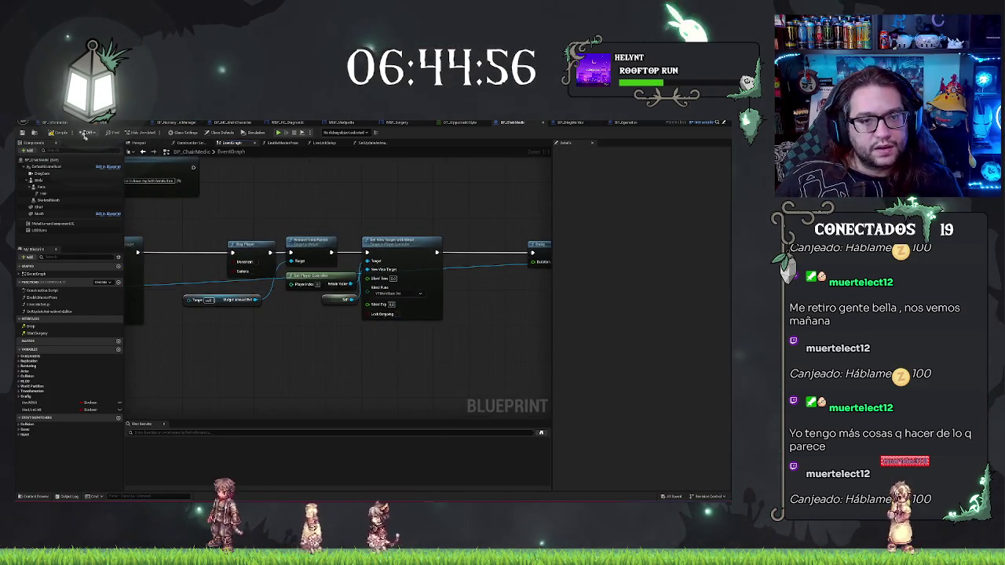
Step: Wire Get Player's Player output to the Widget Interact Ref Target and recompile without errors
left_click(24, 134)
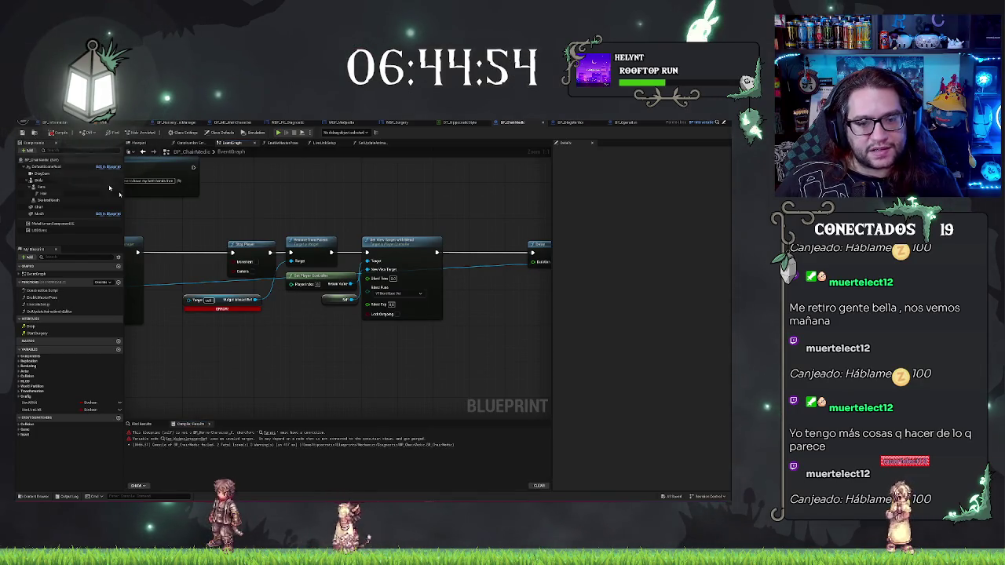
left_click_drag(226, 322, 303, 307)
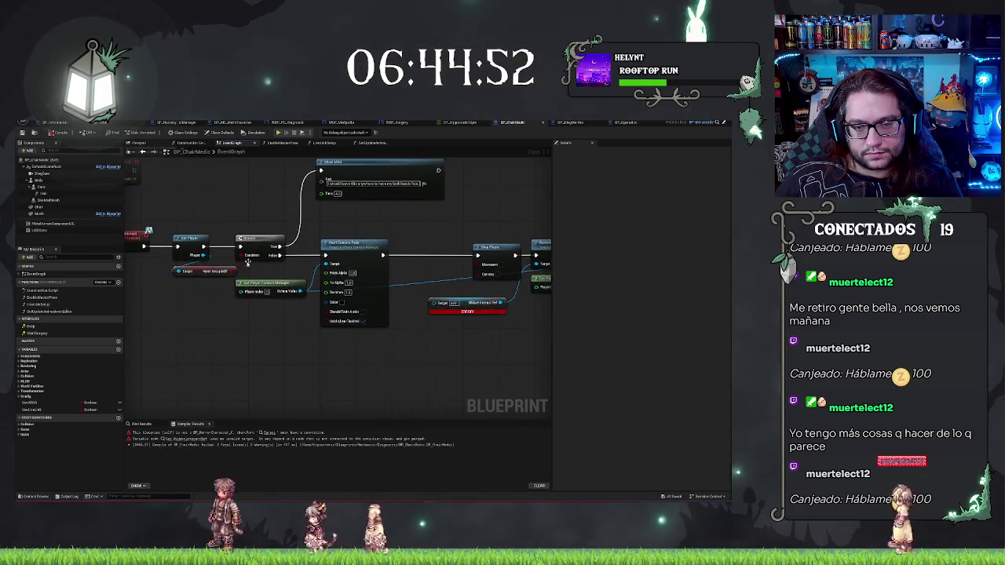
left_click_drag(203, 255, 445, 306)
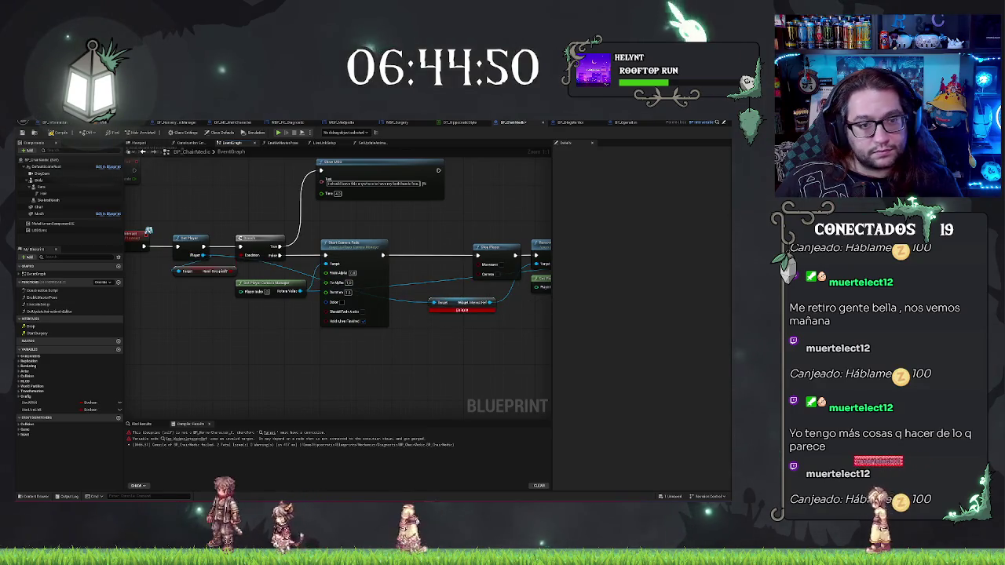
key("F7")
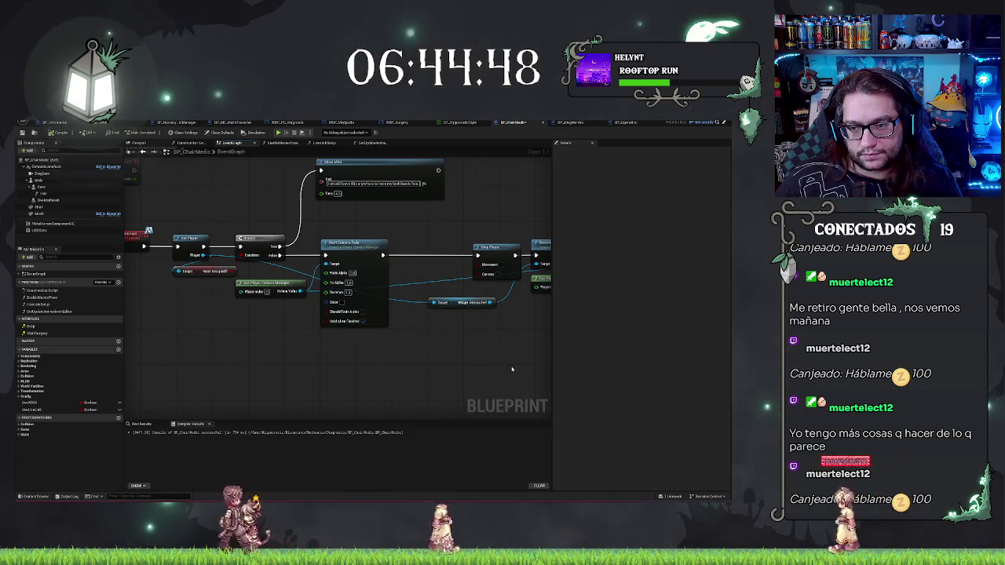
left_click_drag(438, 171, 155, 157)
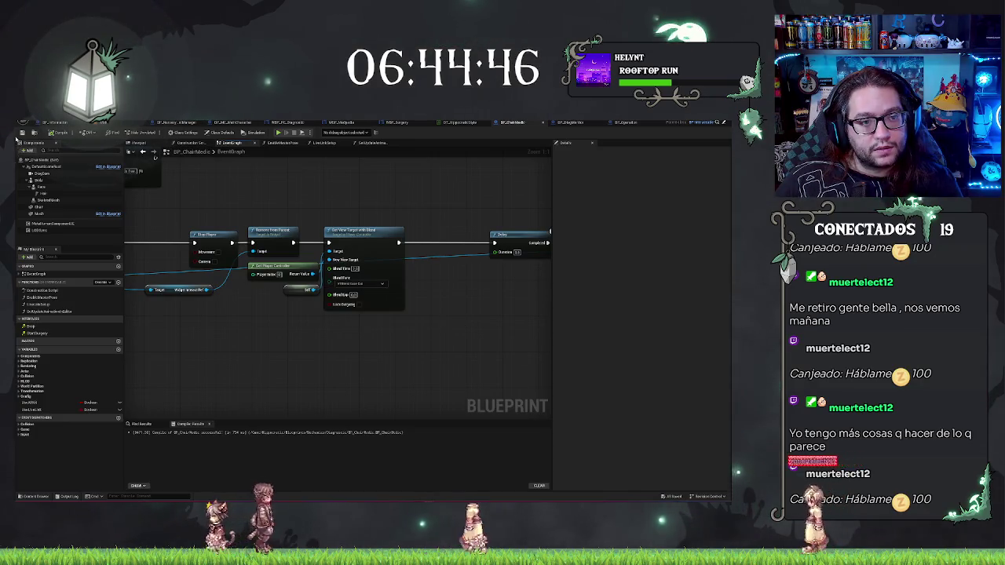
left_click(104, 123)
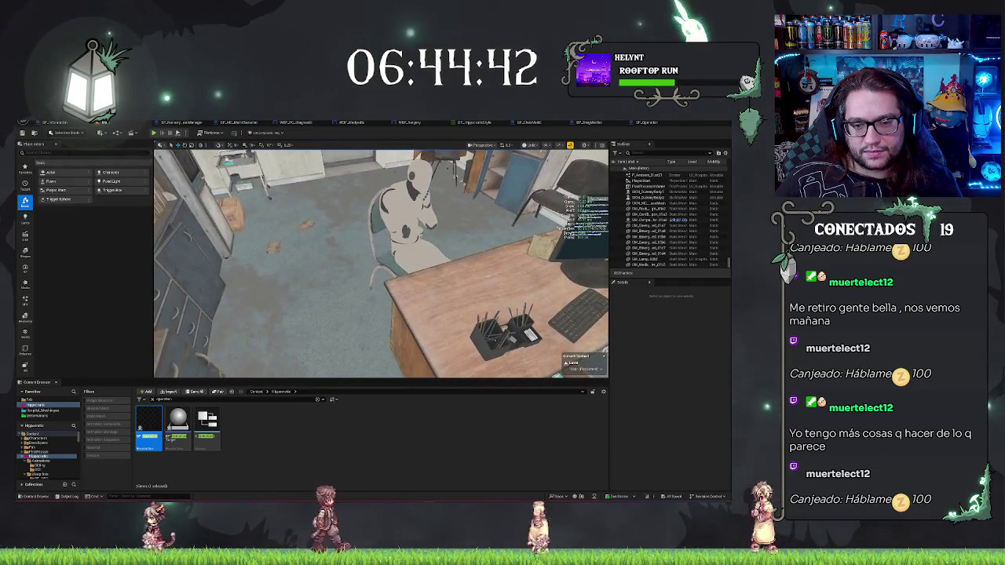
Step: Run Play-In-Editor with Alt+P to see the MEDPEDIA screen on the desk monitor
right_click(289, 333)
key("Escape")
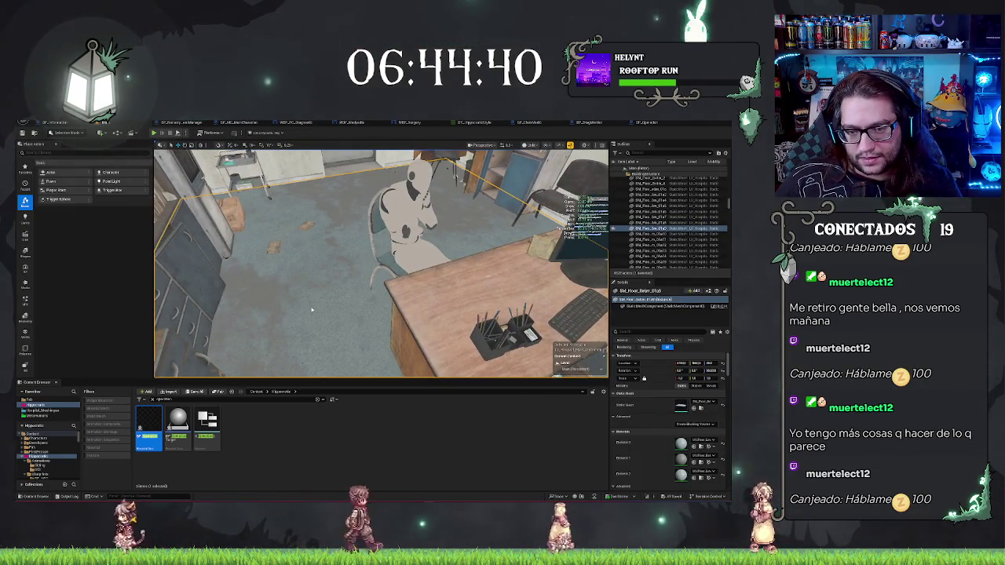
key("alt+p")
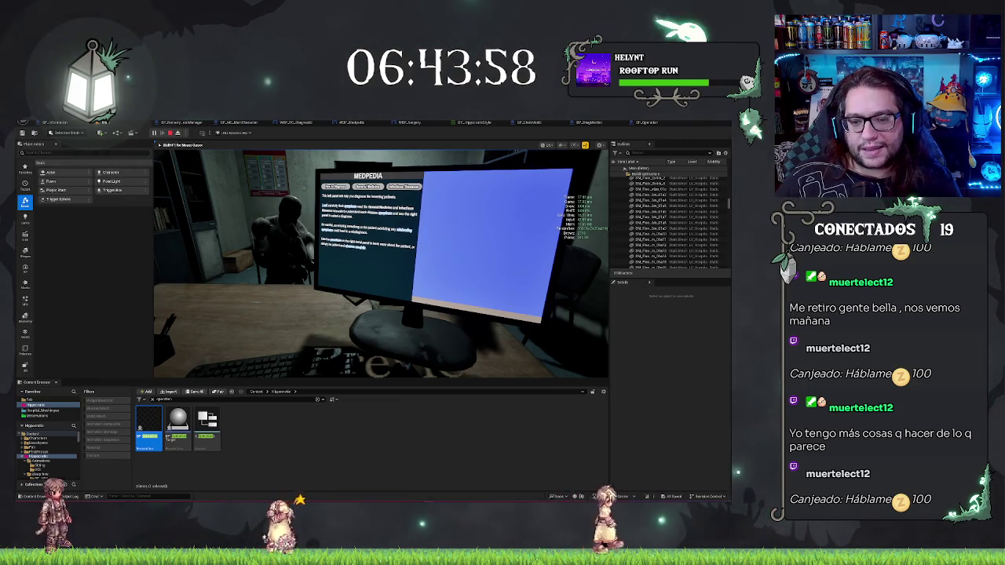
Step: Stop the play test and select the computer monitor, viewing the keyboard and mouse
key("Escape")
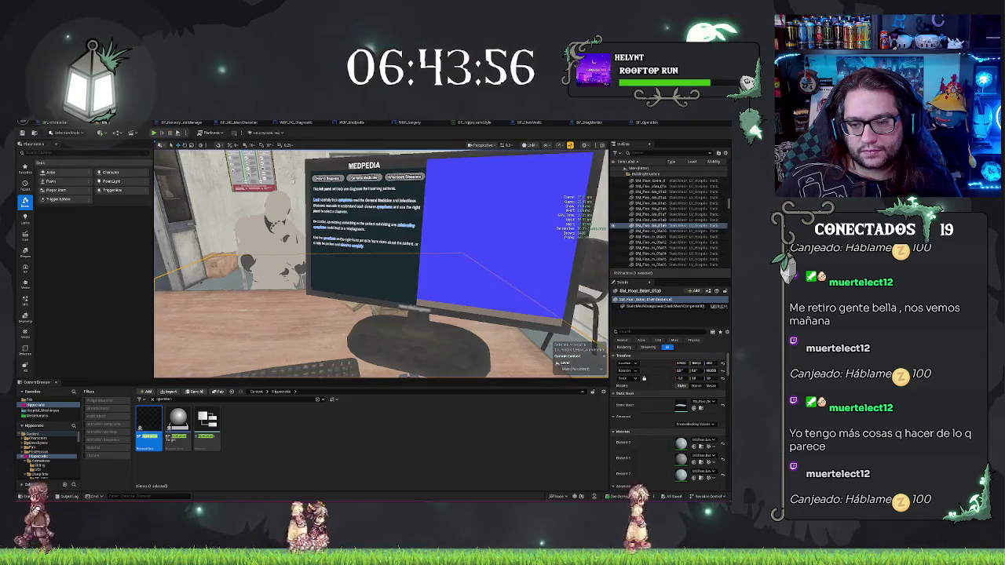
left_click(471, 235)
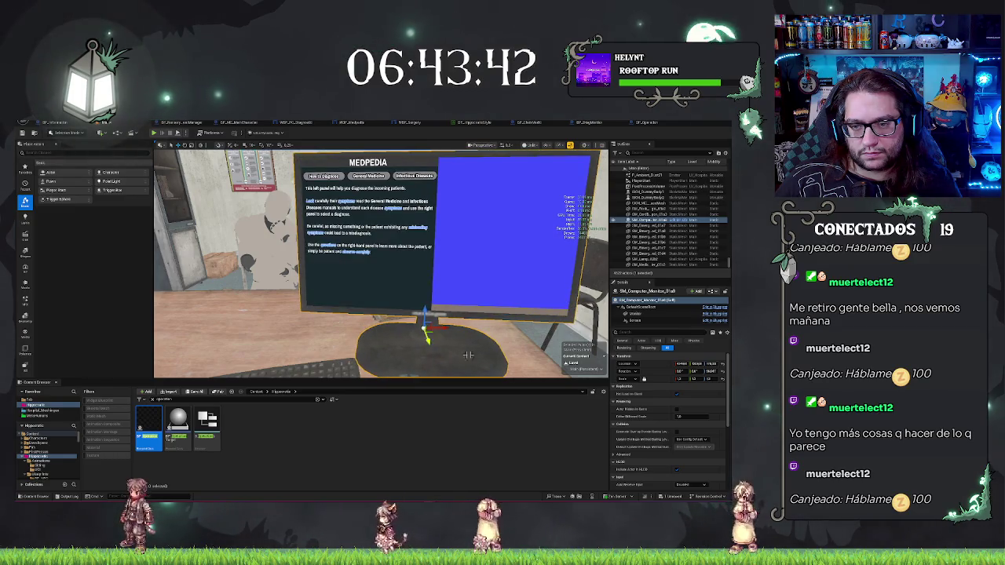
mouse_move(468, 355)
left_mouse_down()
mouse_move(468, 377)
mouse_move(436, 368)
left_mouse_up()
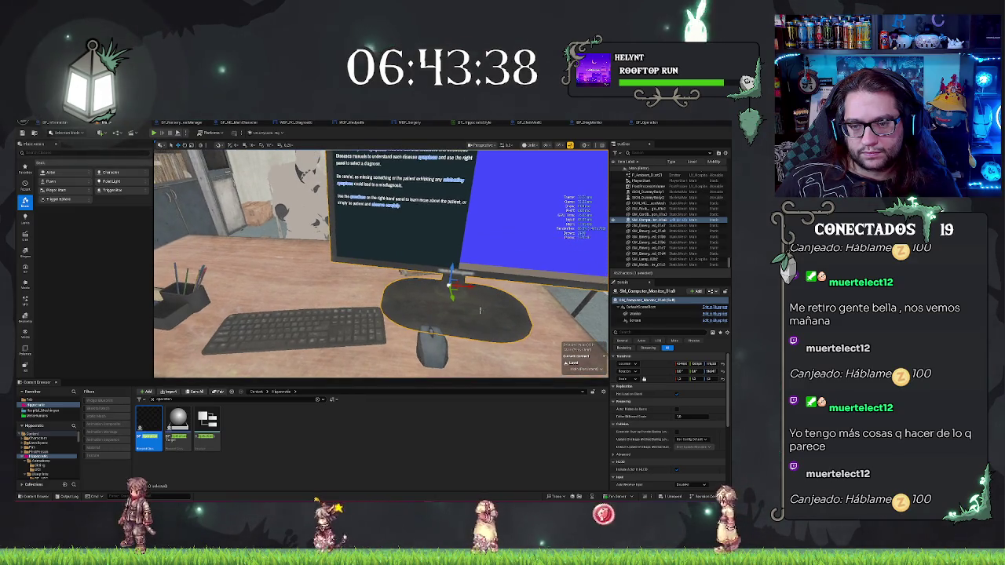
Step: Shift the object beside the desk slightly left and reopen the BP_Operation graph
left_click(310, 236)
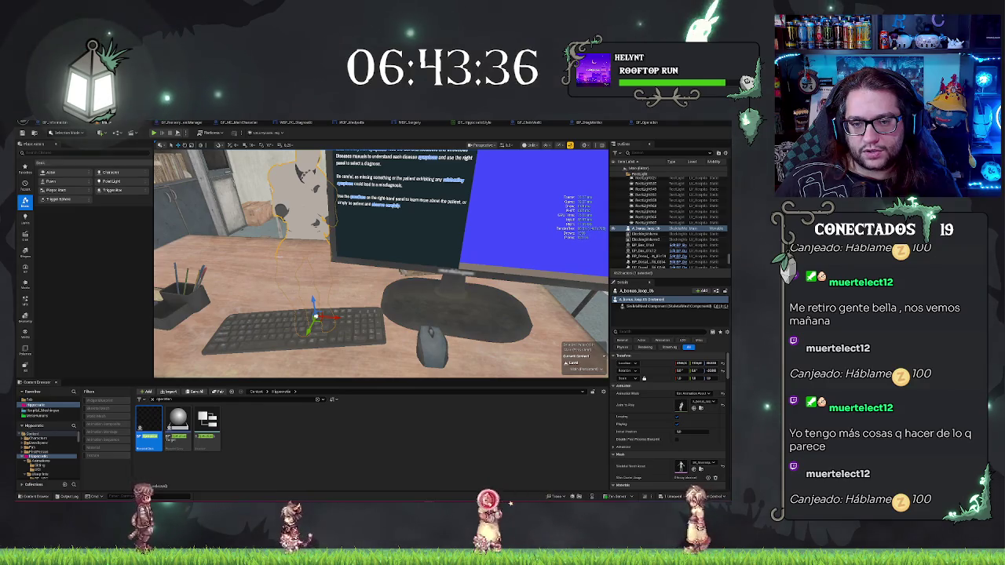
left_click(314, 314, "ctrl")
mouse_move(326, 301)
left_mouse_down()
mouse_move(290, 308)
mouse_move(297, 352)
left_mouse_up()
key("e")
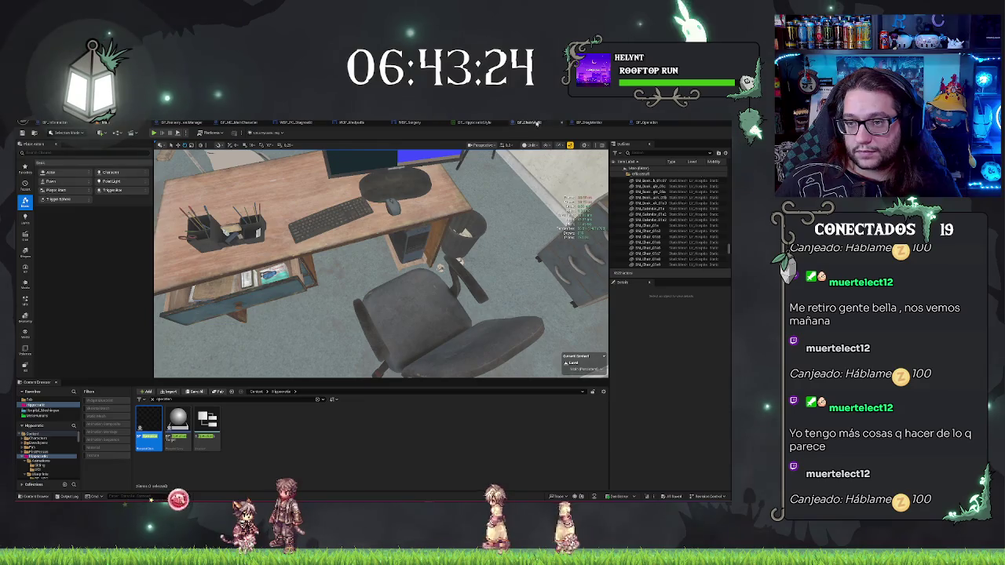
left_click(635, 123)
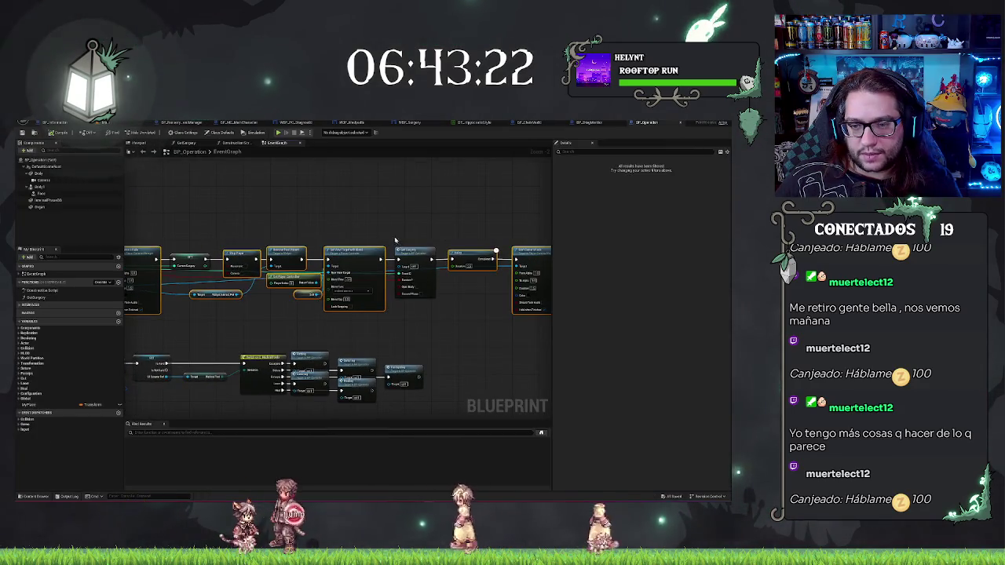
Step: Switch to BP_ChairMedic and pan to its Start Camera Fade and Stop Player nodes
left_click_drag(395, 241, 563, 252)
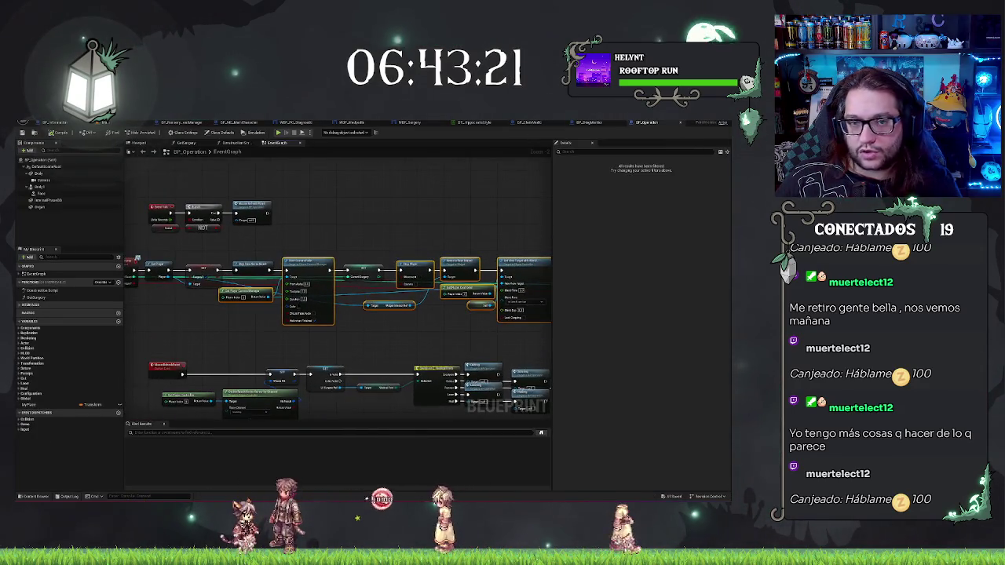
left_click(528, 124)
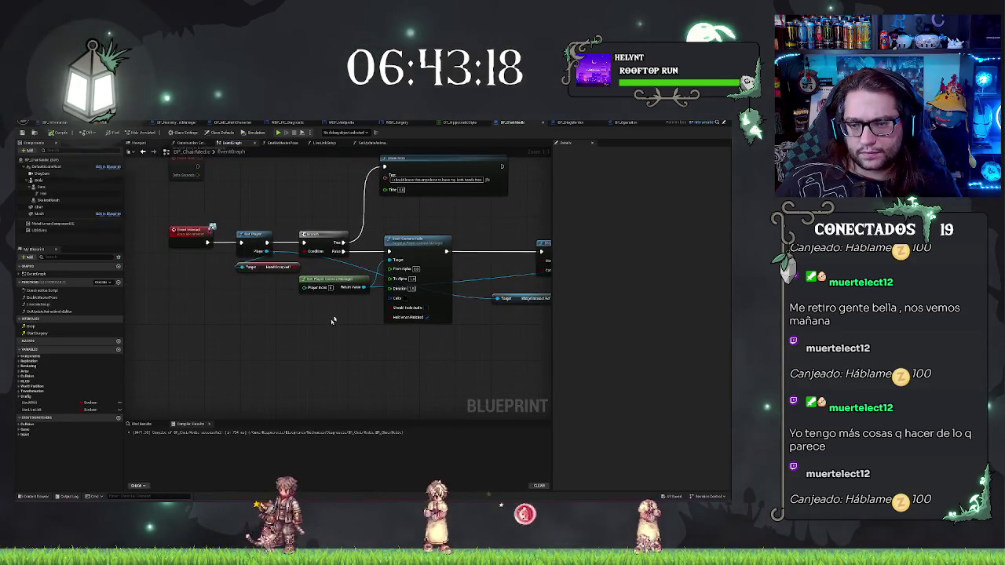
left_click_drag(333, 321, 244, 298)
left_click_drag(281, 353, 228, 339)
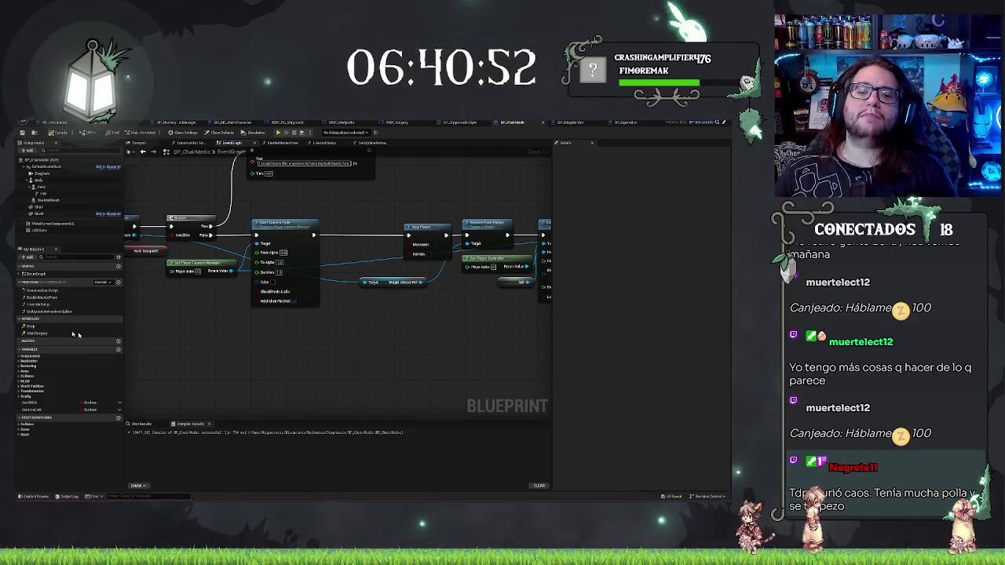
Step: Rearrange the Show MSG node and player-stop node group to bring the Delay and Start Camera Fade nodes into view
left_click_drag(327, 344, 321, 404)
left_click(305, 206)
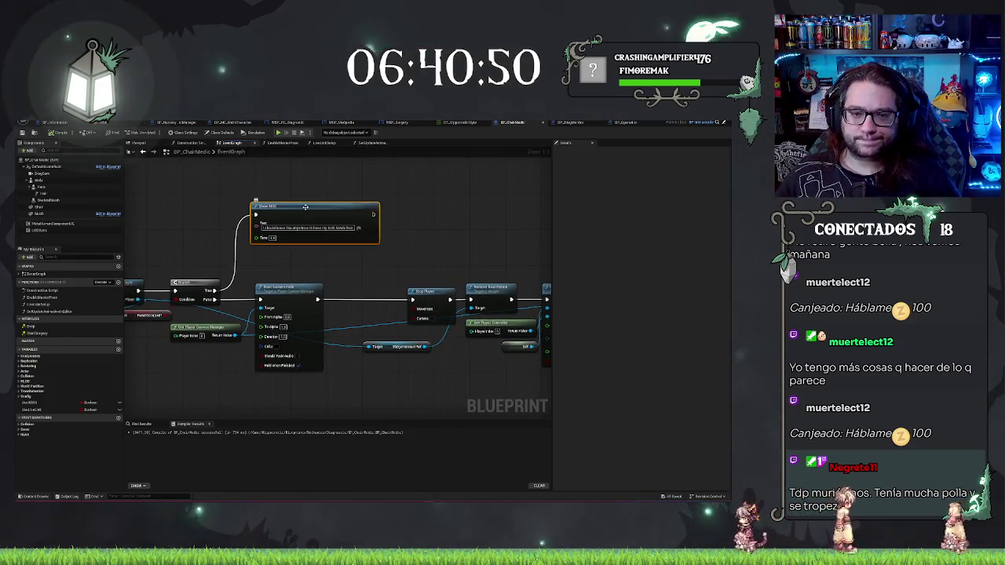
left_click_drag(305, 207, 309, 238)
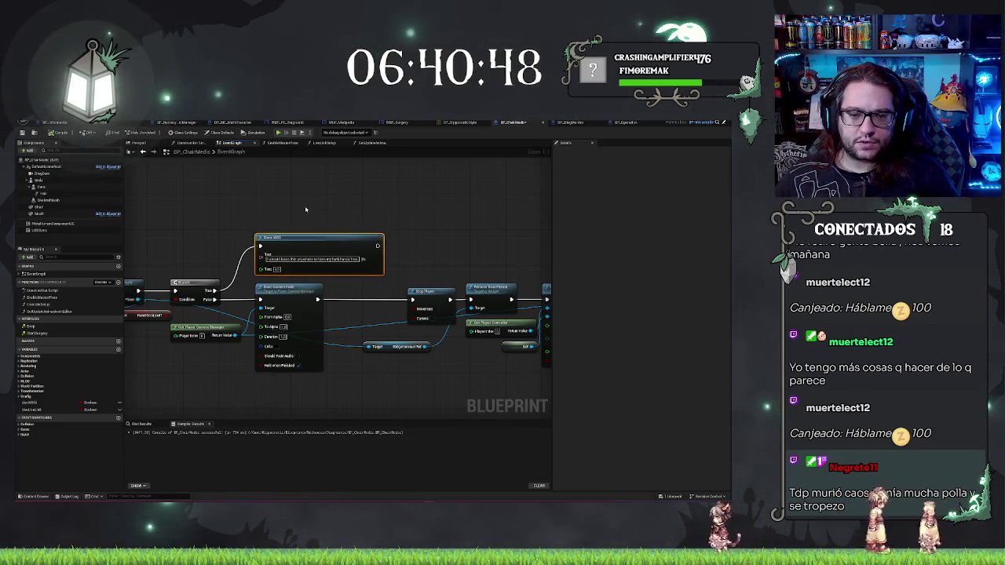
left_click(471, 198)
mouse_move(390, 282)
left_mouse_down()
mouse_move(330, 271)
mouse_move(360, 253)
mouse_move(544, 332)
left_mouse_up()
mouse_move(416, 253)
left_mouse_down()
mouse_move(280, 250)
mouse_move(494, 306)
left_mouse_up()
left_click(279, 305)
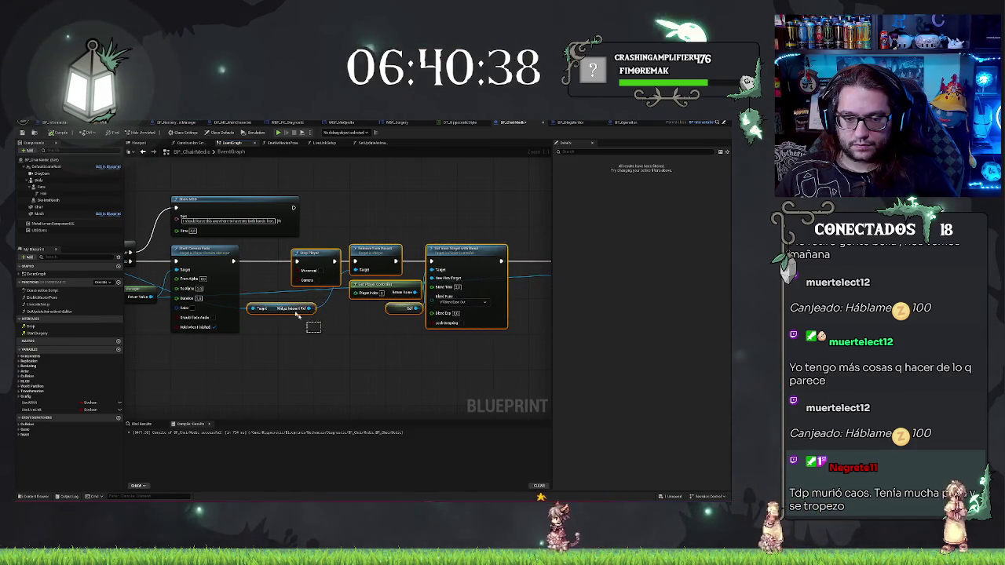
left_click_drag(375, 251, 352, 251)
left_click_drag(372, 343, 136, 343)
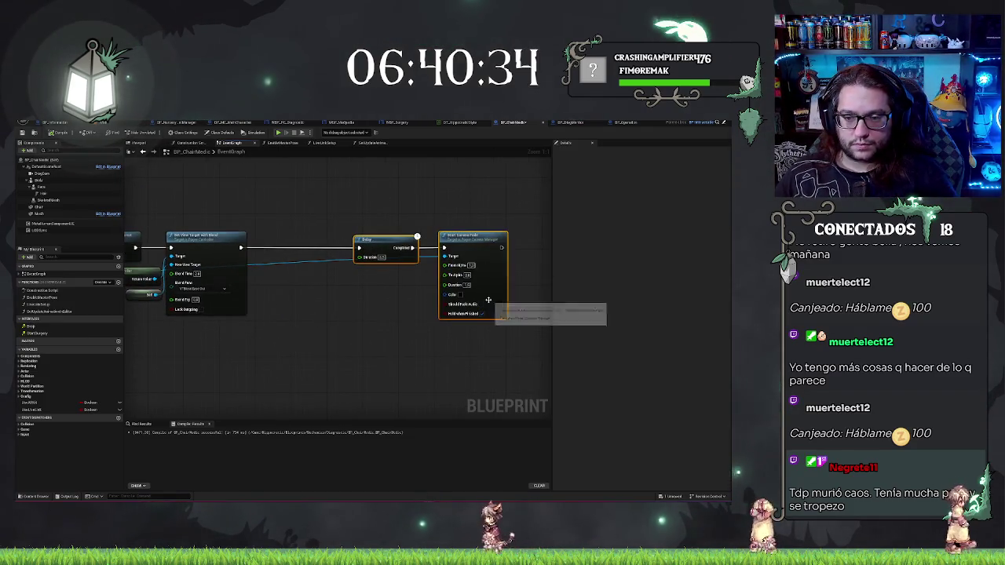
Step: Undo the recent layout edits, wire Set Camera Fade's output into Set Input Mode, and save BP_ChairMedic
key("ctrl+z")
key("ctrl+z")
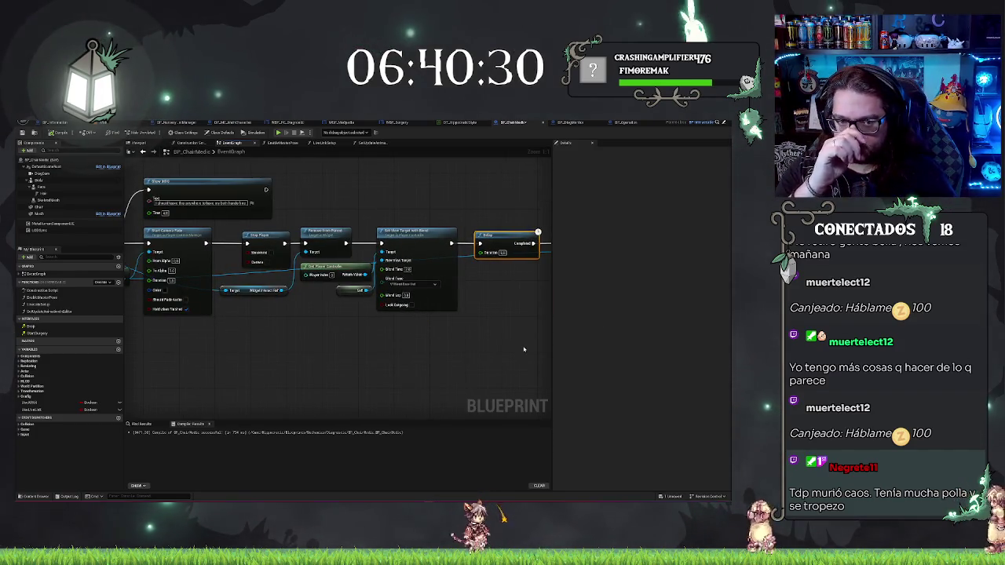
key("ctrl+z")
key("ctrl+z")
key("ctrl+z")
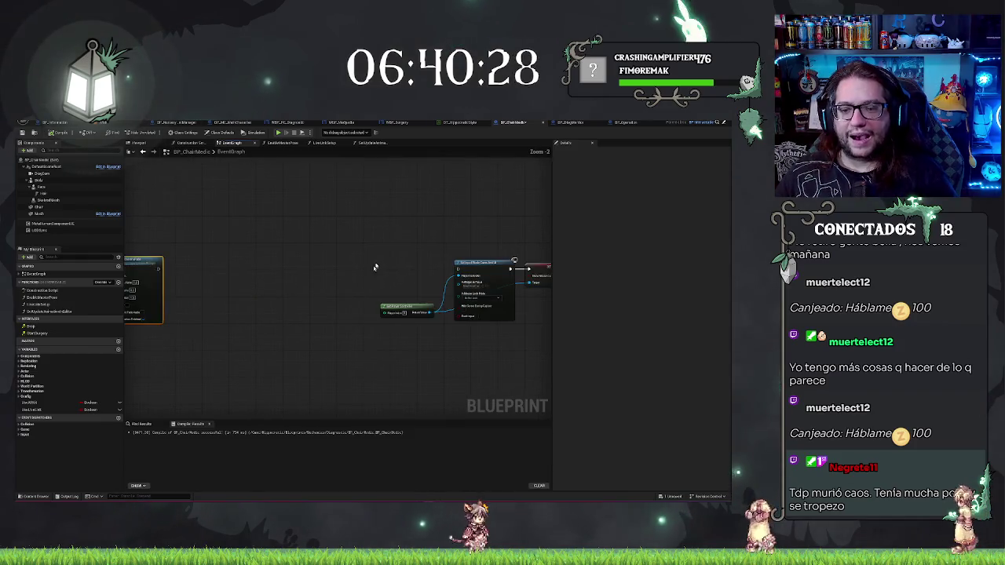
key("ctrl+z")
key("ctrl+z")
key("ctrl+z")
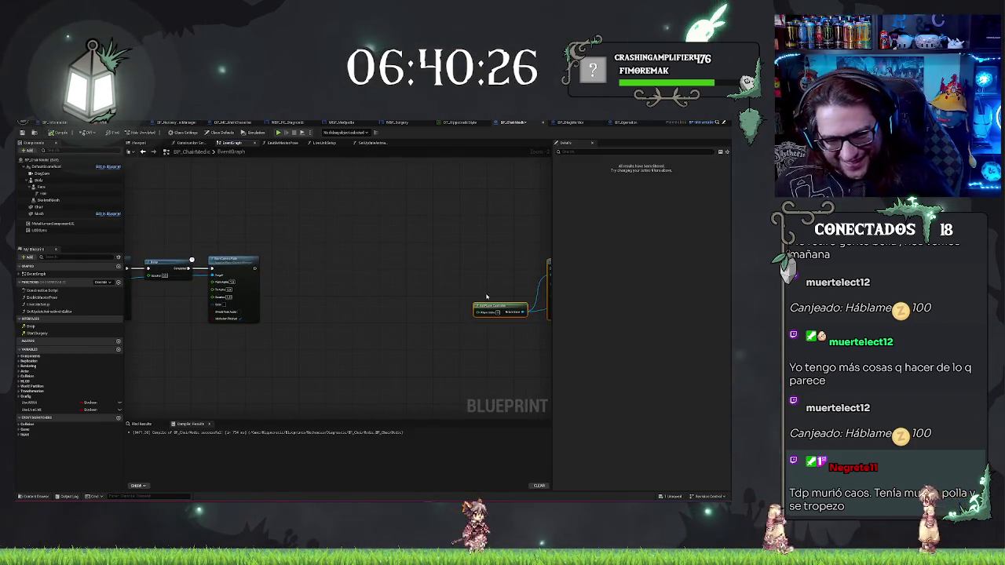
key("ctrl+z")
key("ctrl+z")
key("ctrl+z")
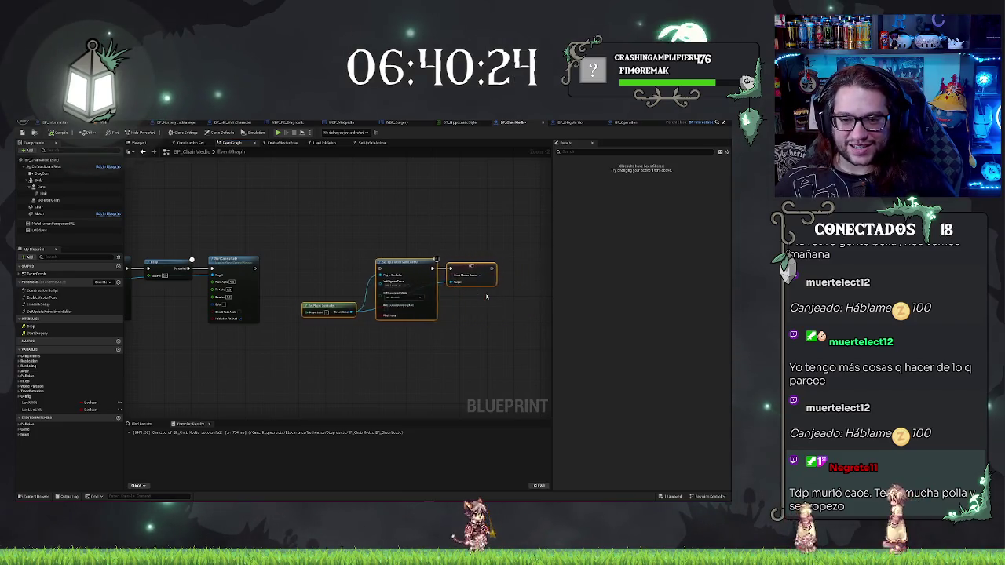
key("ctrl+z")
left_click_drag(424, 288, 299, 288)
left_click(329, 263)
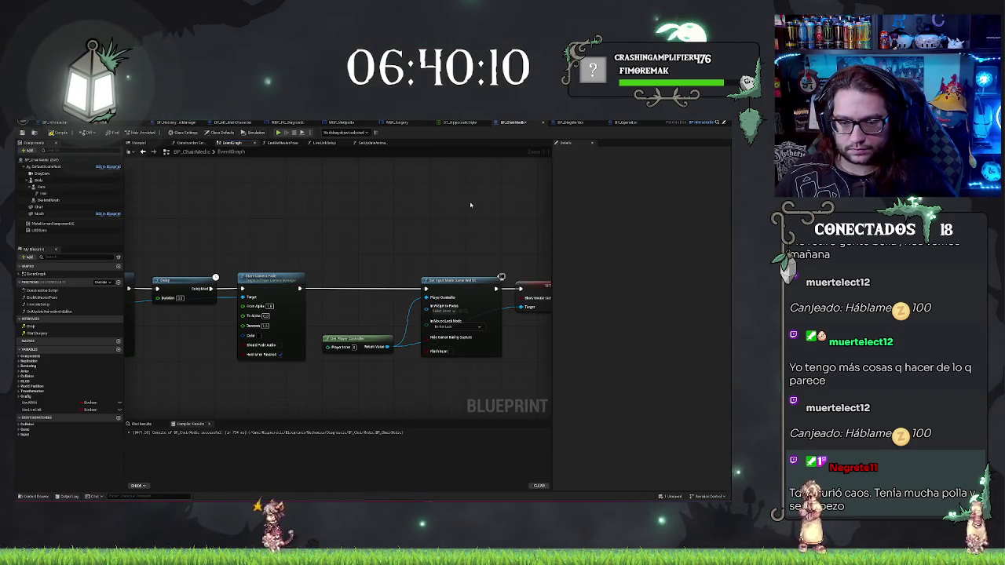
key("ctrl+s")
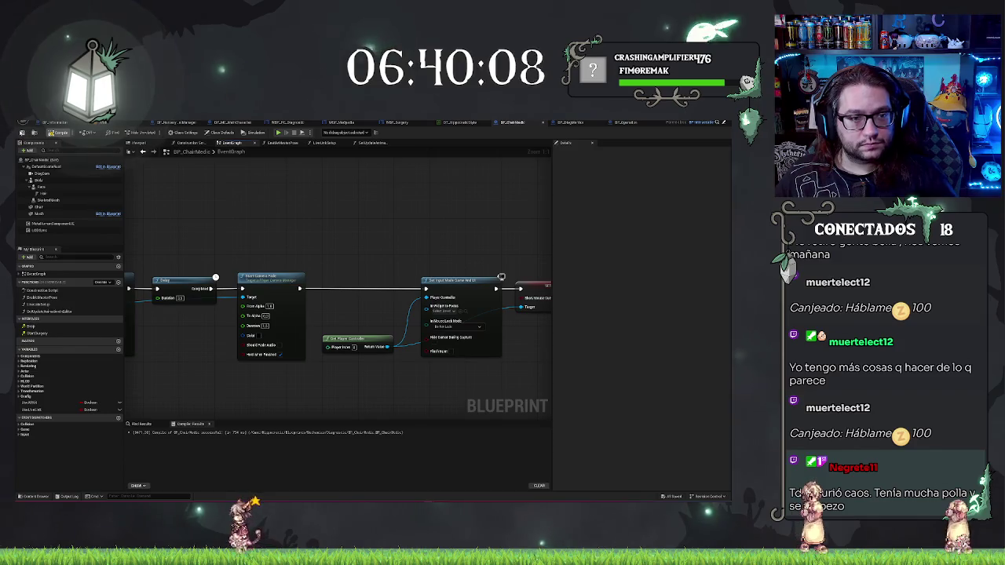
Step: From the level editor, play the level with Alt+P, walk to the desk computer, then stop the session
left_click(115, 123)
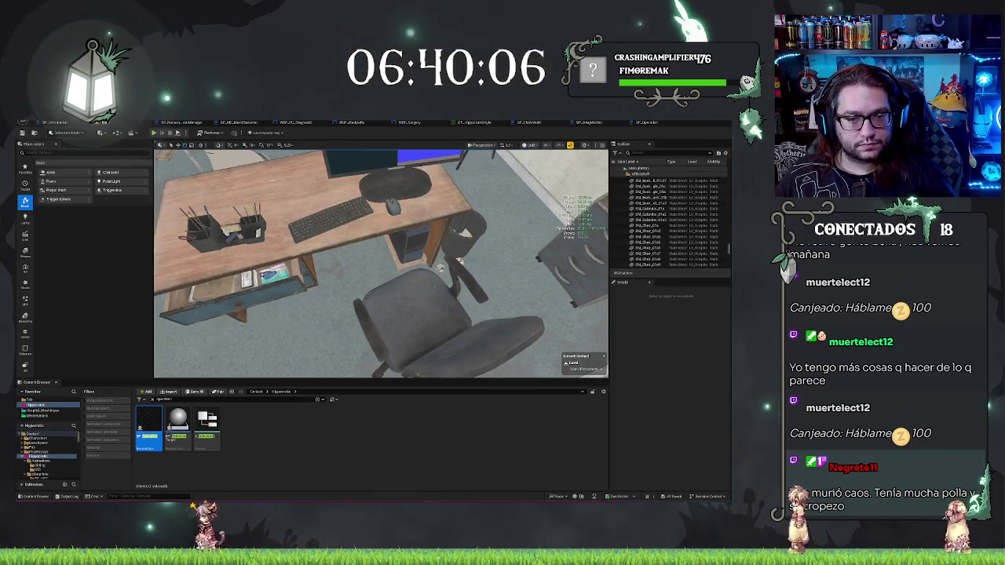
right_click(263, 326)
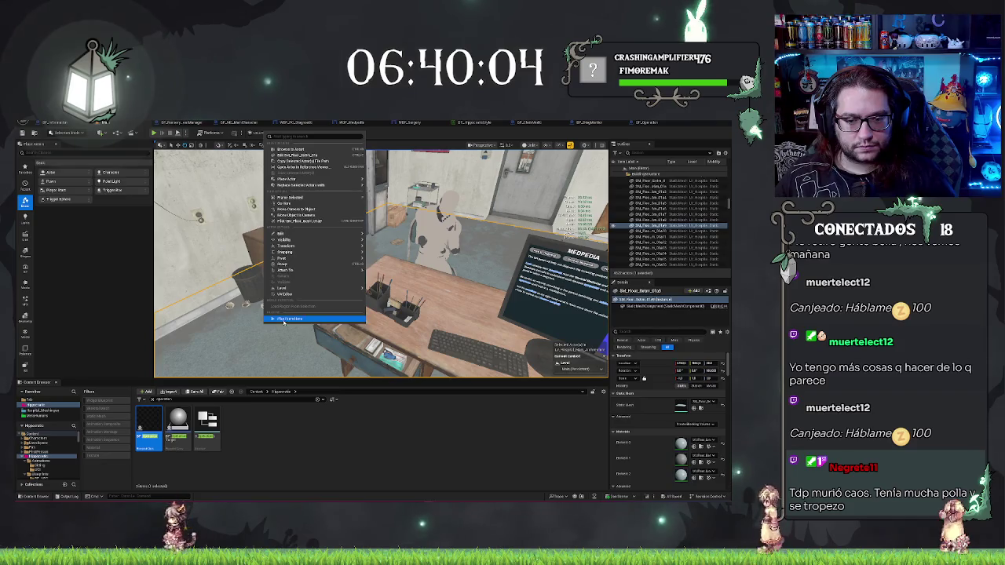
key("Escape")
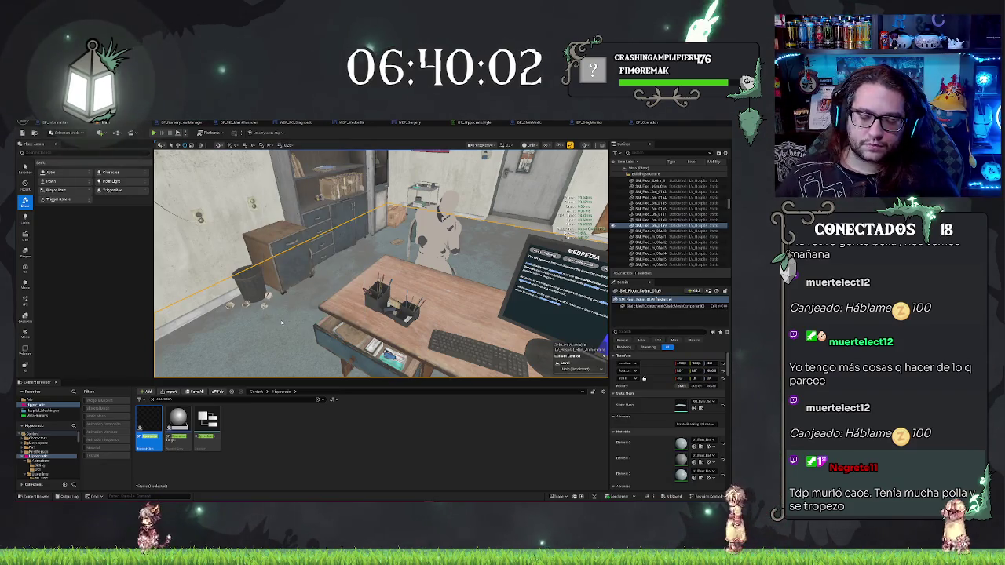
key("alt+p")
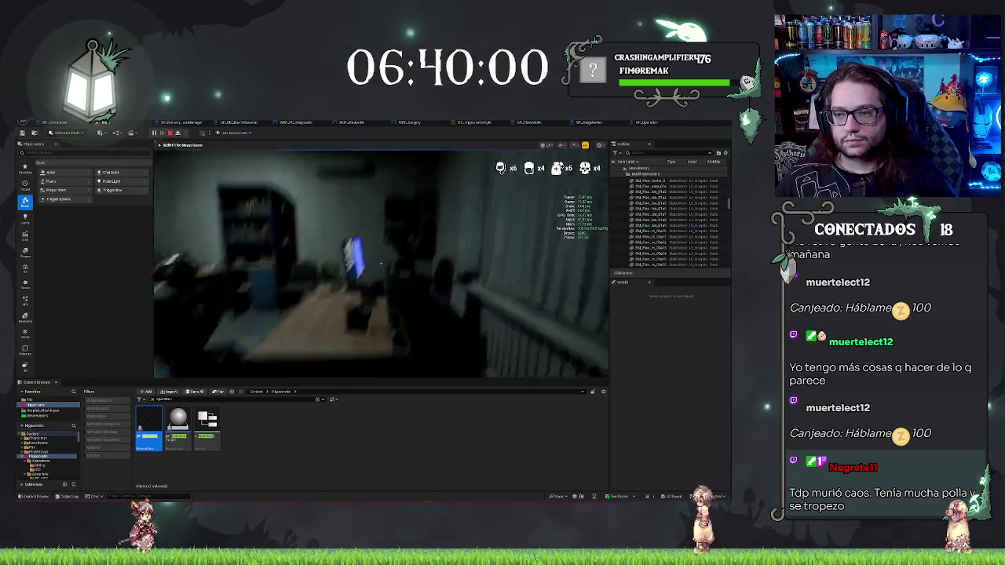
key("w")
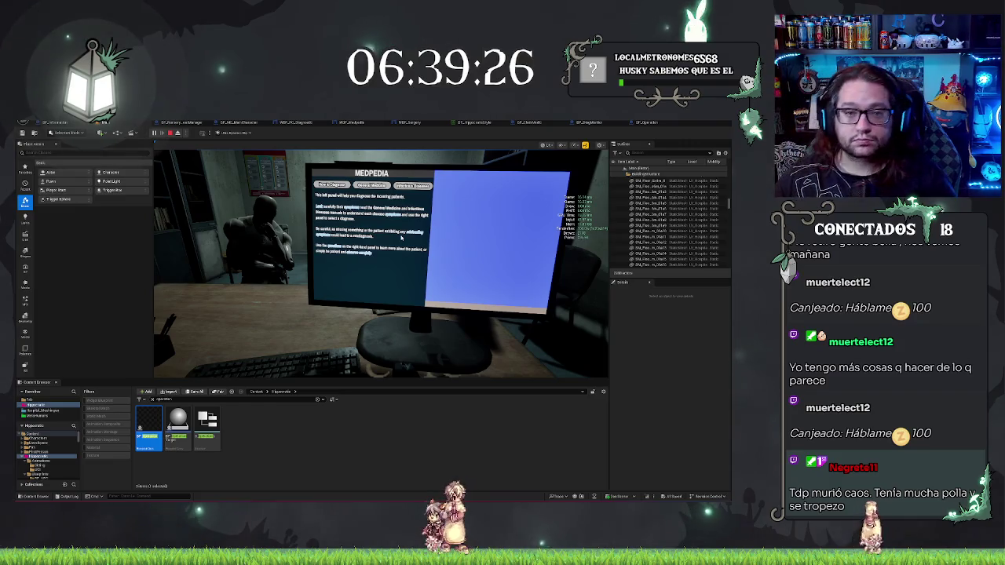
key("Escape")
Step: Switch to the BP_MC_MainCharacter tab and start Play again to view the Medpedia monitor
left_click(240, 123)
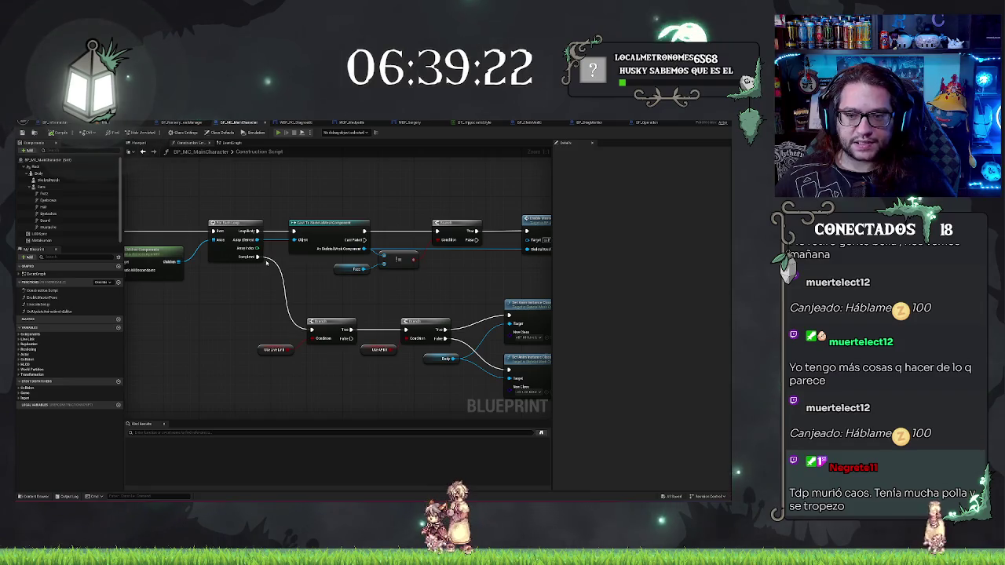
key("alt+p")
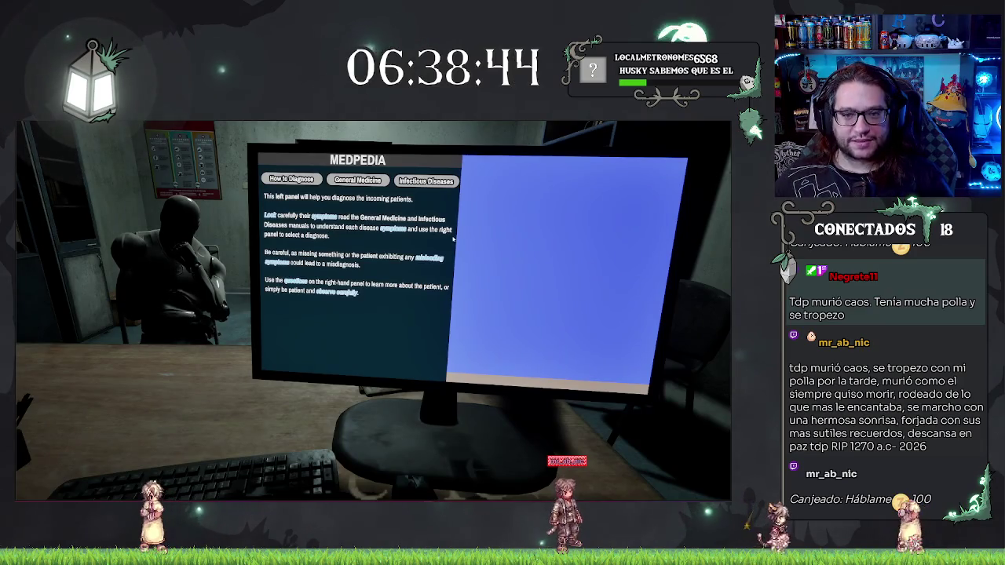
Step: Release control from the game, then narrow and maximize the game preview window to inspect the monitor
key("alt+Tab")
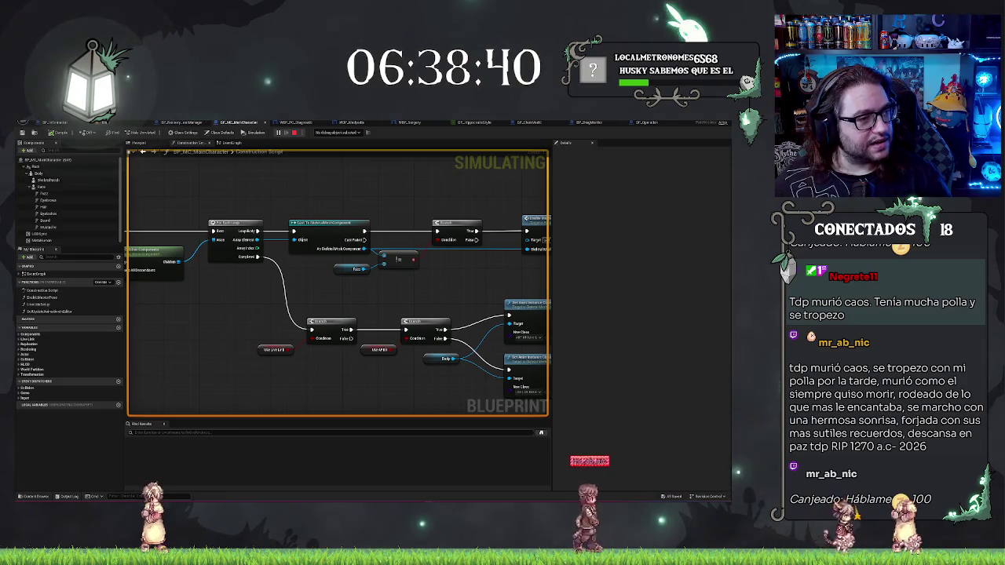
key("alt+Tab")
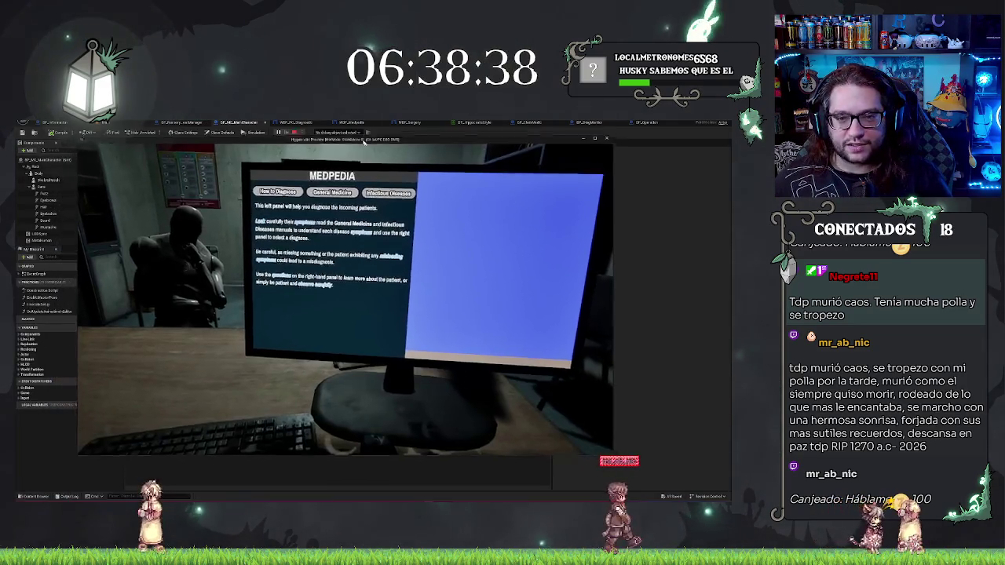
left_click_drag(87, 188, 185, 185)
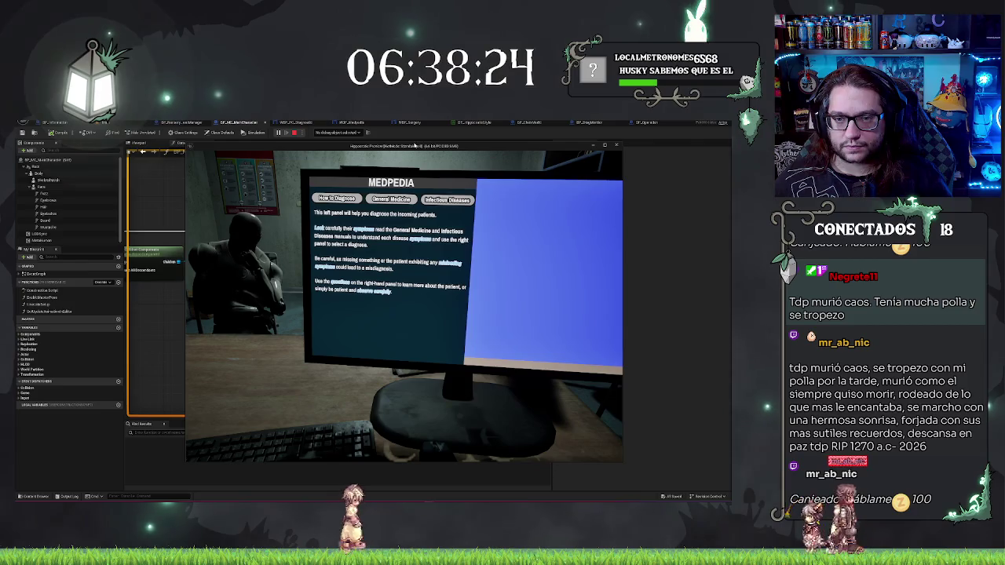
double_click(412, 147)
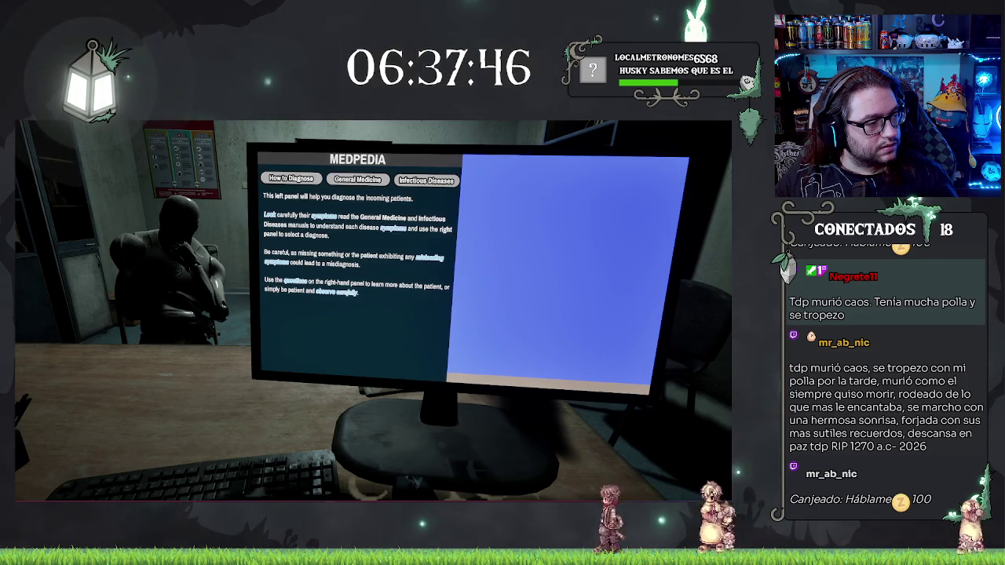
Step: End the play session, open the UI style data table, and change the outline colour from blue to red
key("Escape")
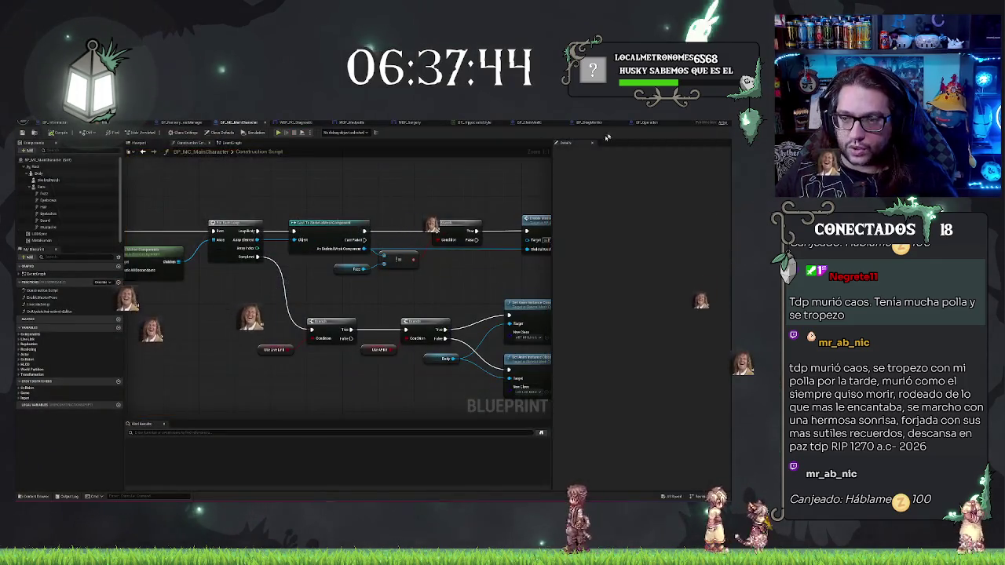
left_click(470, 123)
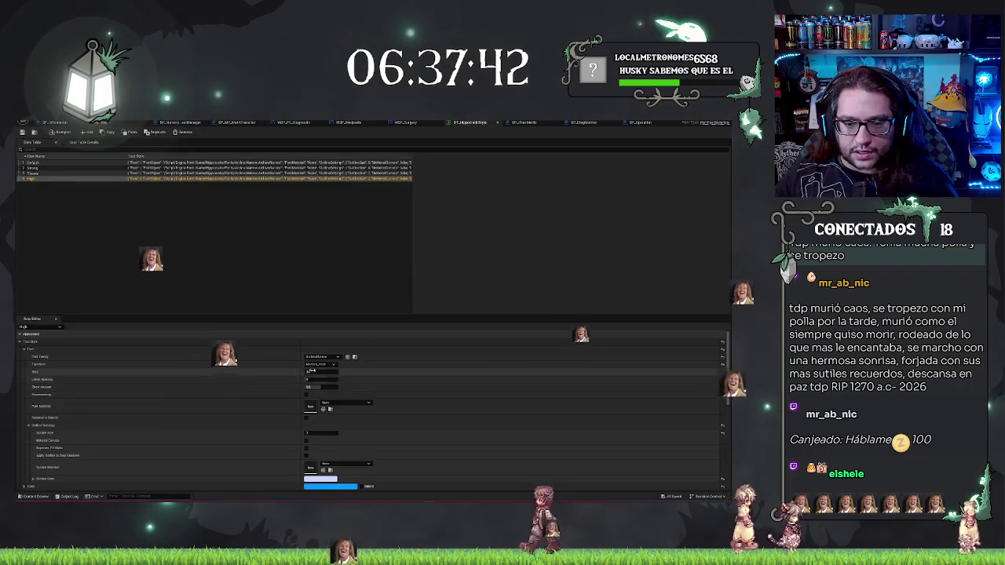
left_click(321, 487)
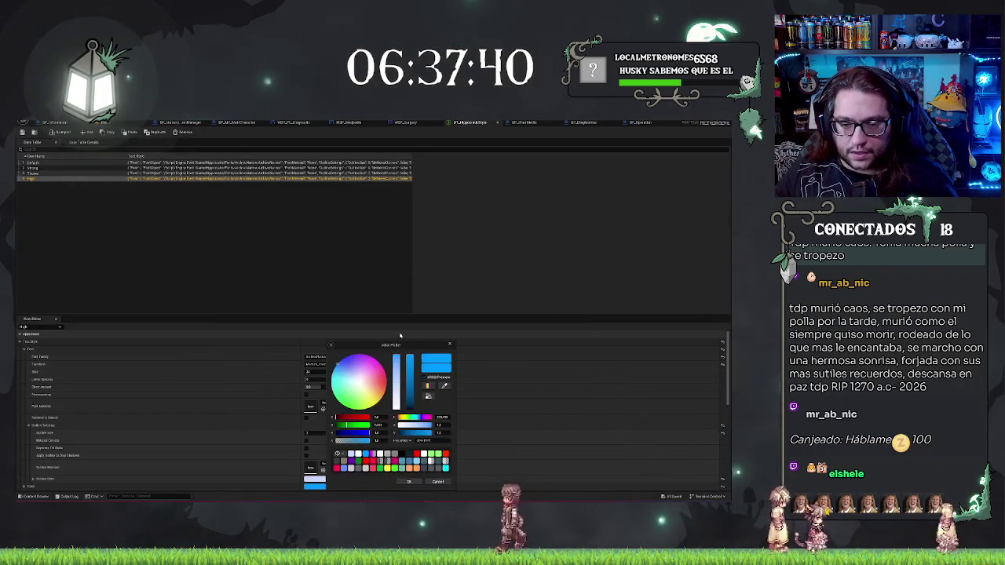
left_click(382, 382)
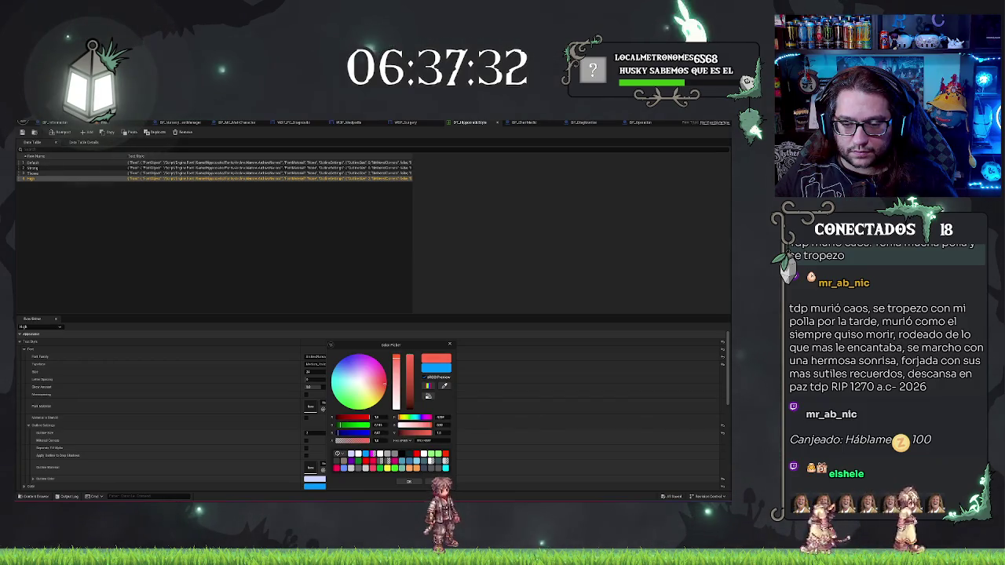
left_click(414, 483)
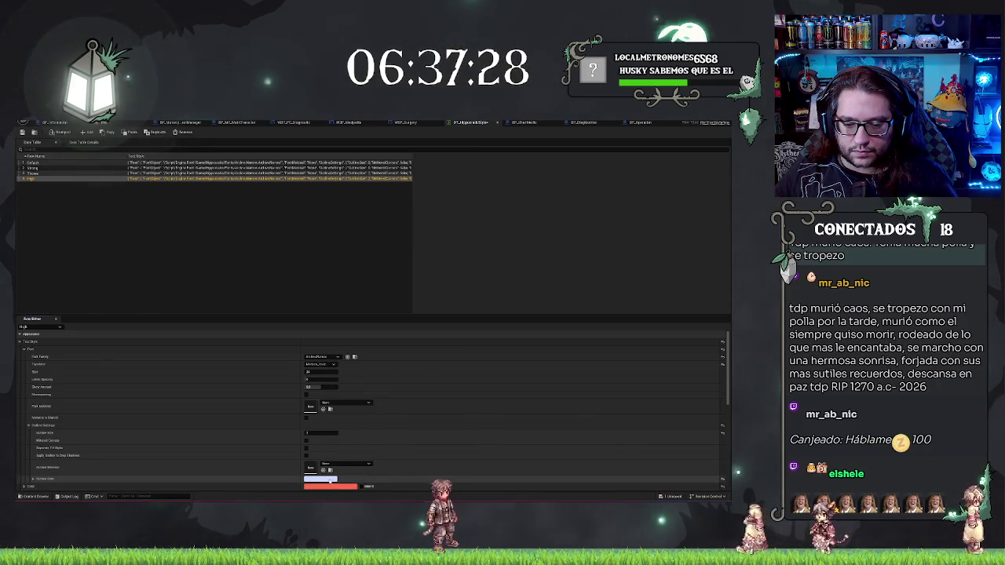
Step: Change the style's light-blue colour to a saturated salmon red
left_click(331, 480)
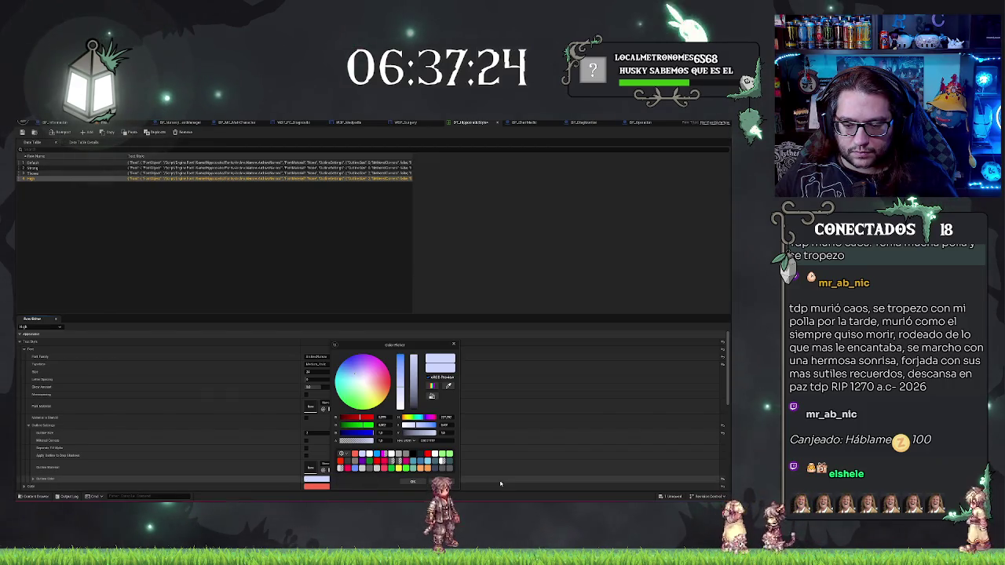
left_click(325, 476)
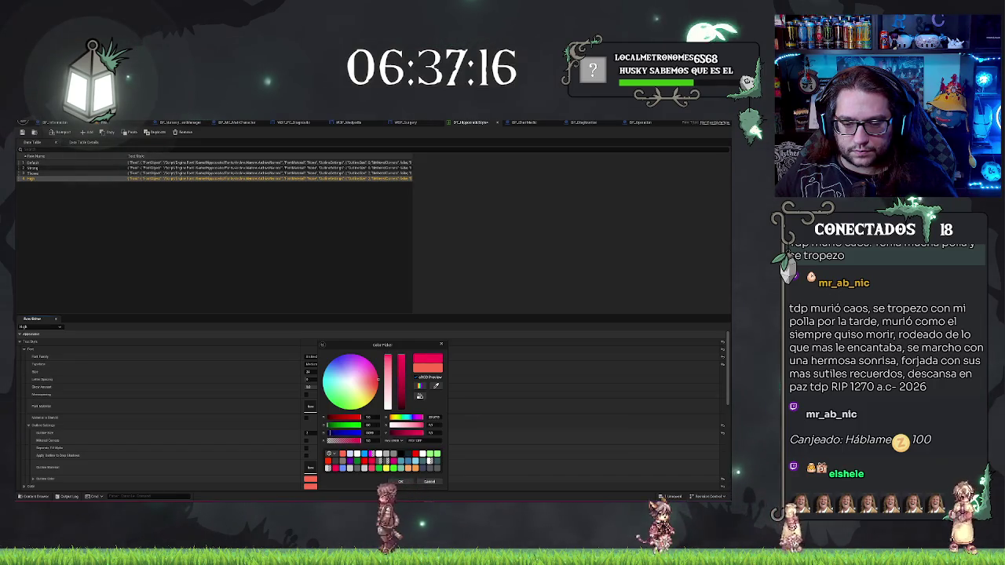
left_click(401, 369)
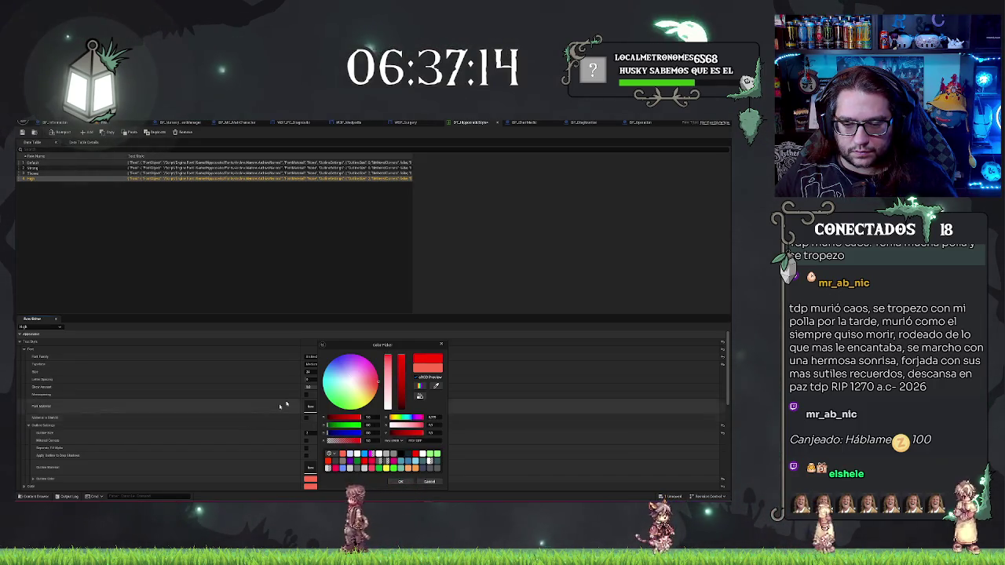
left_click(387, 358)
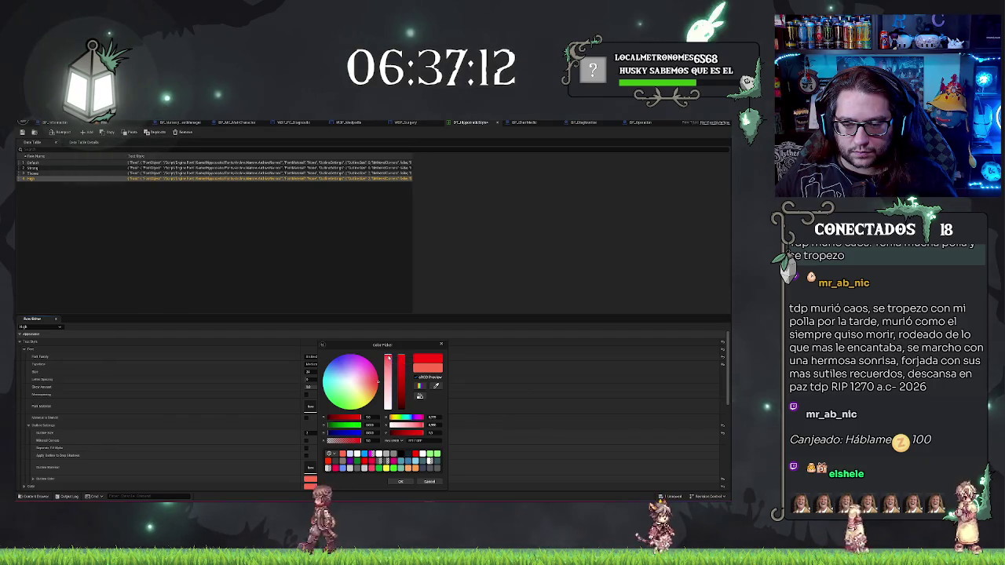
left_click(401, 374)
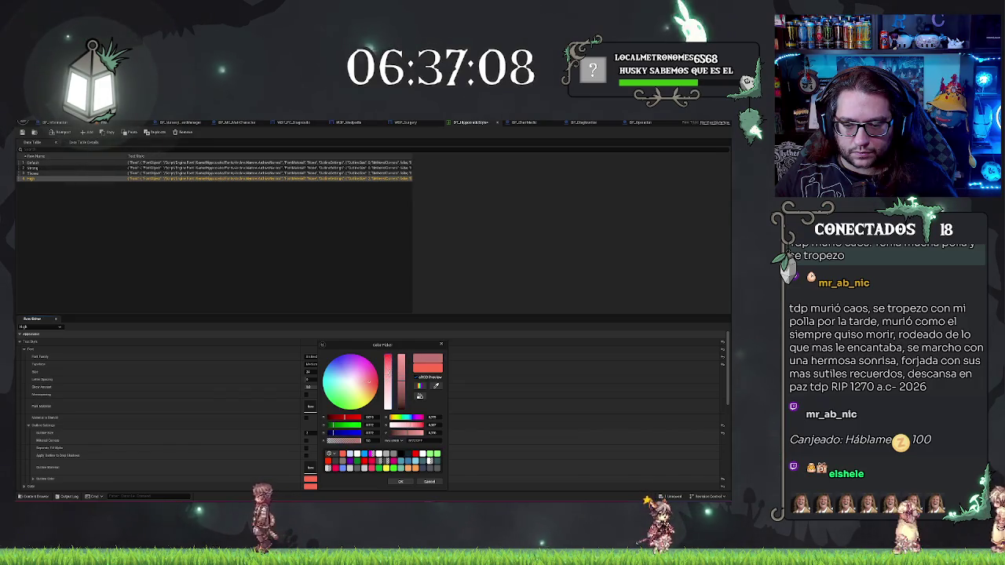
left_click(400, 481)
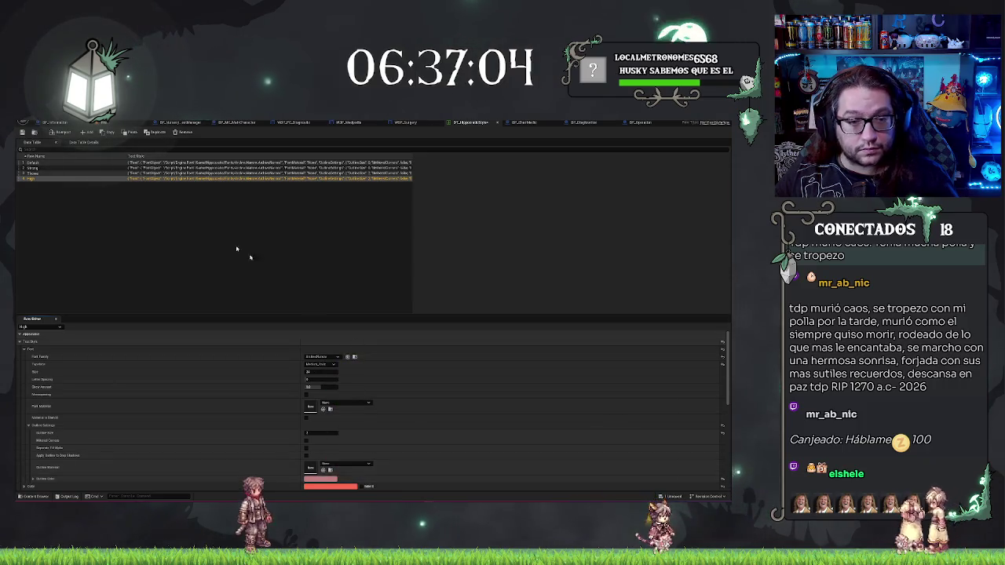
Step: Check the style data table and diagnostic computer widget tabs, ending on the hospital level view
left_click(104, 125)
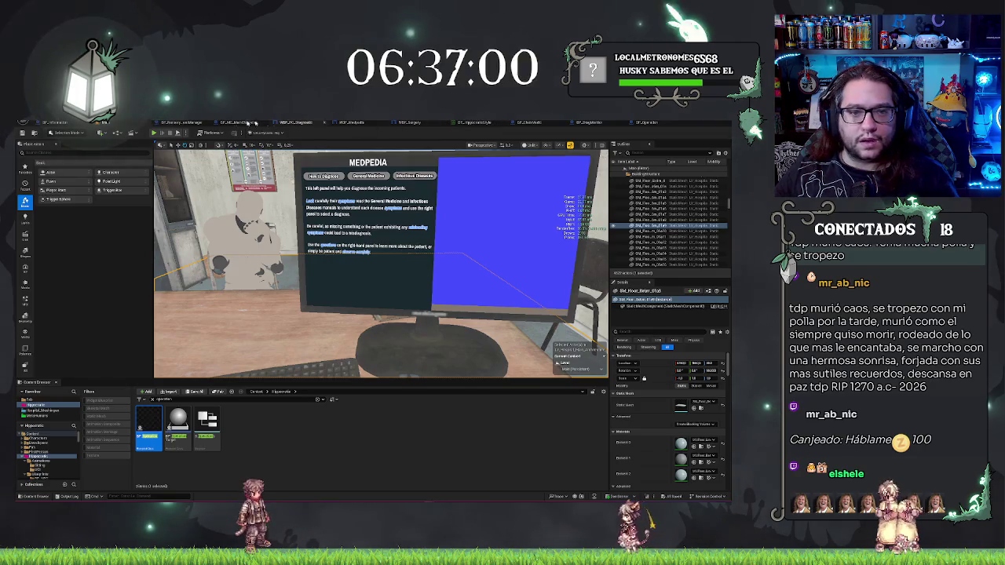
left_click(477, 122)
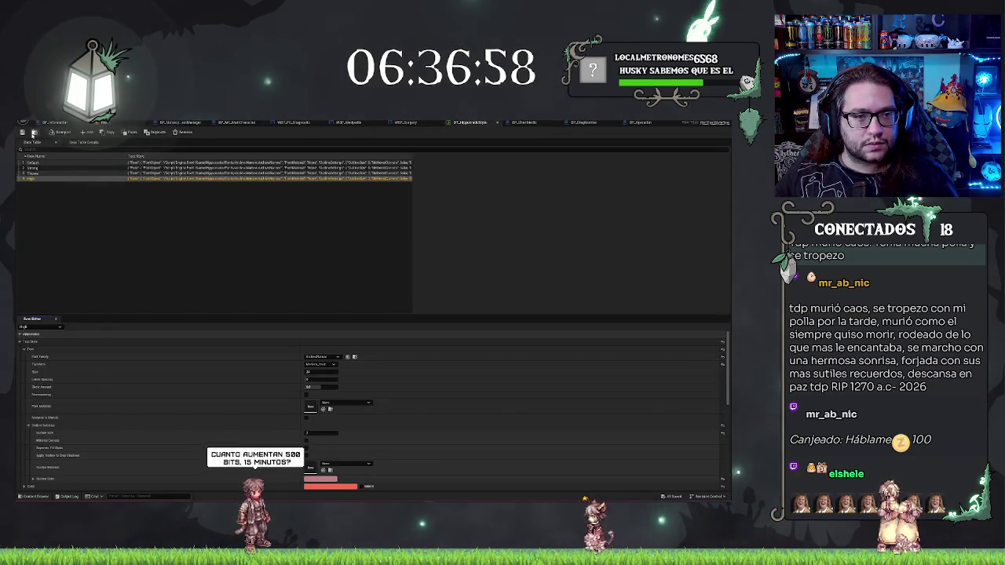
left_click(302, 123)
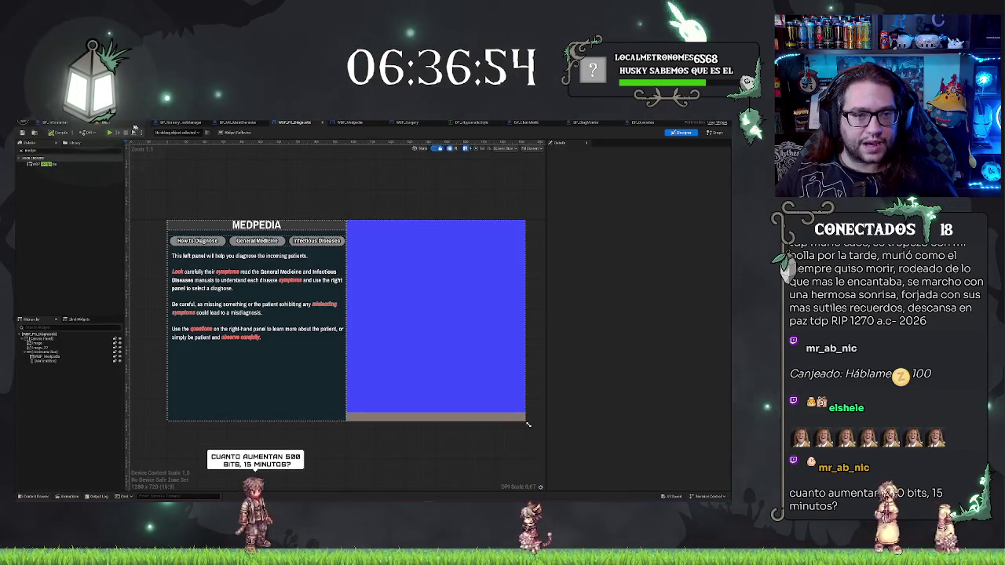
left_click(55, 122)
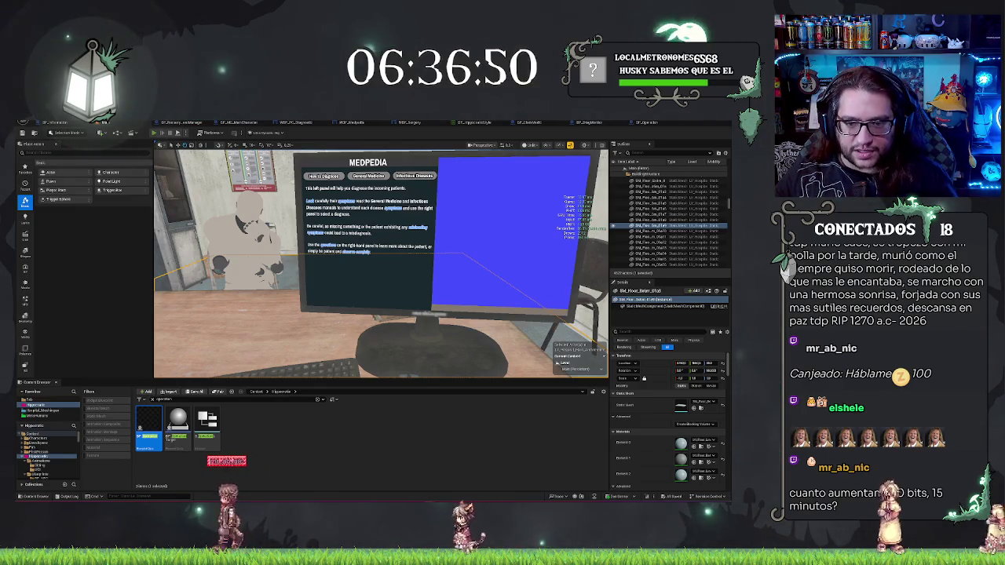
key("alt+p")
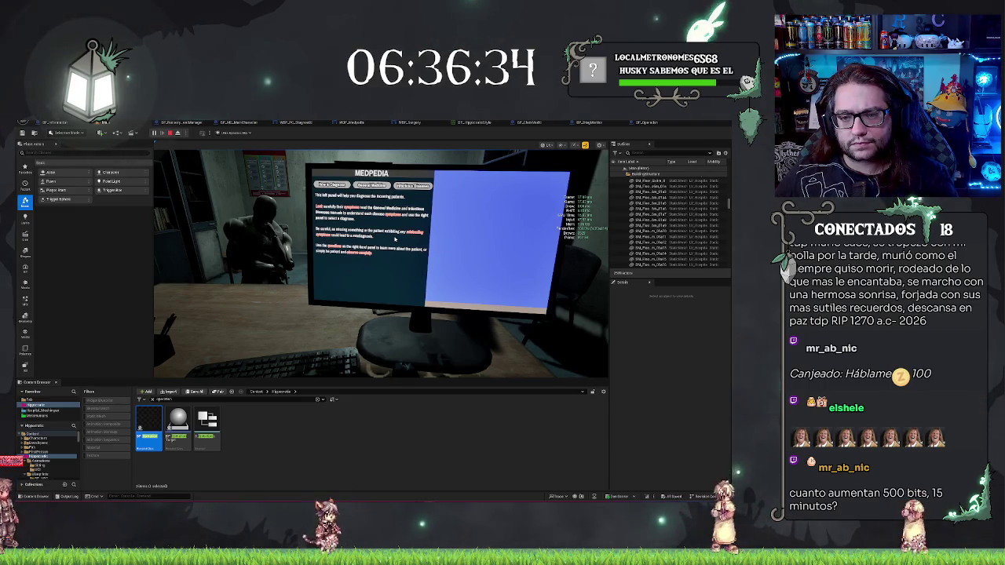
key("Escape")
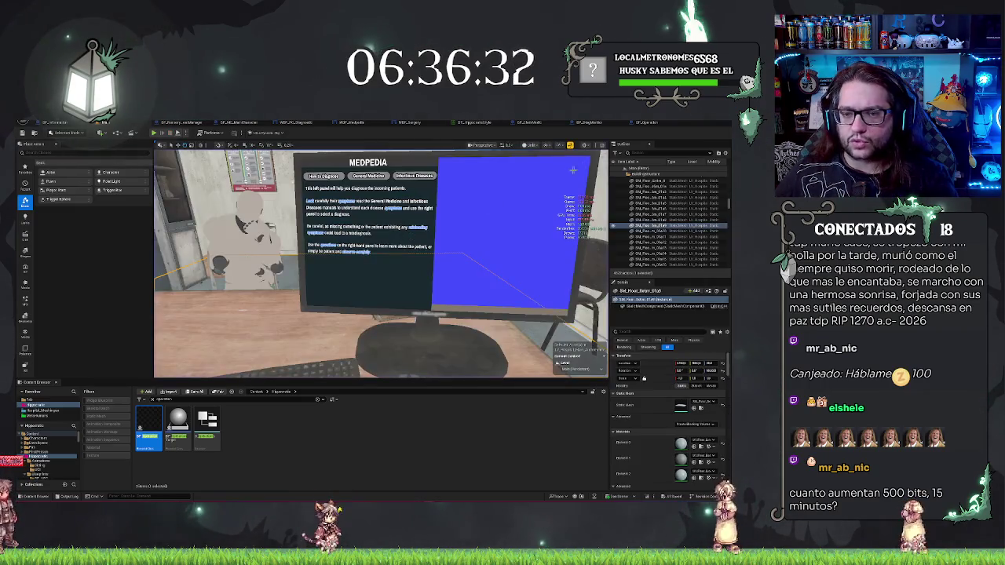
left_click(646, 123)
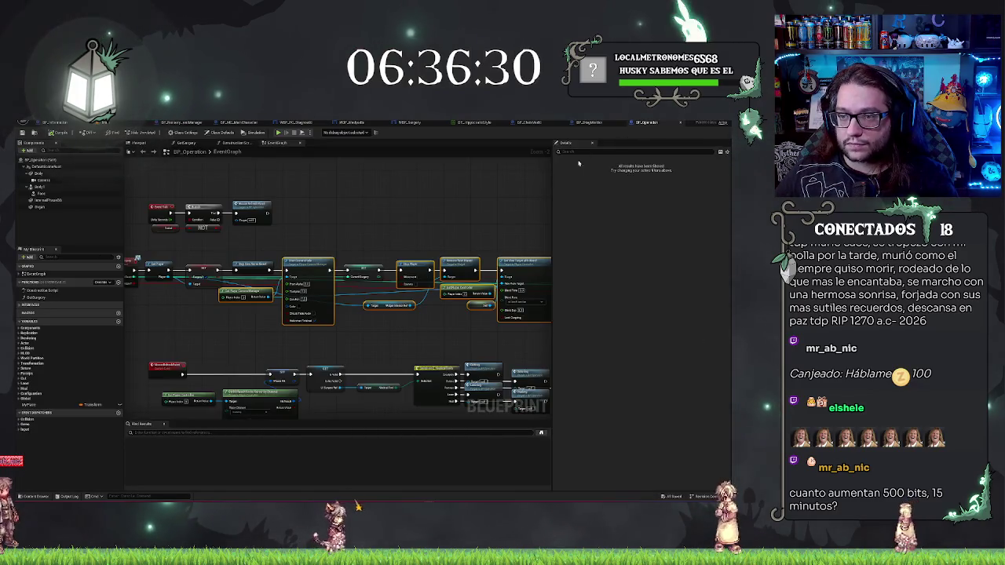
left_click(591, 123)
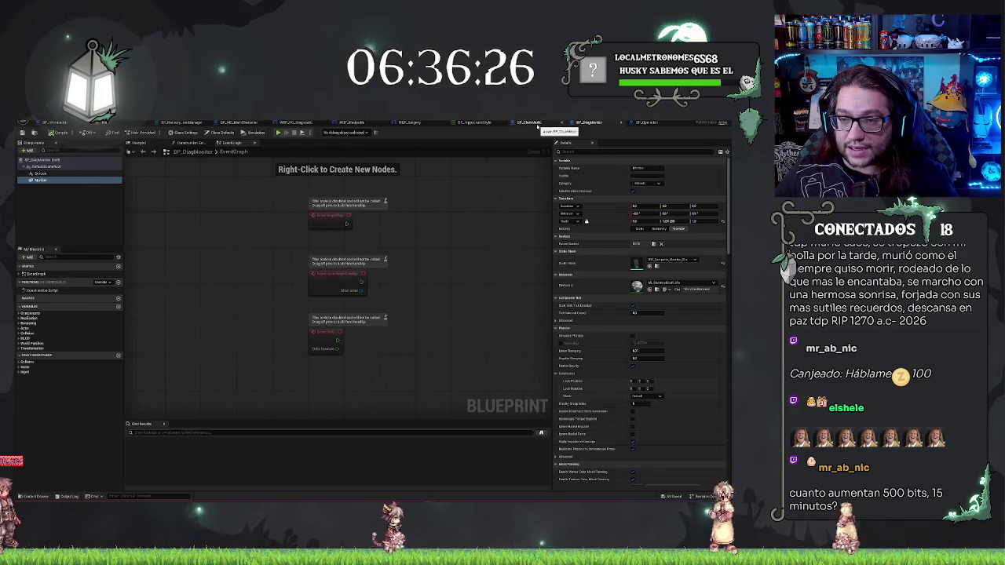
left_click(539, 124)
left_click_drag(435, 241, 529, 223)
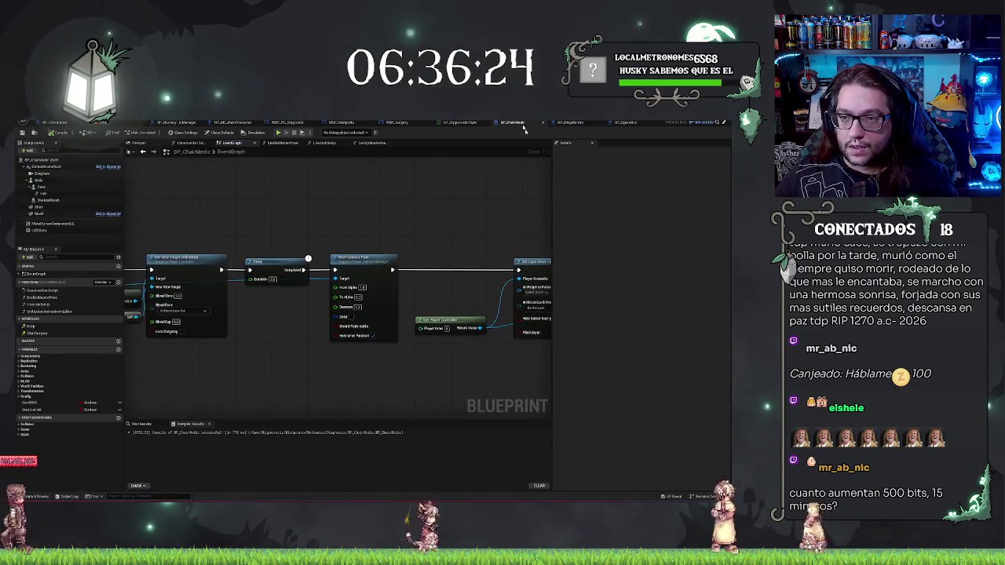
left_click(346, 123)
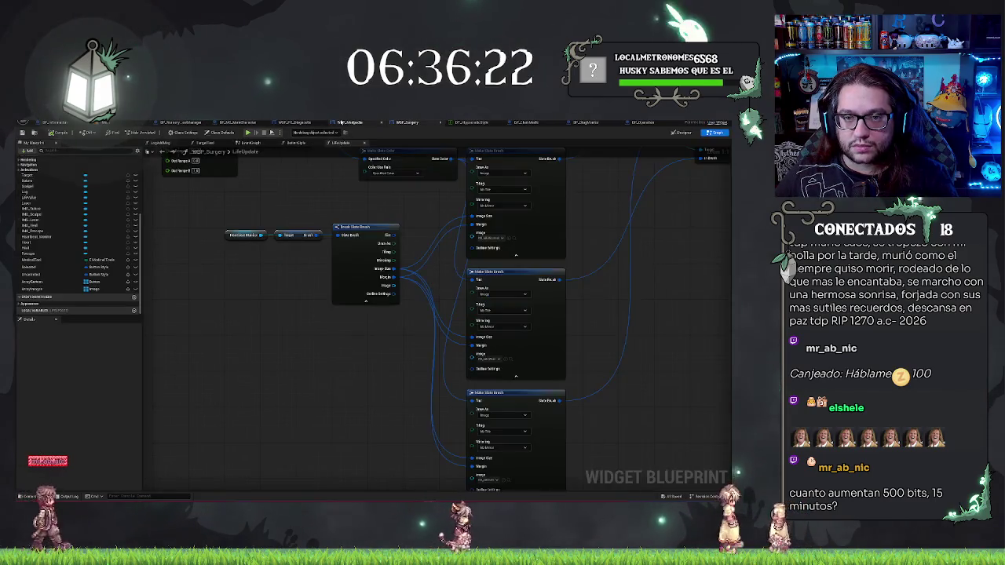
left_click(681, 132)
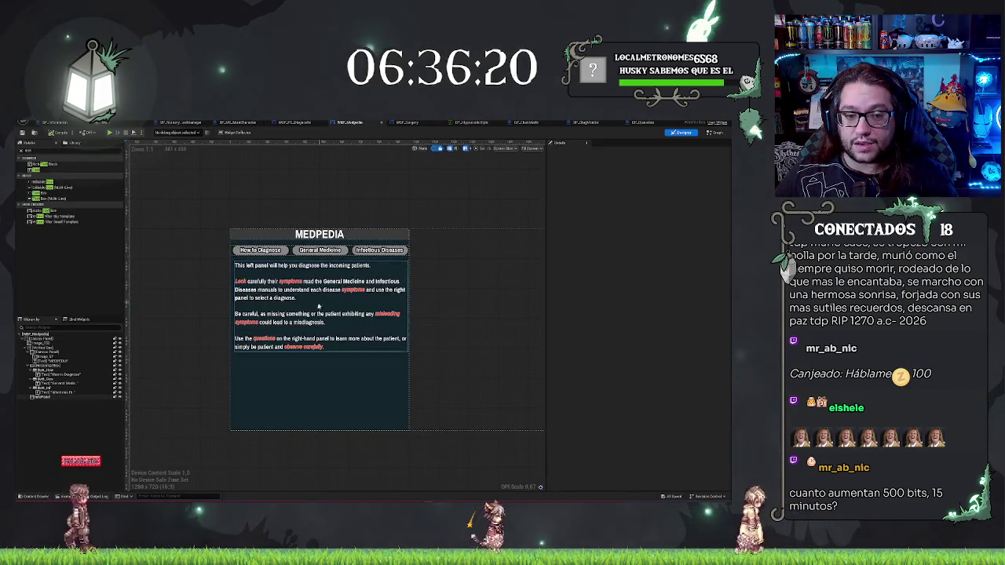
scroll(408, 327, "up", 5)
scroll(410, 328, "up", 1)
left_click_drag(410, 328, 473, 379)
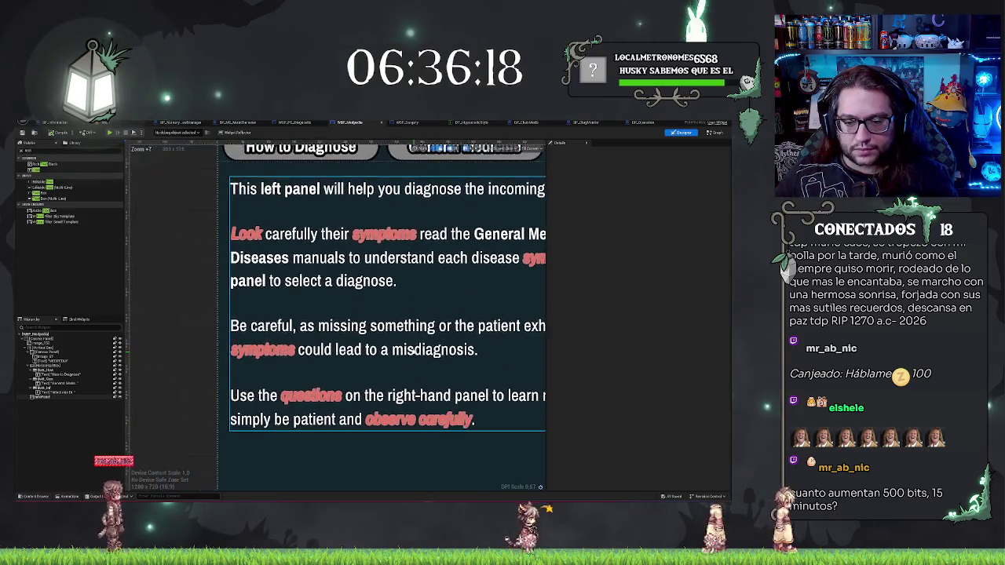
left_click_drag(402, 319, 289, 333)
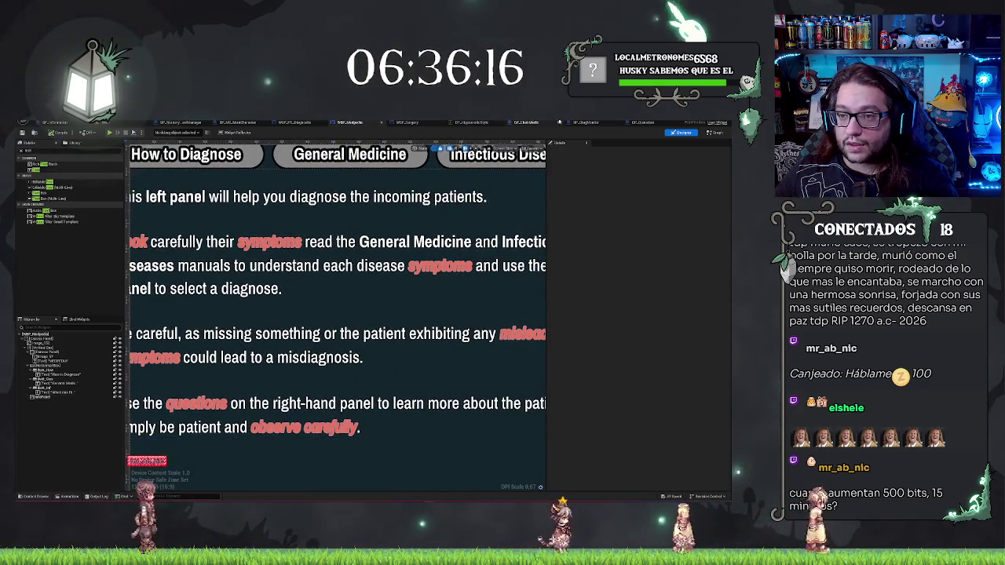
left_click(470, 123)
left_click(328, 486)
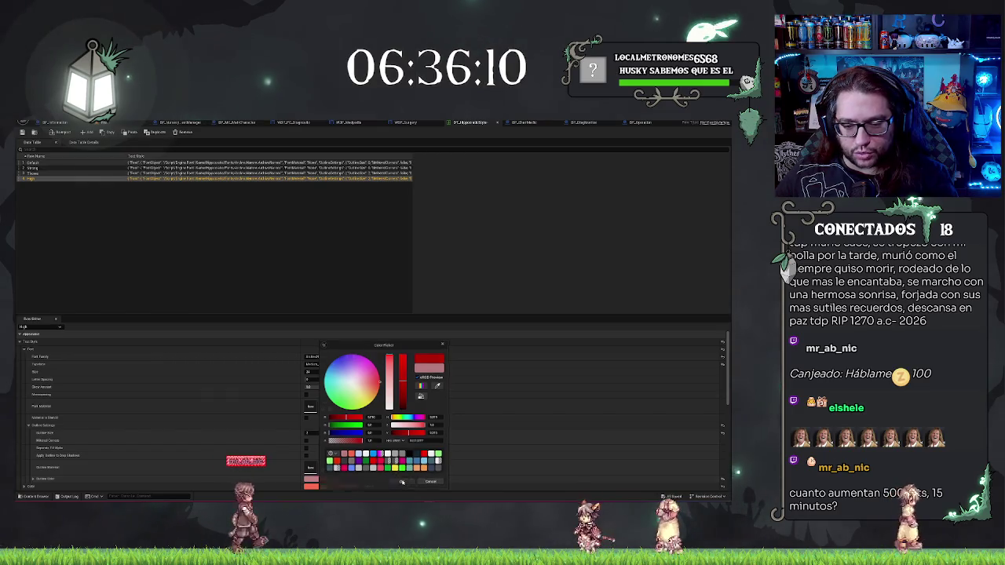
key("Escape")
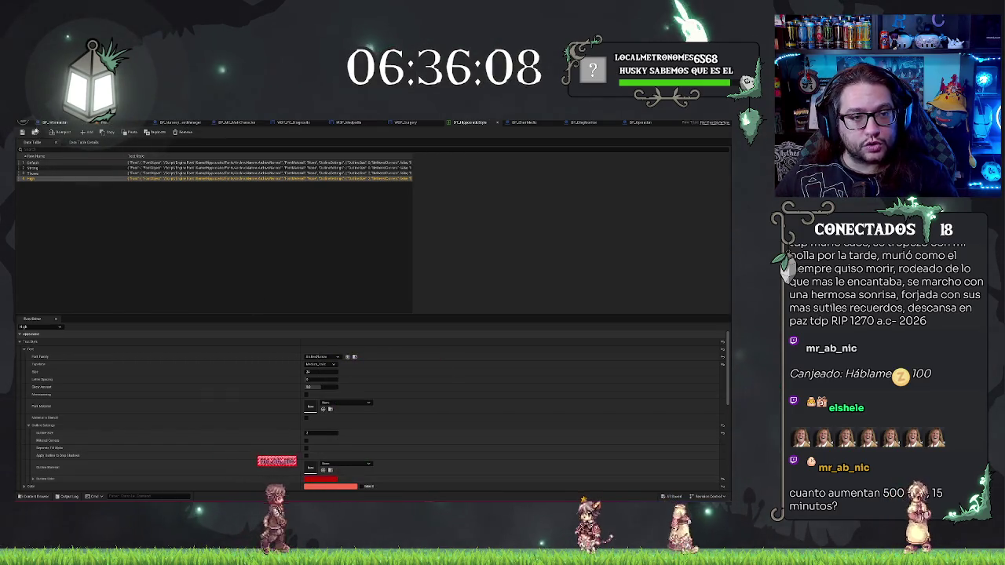
left_click(404, 123)
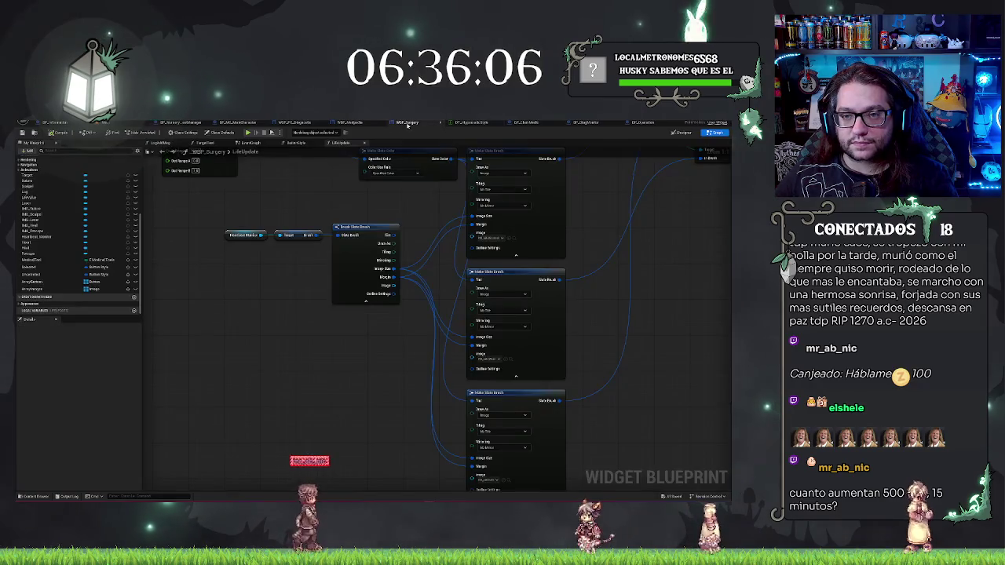
left_click(524, 123)
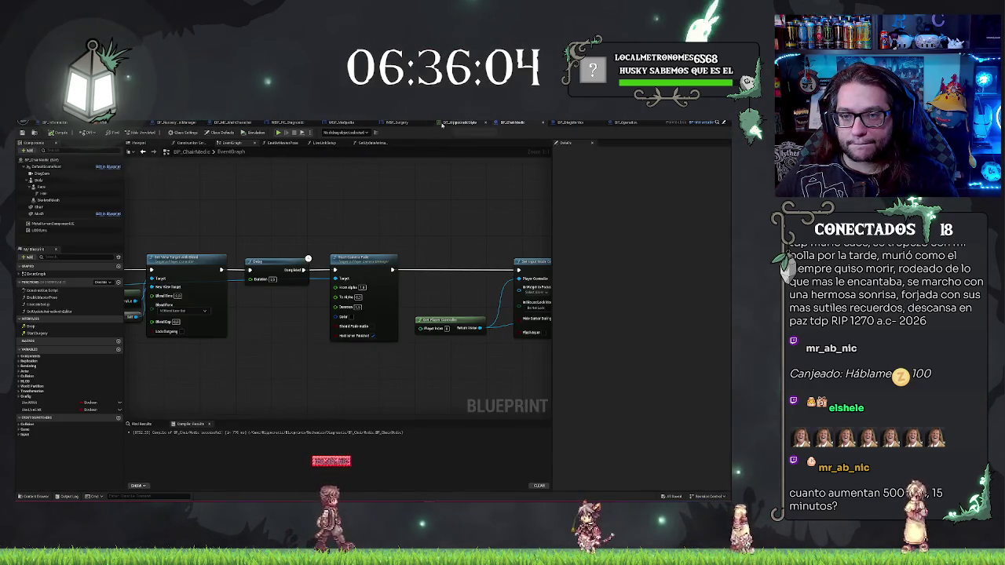
left_click(345, 123)
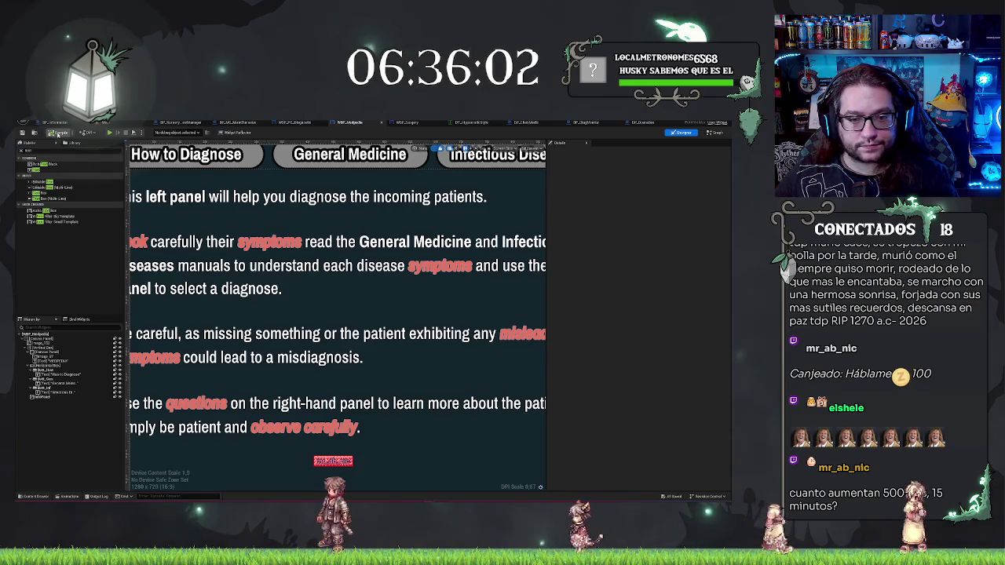
scroll(497, 290, "down", 5)
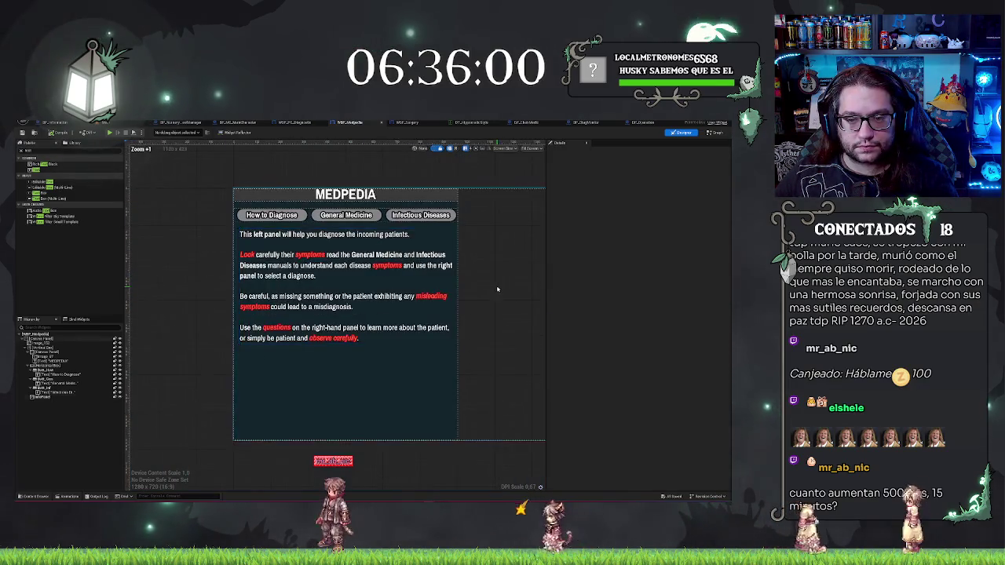
left_click_drag(497, 290, 412, 324)
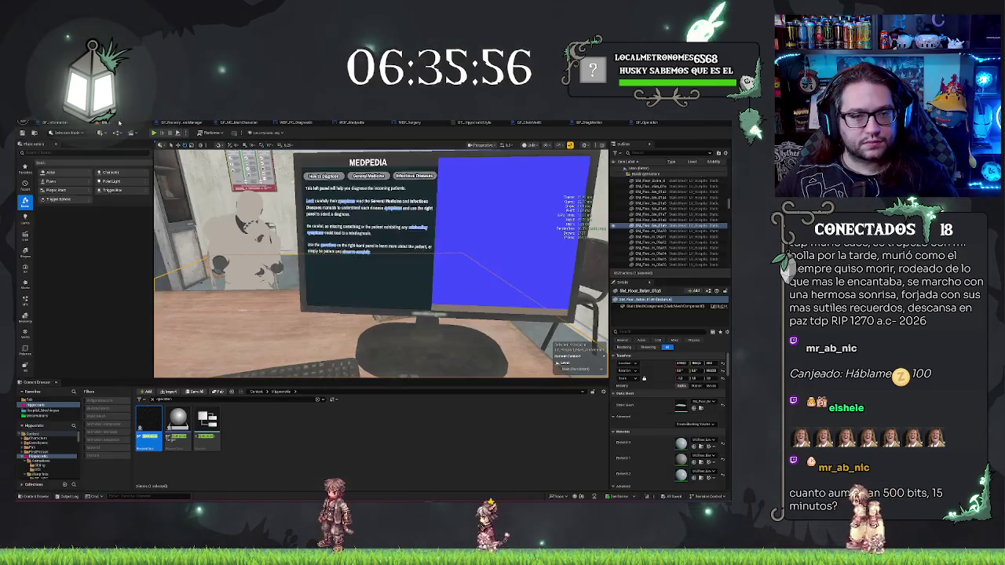
Step: Back in the hospital level, look over the desk and monitor and select the office chair
left_click(53, 122)
left_click_drag(438, 242, 400, 267)
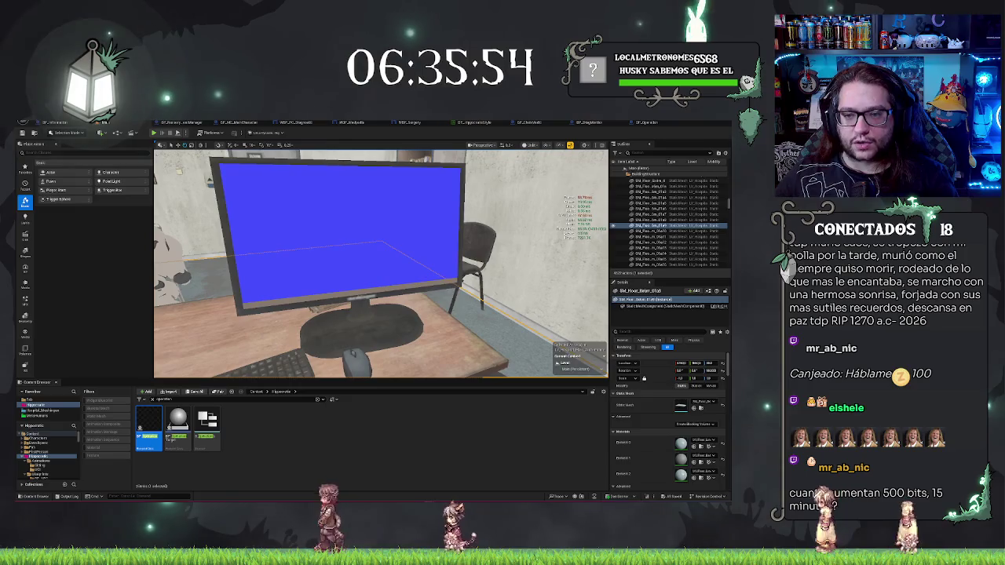
left_click(353, 251)
mouse_move(377, 314)
left_mouse_down()
mouse_move(447, 307)
mouse_move(444, 296)
left_mouse_up()
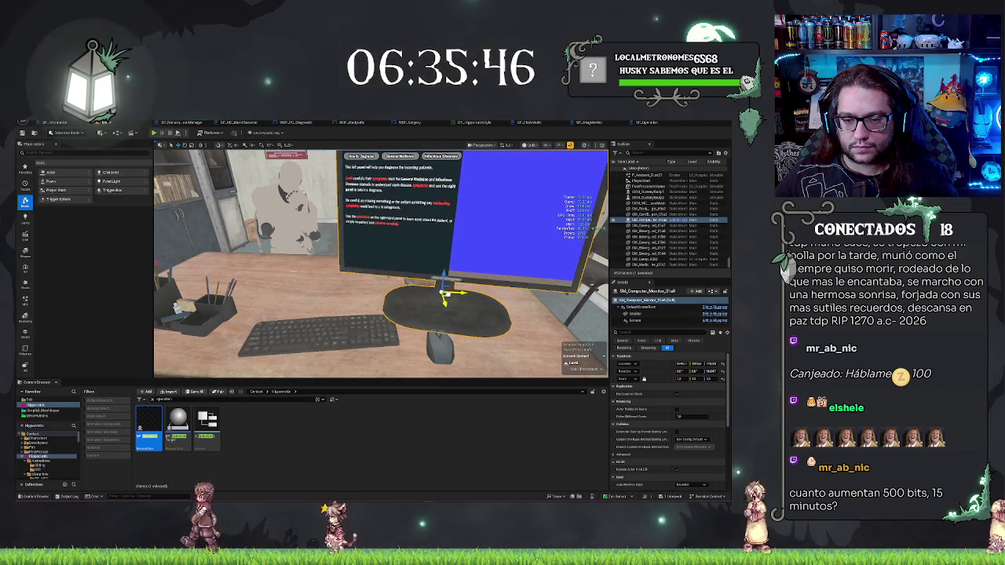
left_click(342, 324)
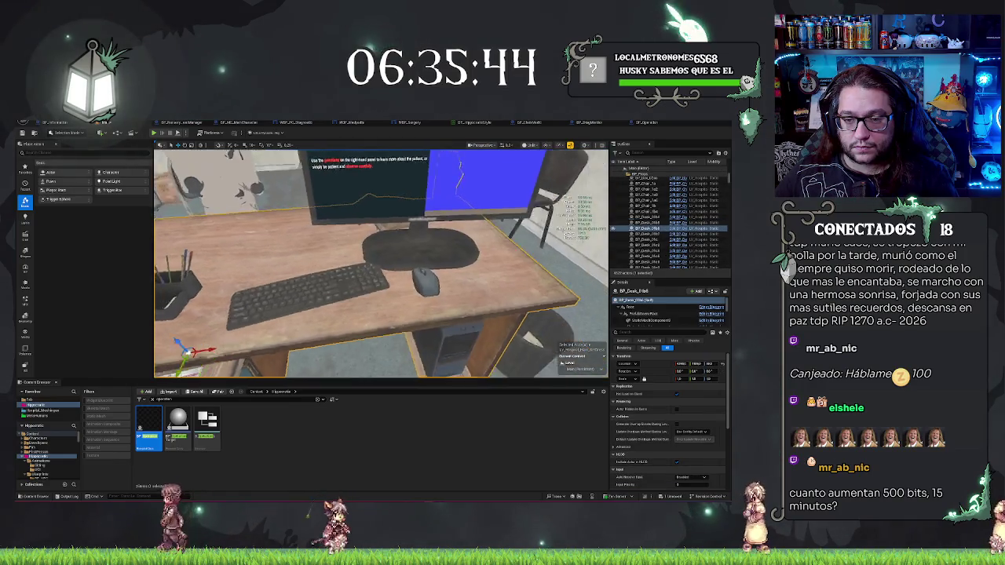
left_click(420, 333)
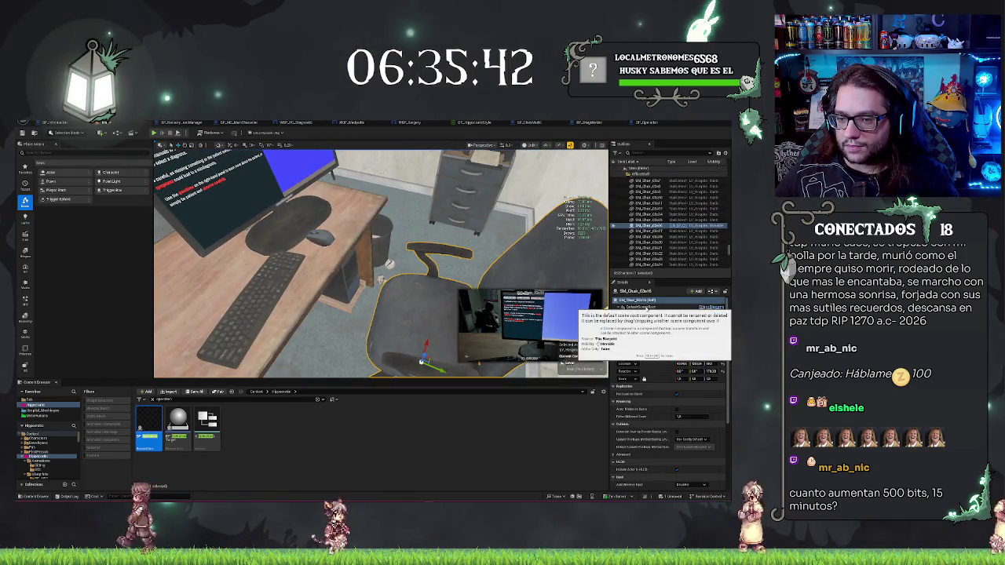
Step: Select the chair's Body component, filter its Details for 'vis', and open BP_ChairMedic's Construction Script
scroll(649, 314, "down", 2)
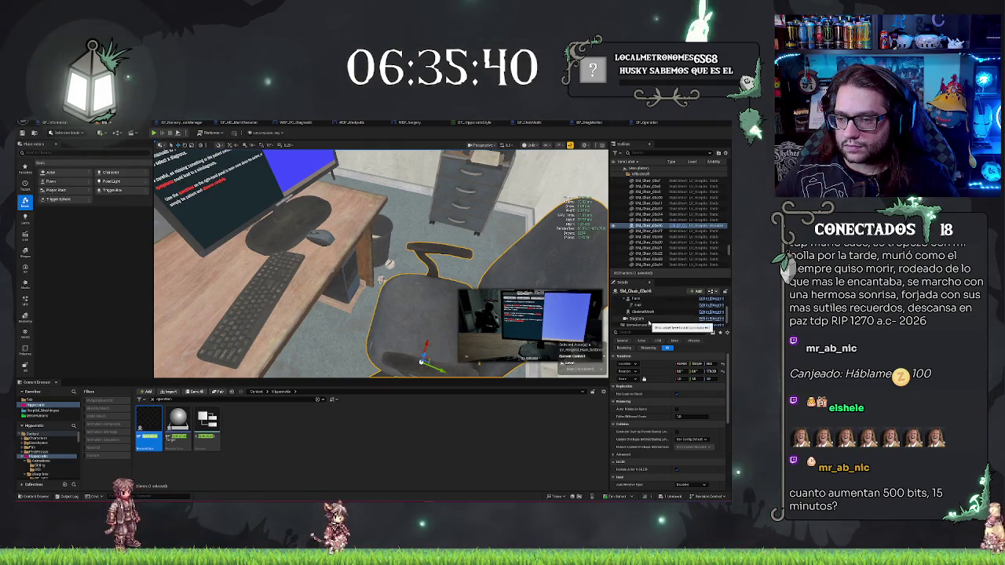
left_click(648, 312)
scroll(647, 310, "up", 2)
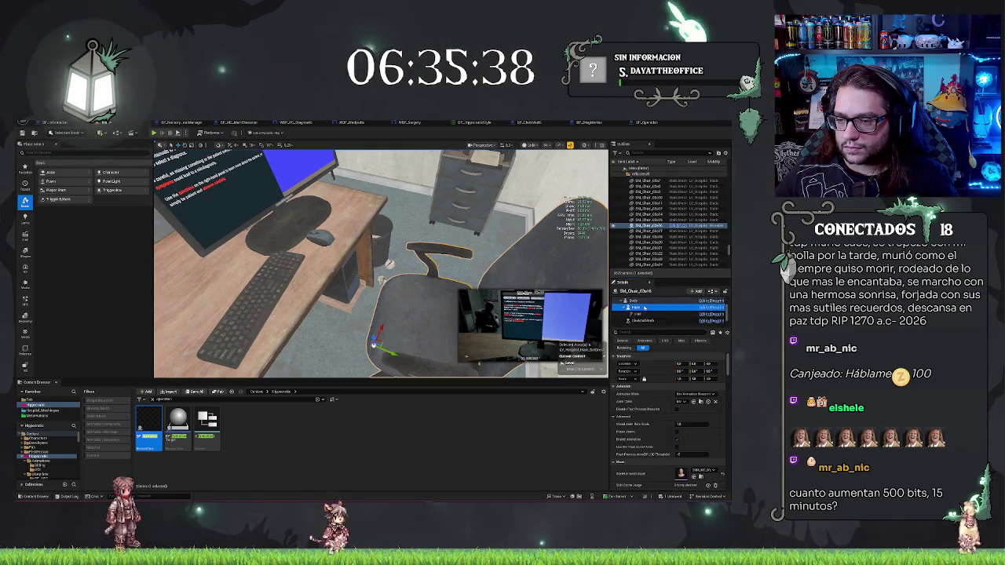
scroll(643, 310, "down", 1)
left_click(634, 319)
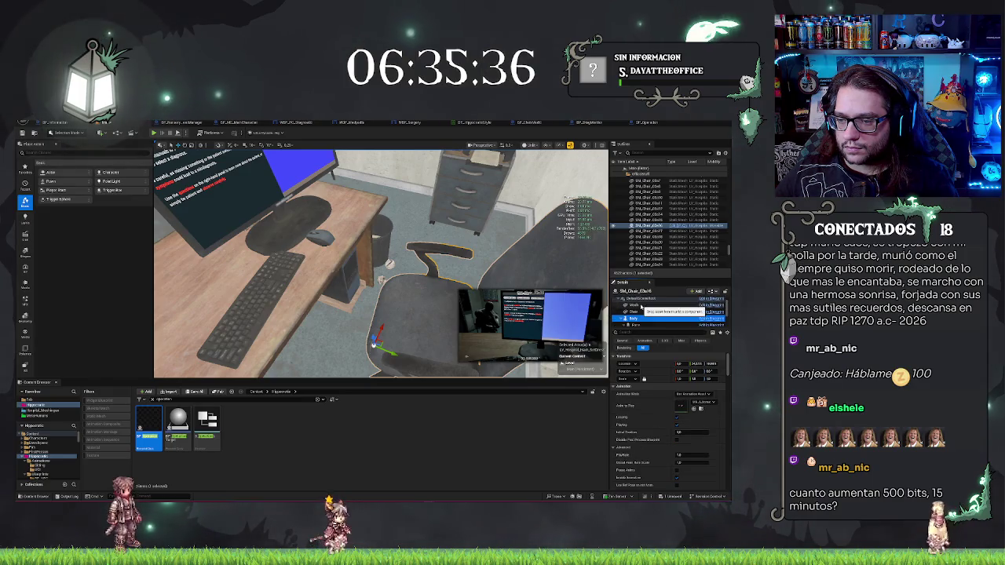
left_click(636, 333)
type("vis")
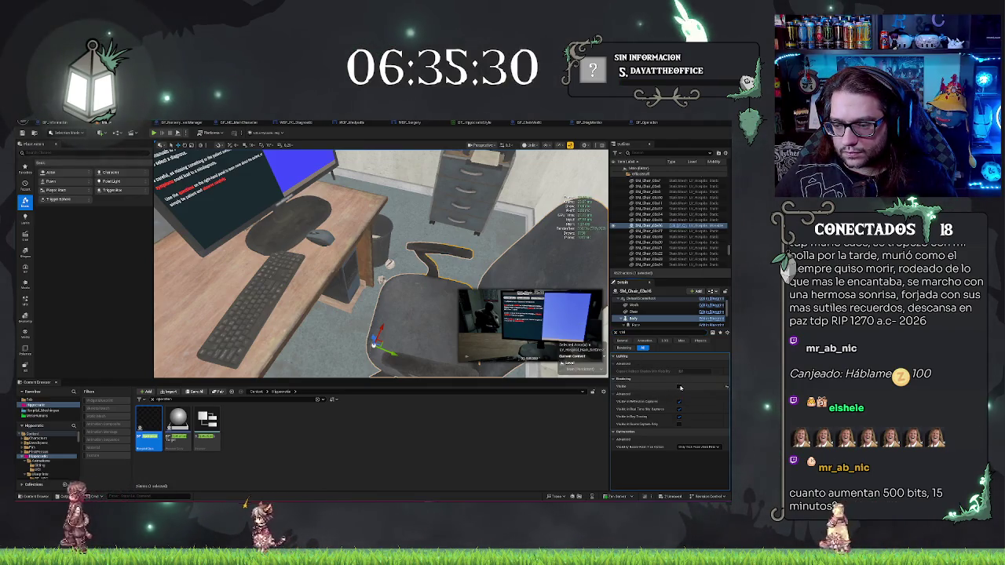
left_click_drag(550, 251, 584, 140)
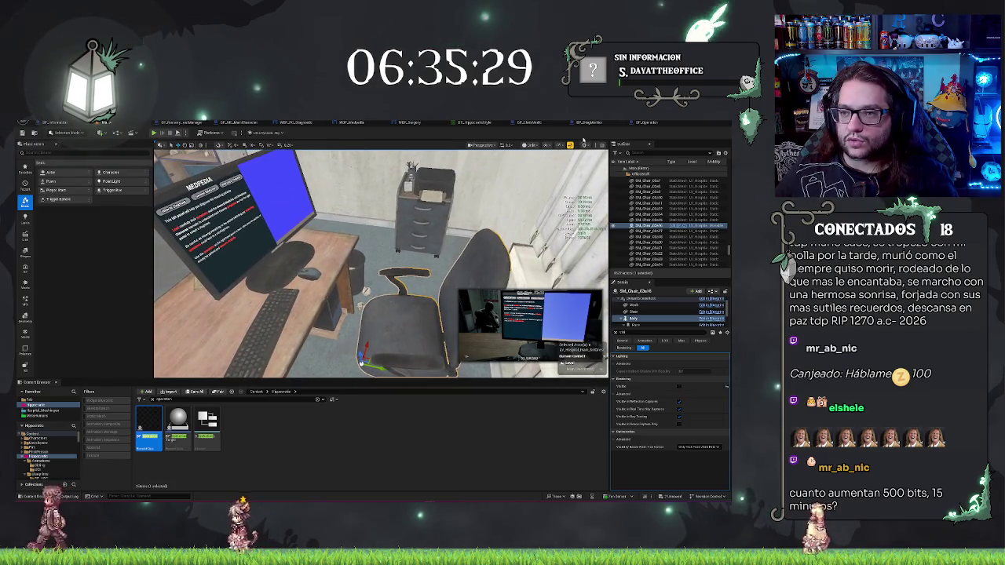
left_click(530, 122)
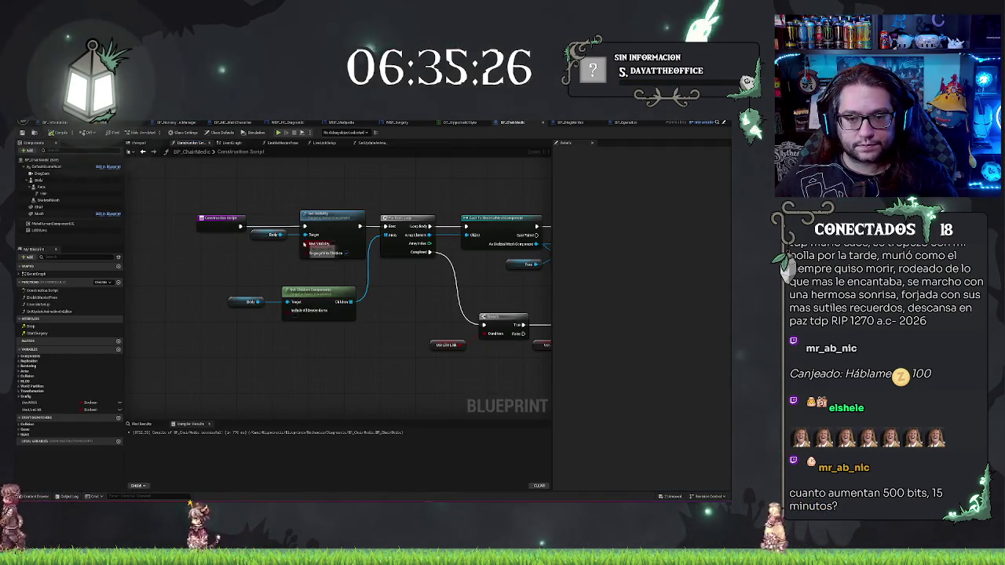
Step: Save the level and glance at the BP_DiagMonitor event graph before returning to the level view
left_click(22, 134)
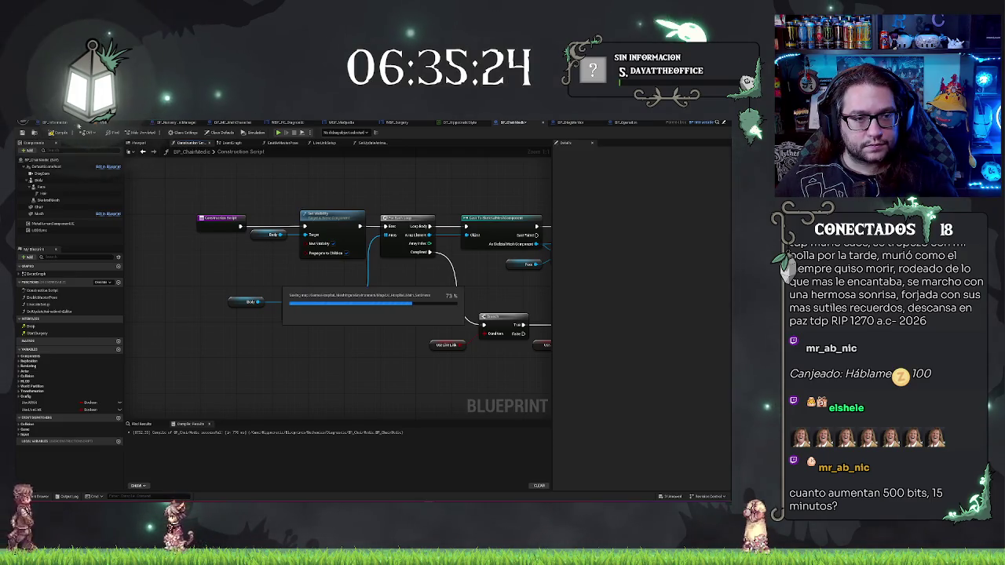
left_click(55, 122)
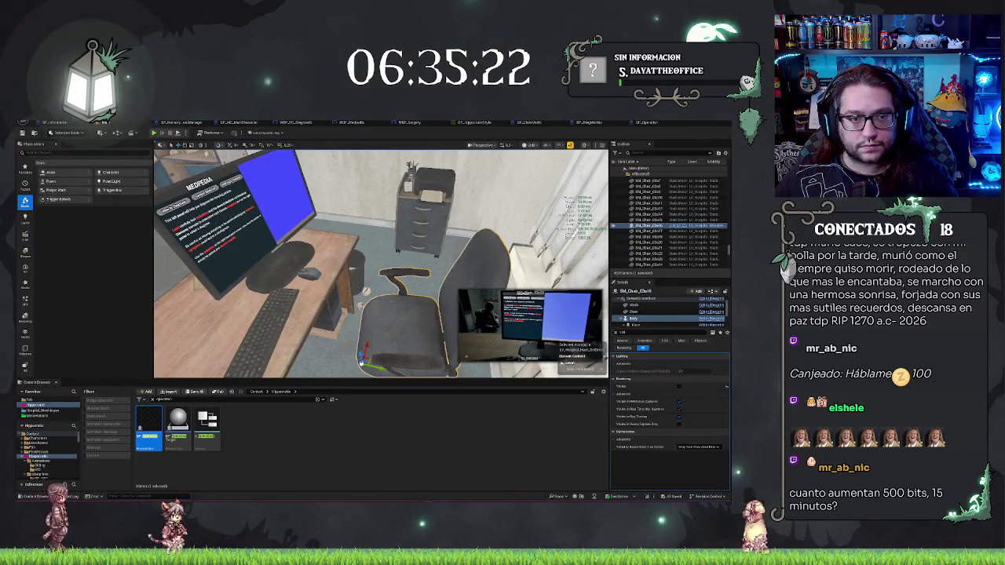
left_click(591, 123)
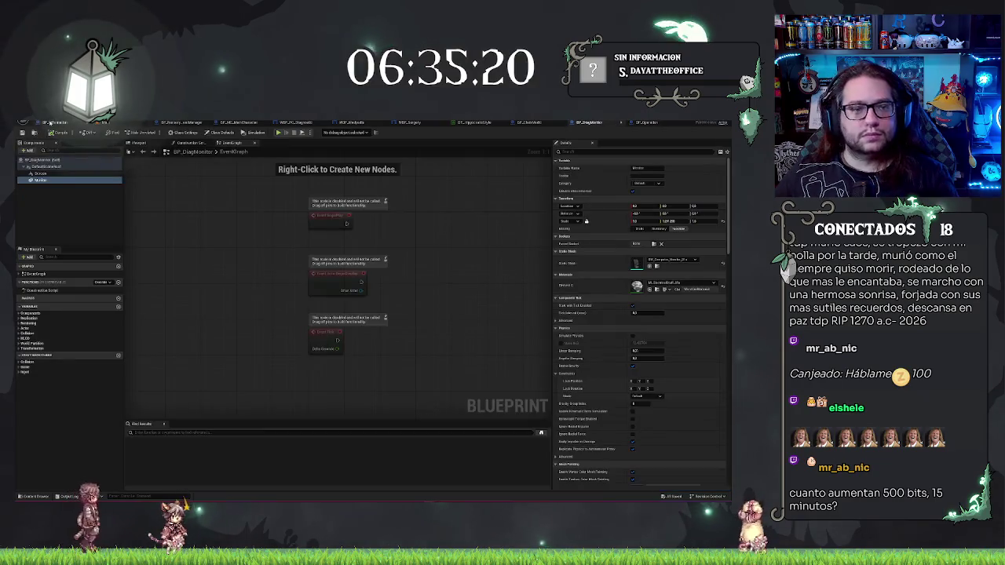
left_click(55, 122)
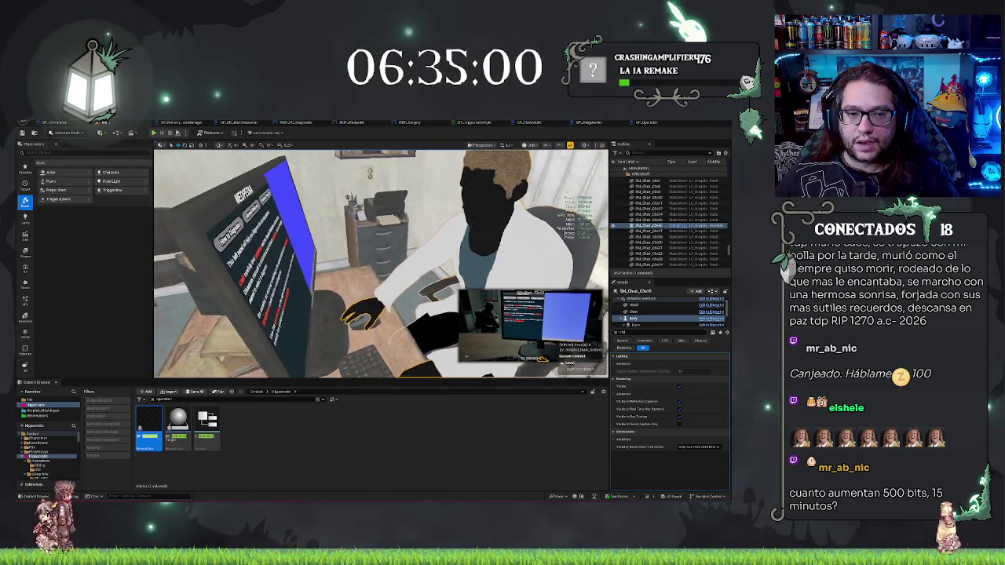
Step: Open BP_DiagMonitor's Viewport and orbit around the monitor mesh to see its side and back
left_click(603, 123)
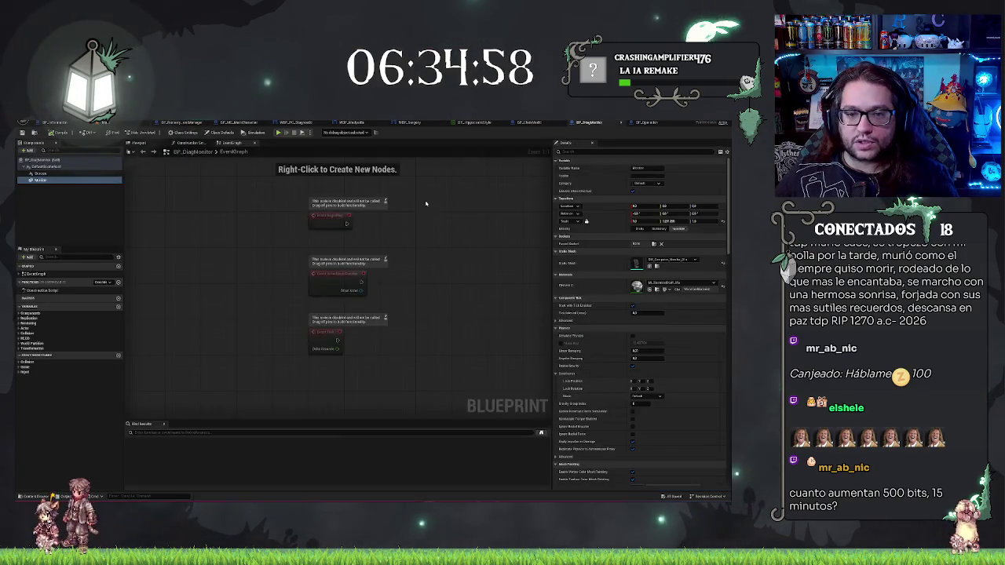
double_click(39, 179)
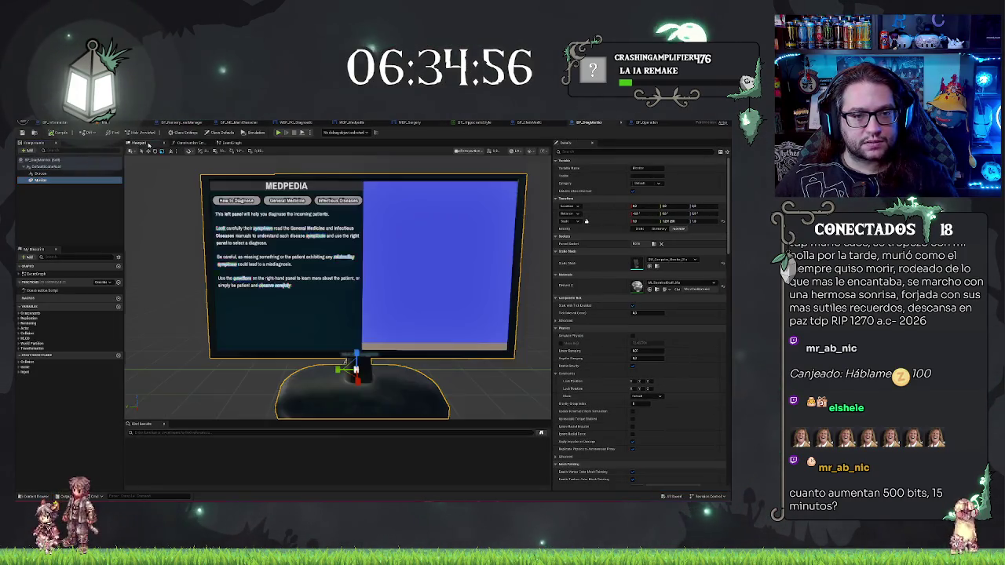
mouse_move(362, 234)
left_mouse_down()
mouse_move(283, 234)
mouse_move(362, 234)
left_mouse_up()
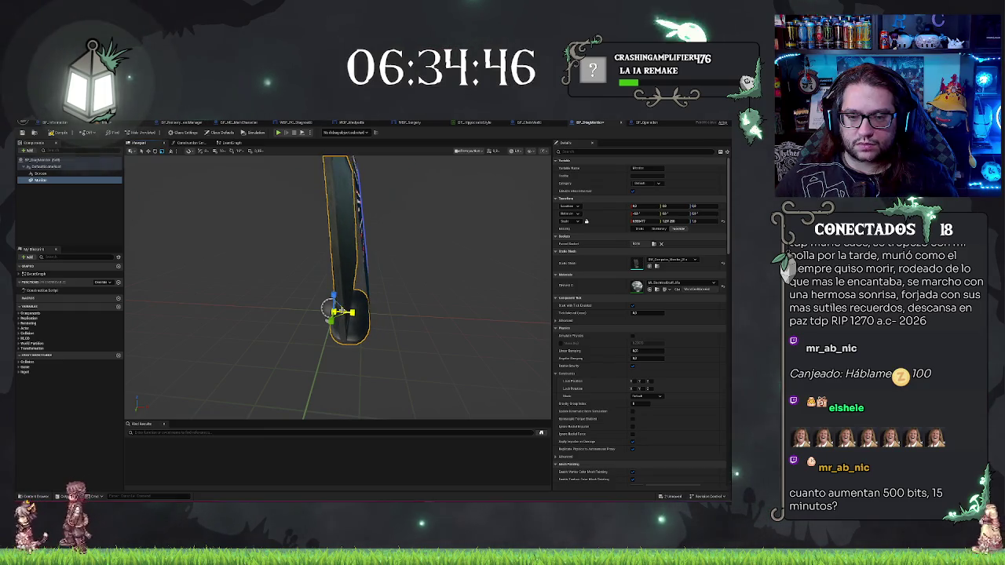
mouse_move(377, 302)
left_mouse_down()
mouse_move(338, 304)
mouse_move(385, 305)
mouse_move(406, 280)
mouse_move(366, 293)
left_mouse_up()
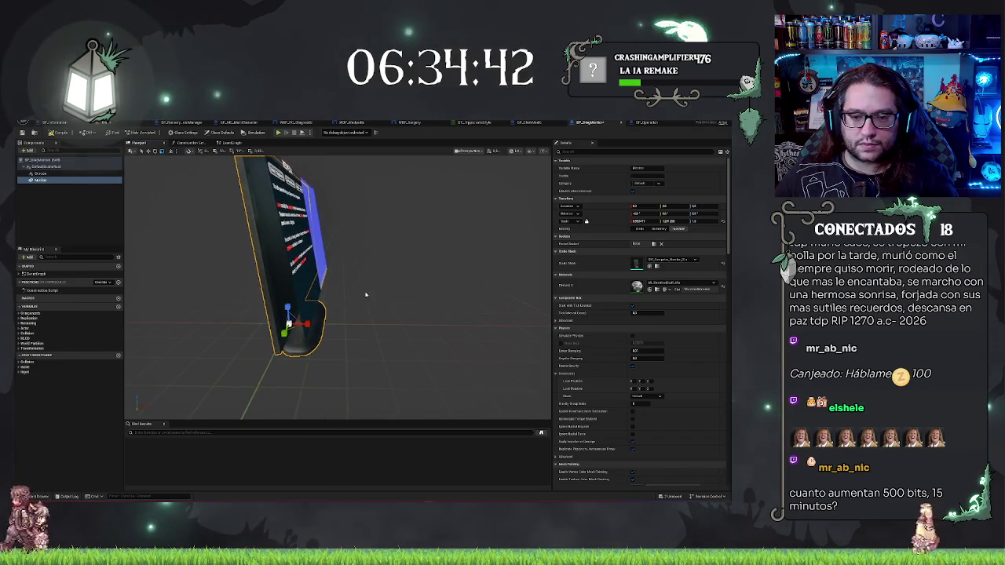
mouse_move(329, 322)
left_mouse_down()
mouse_move(281, 322)
mouse_move(333, 332)
mouse_move(313, 330)
mouse_move(374, 308)
left_mouse_up()
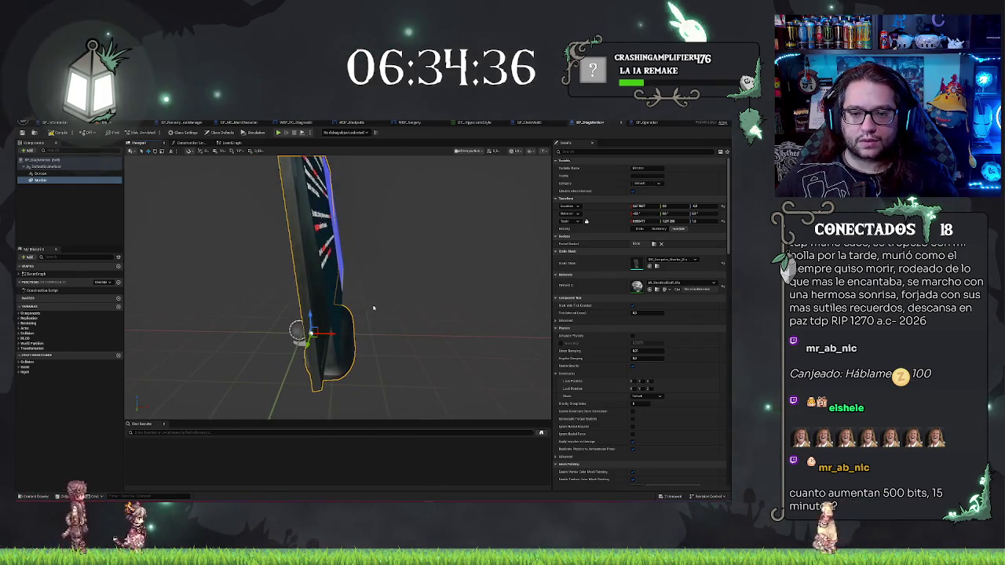
Step: Tilt the on-screen UI component's pitch flush with the monitor, save, and return to the hospital level
left_click(60, 173)
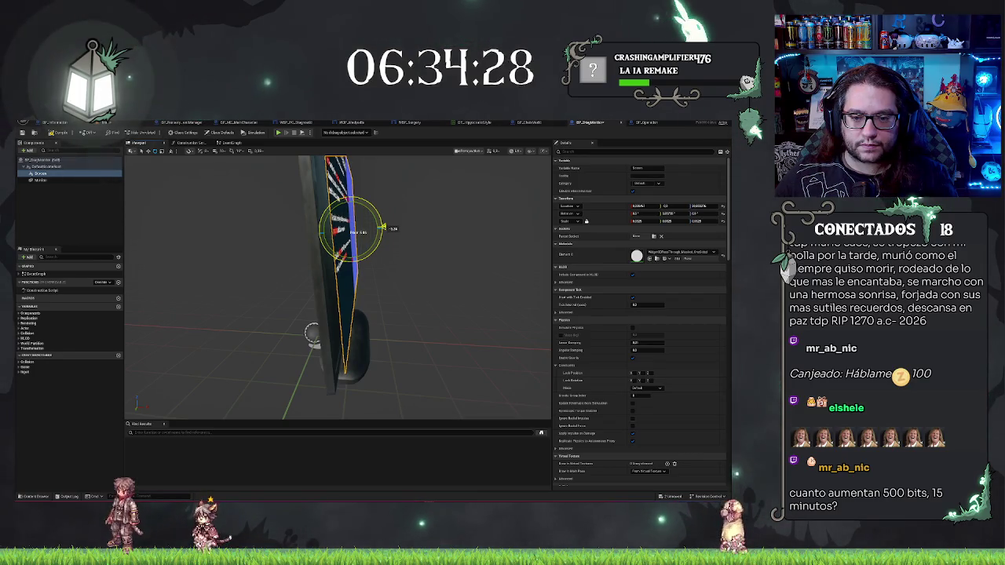
mouse_move(312, 334)
left_mouse_down()
mouse_move(299, 370)
mouse_move(318, 364)
left_mouse_up()
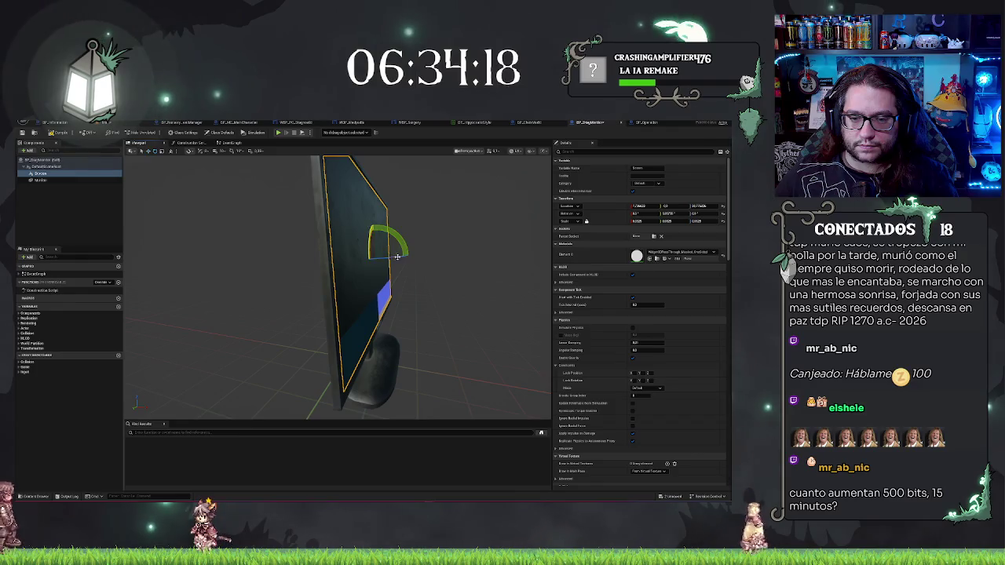
mouse_move(397, 256)
left_mouse_down()
mouse_move(410, 256)
mouse_move(401, 244)
left_mouse_up()
key("w")
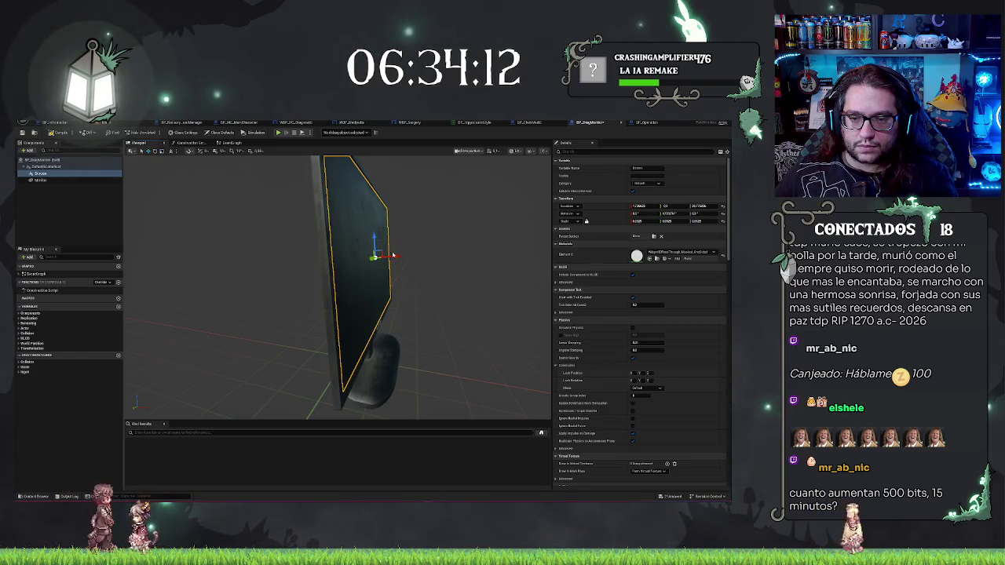
left_click_drag(337, 282, 416, 287)
key("f")
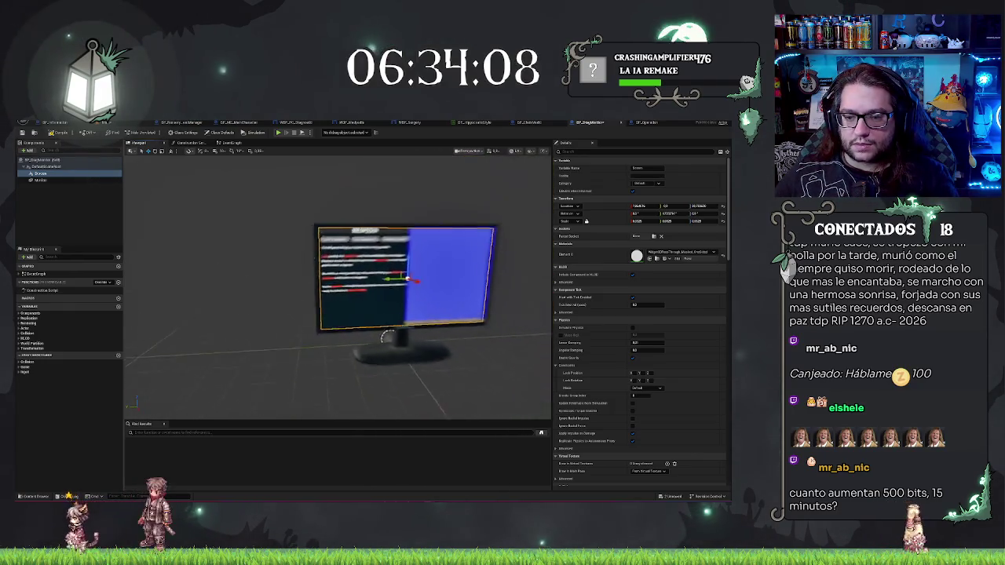
key("ctrl+s")
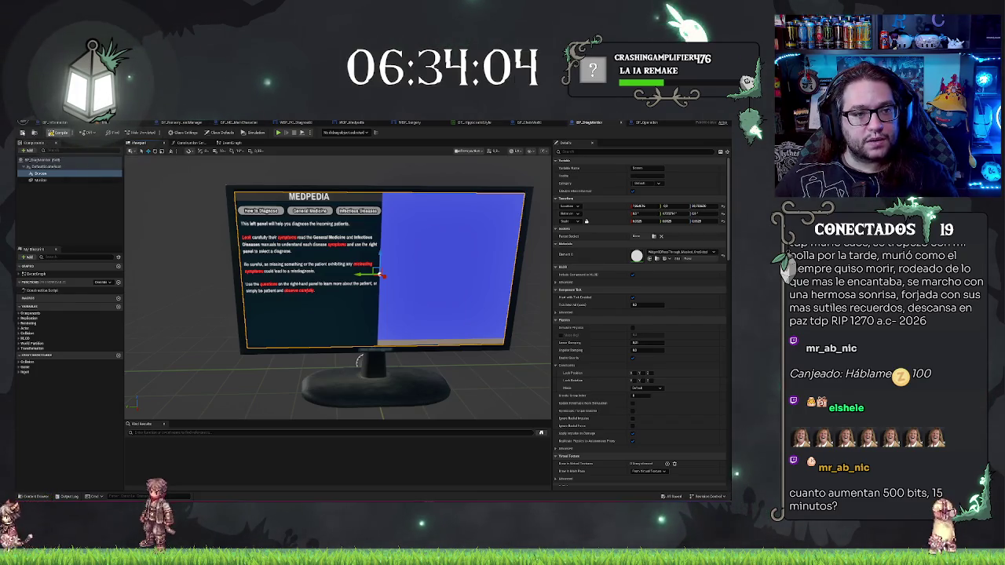
left_click(104, 122)
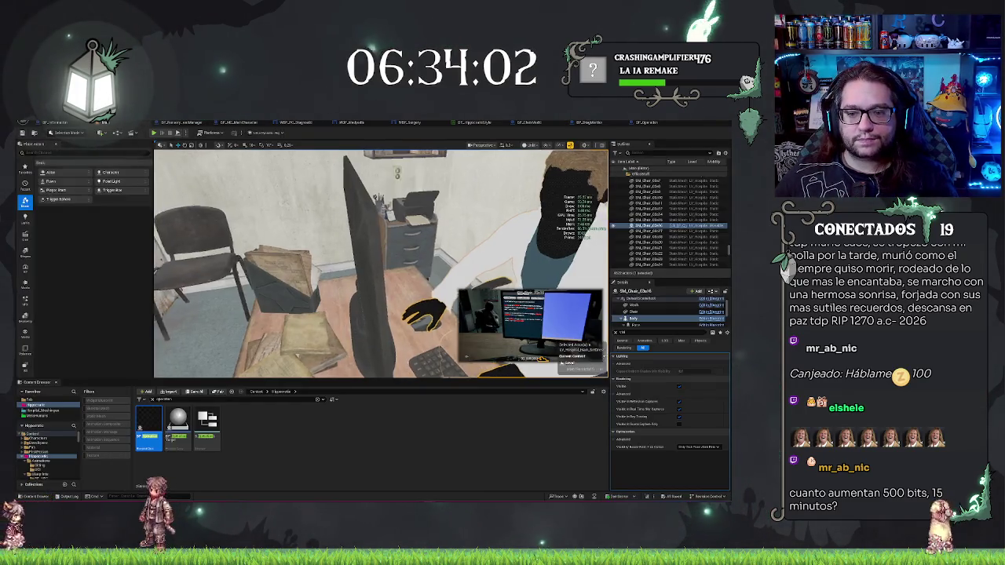
Step: Frame the desk monitor in the level viewport to inspect its fitted MEDPEDIA instruction panel
mouse_move(381, 263)
left_mouse_down()
mouse_move(357, 243)
mouse_move(381, 227)
left_mouse_up()
scroll(381, 263, "down", 5)
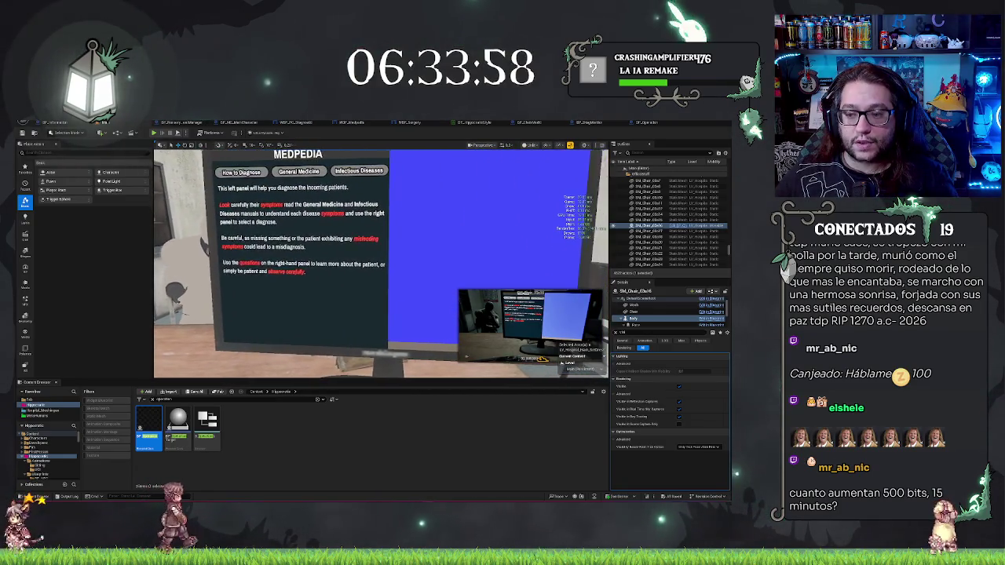
mouse_move(380, 263)
left_mouse_down()
mouse_move(380, 278)
mouse_move(361, 287)
mouse_move(369, 259)
mouse_move(361, 267)
mouse_move(381, 275)
left_mouse_up()
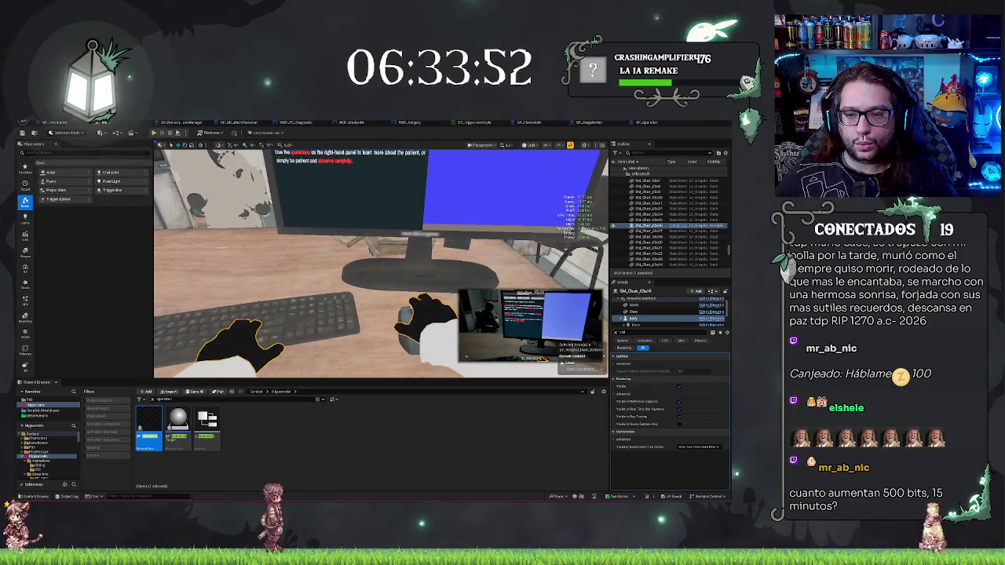
Step: Nudge the desk monitor a little left, then slide BP_Desk's keyboard mesh left too
left_click(429, 260)
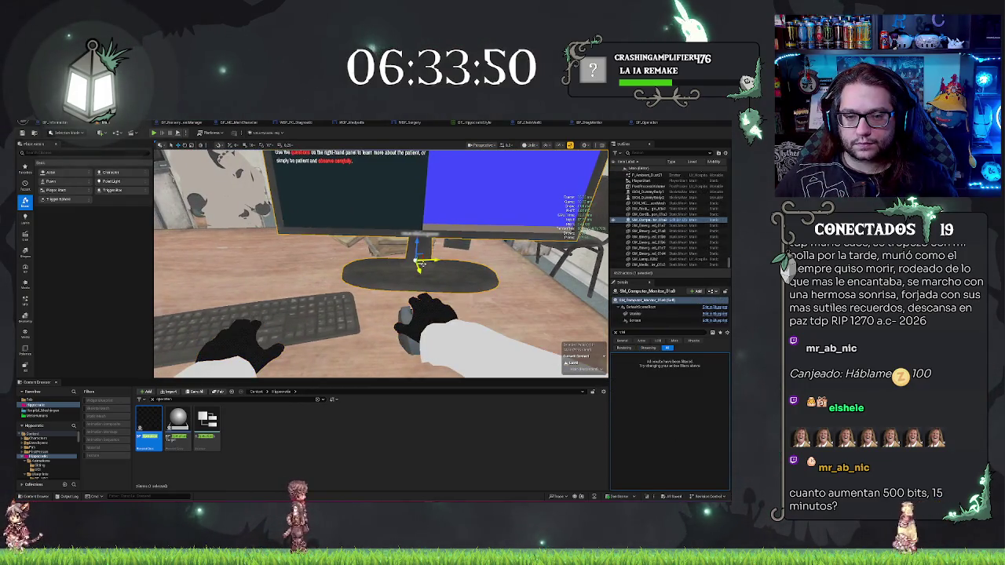
left_click_drag(422, 263, 400, 265)
double_click(652, 229)
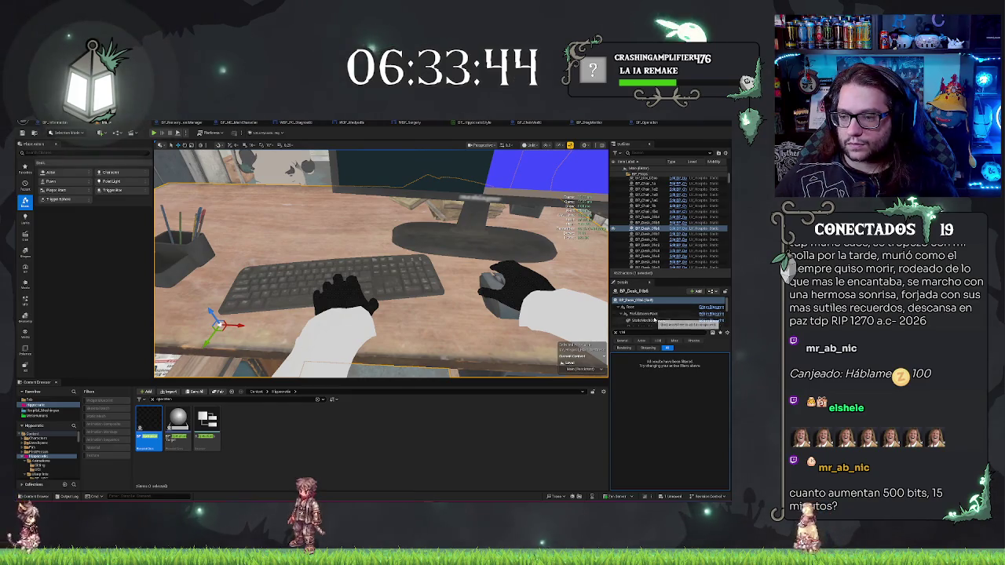
left_click(479, 286)
left_click(339, 297)
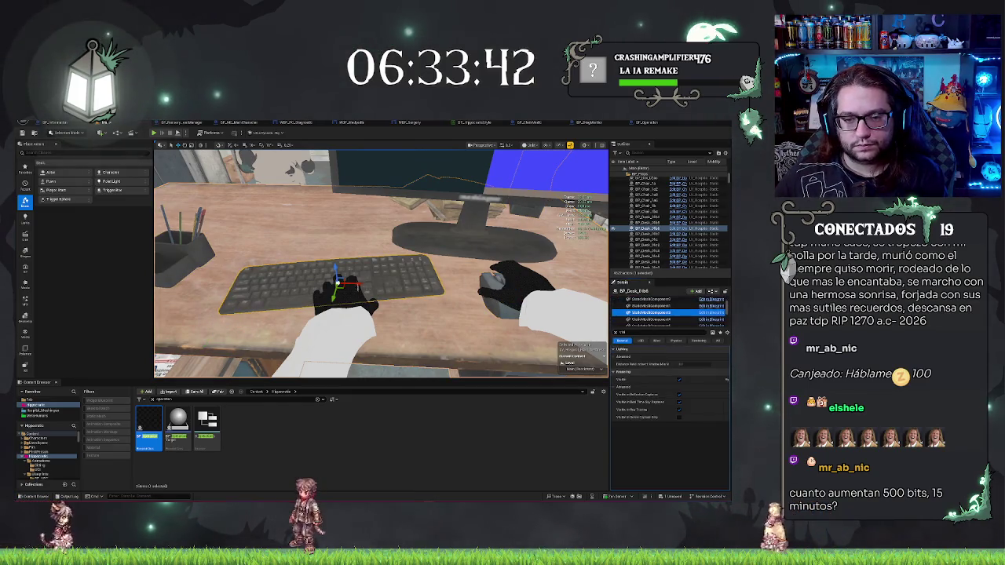
left_click_drag(357, 299, 344, 299)
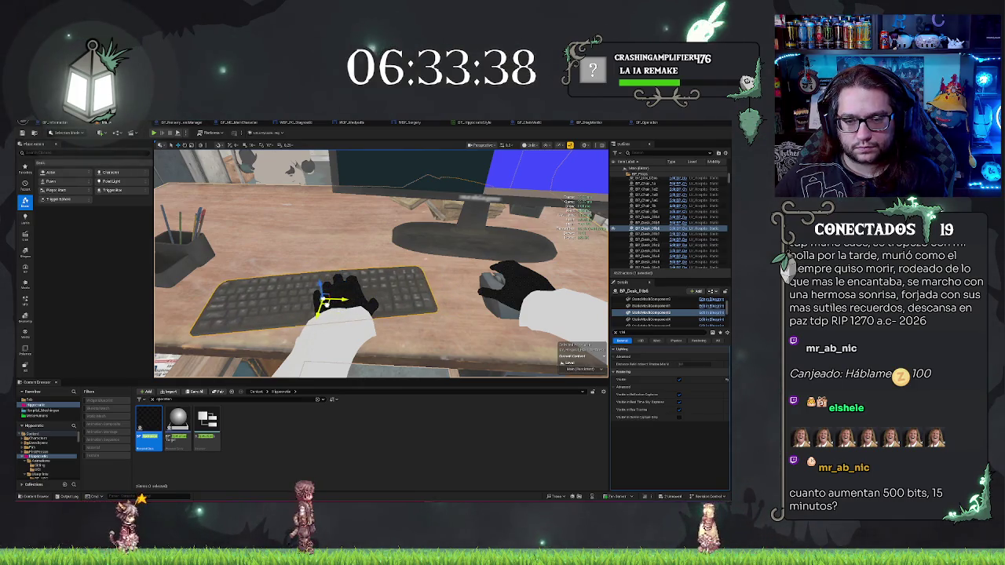
mouse_move(344, 299)
left_mouse_down()
mouse_move(373, 267)
mouse_move(394, 283)
mouse_move(469, 243)
mouse_move(378, 248)
mouse_move(333, 351)
mouse_move(299, 302)
left_mouse_up()
Step: Save all modified assets with Ctrl+S and bring up the BP_NurseryQuestManager blueprint
key("ctrl+s")
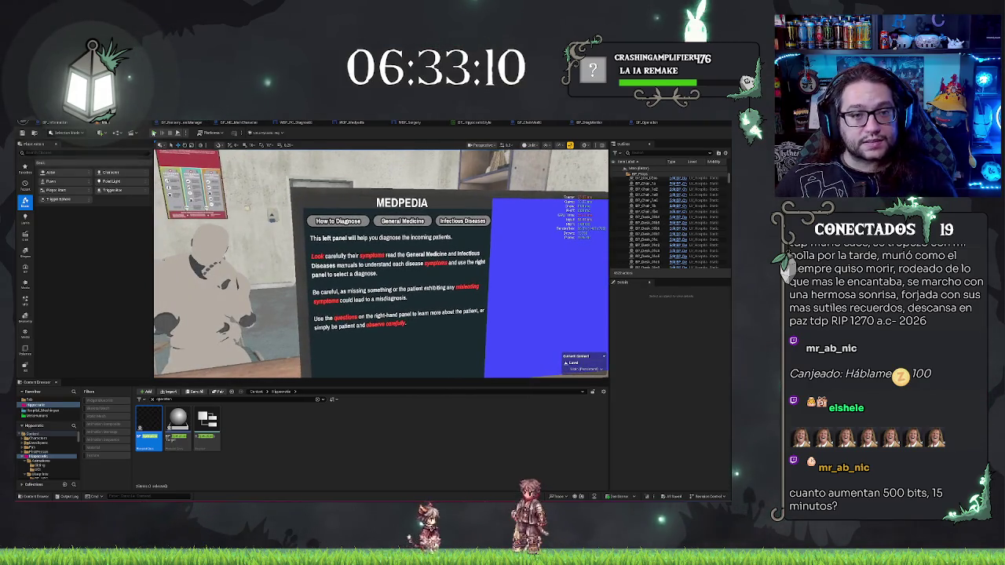
left_click(176, 123)
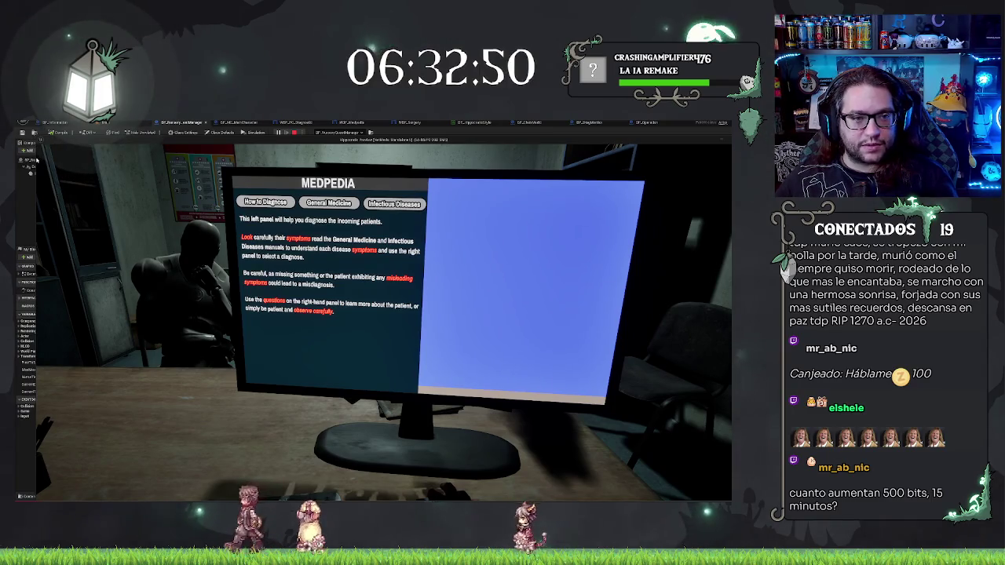
Step: Shrink the game preview to a smaller window, toggle it fullscreen with F11, then back to windowed
mouse_move(40, 139)
left_mouse_down()
mouse_move(239, 256)
mouse_move(155, 213)
mouse_move(299, 225)
left_mouse_up()
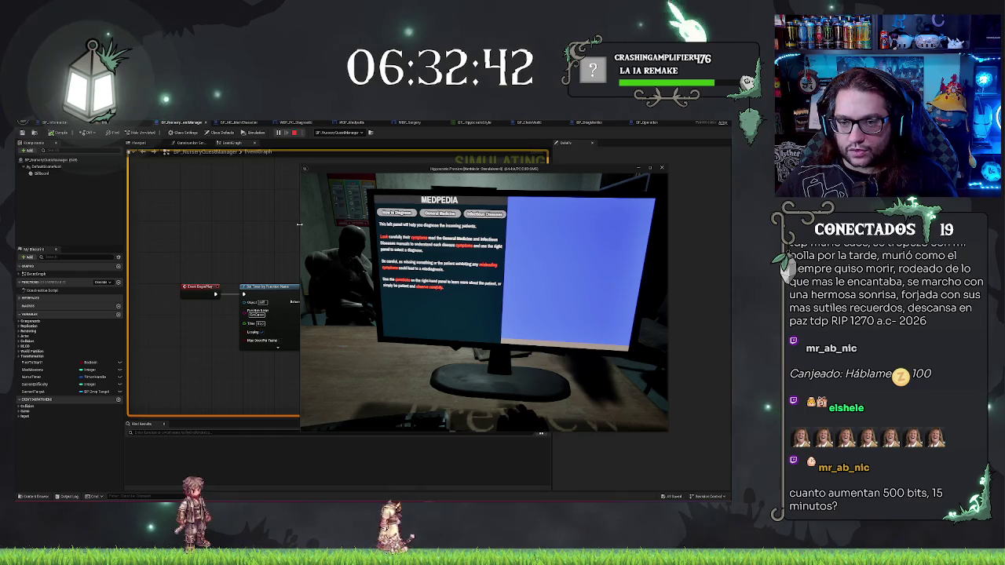
key("F11")
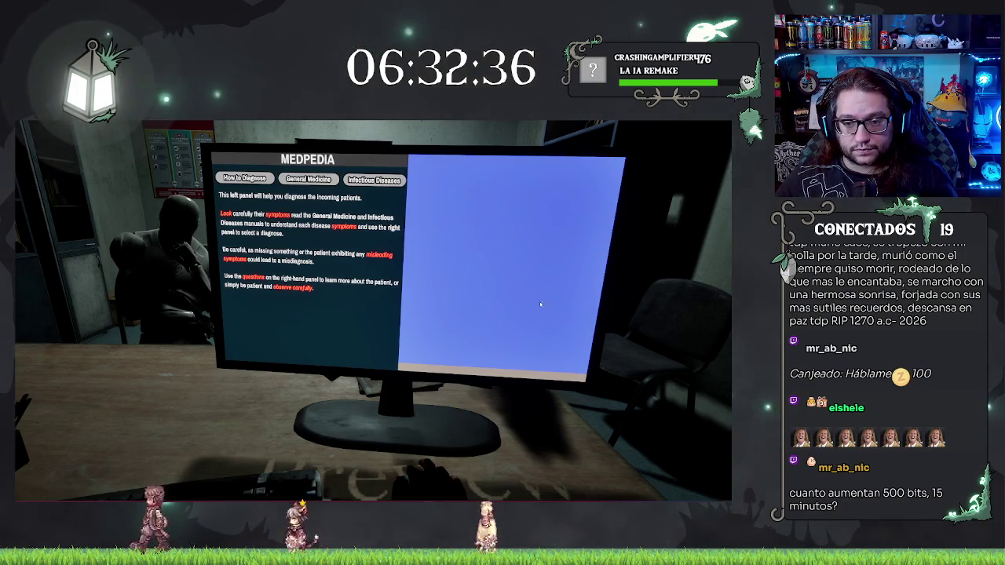
key("F11")
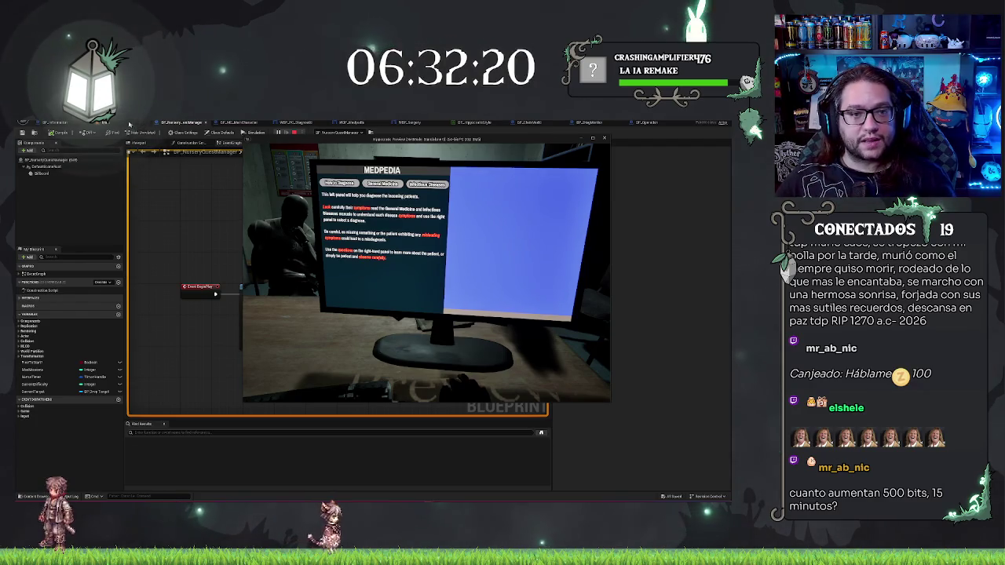
Step: Close the game preview and, back in the level, shift the monitor slightly right along the desk
key("Escape")
left_click(55, 122)
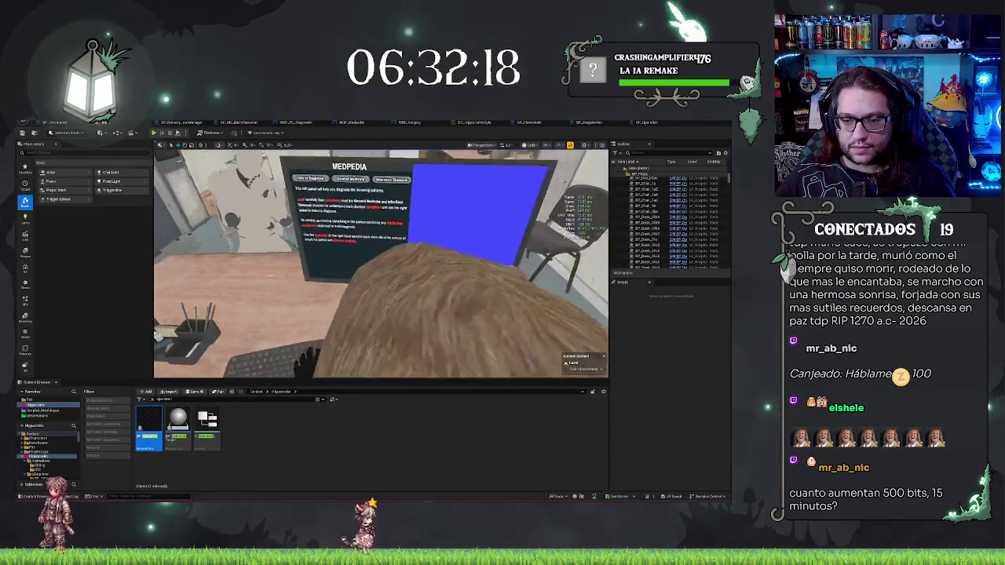
left_click(398, 271)
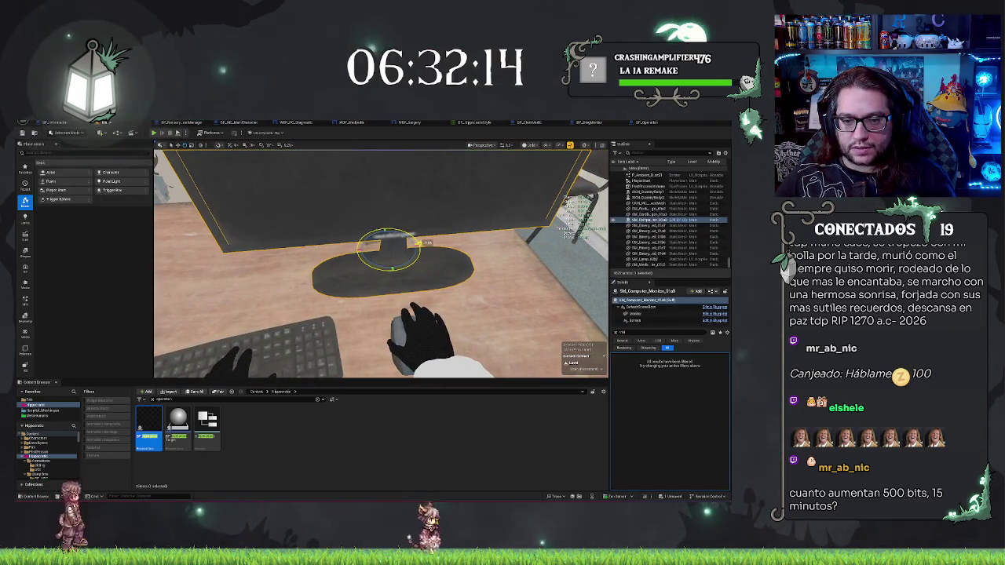
key("w")
left_click_drag(401, 246, 409, 246)
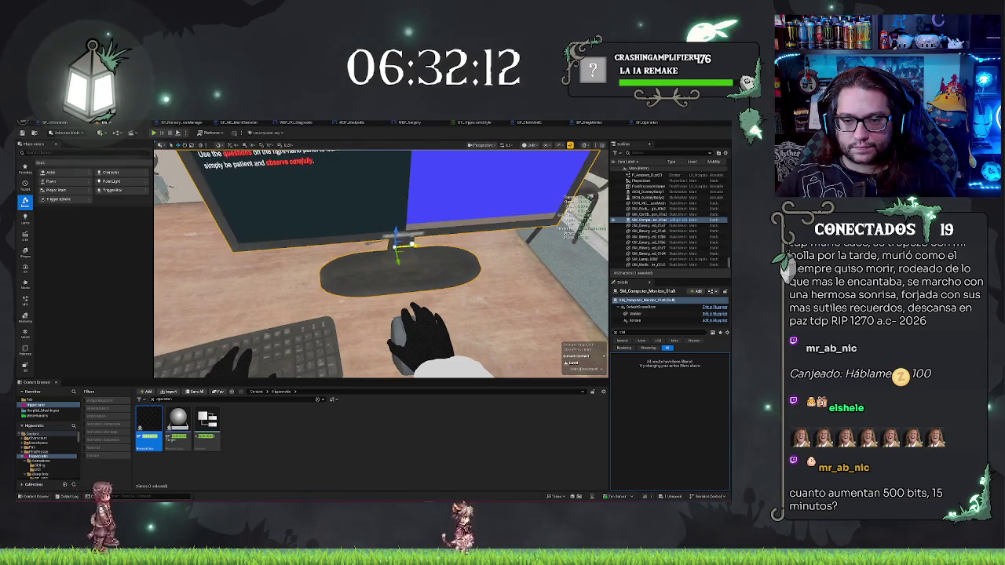
Step: Run a maximized game preview from BP_NurseryQuestManager to test the monitor, then return to the level view
left_click(185, 123)
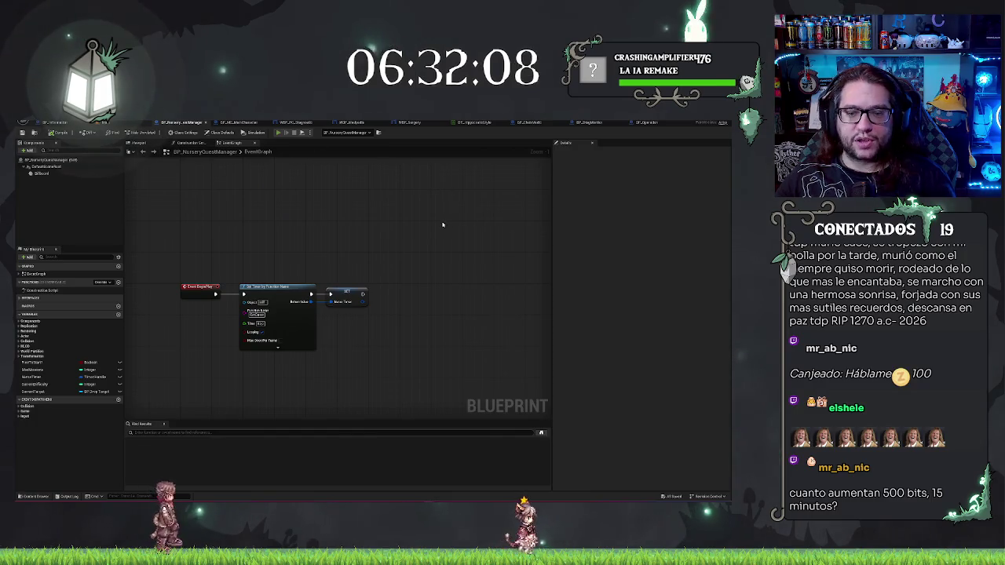
left_click(278, 132)
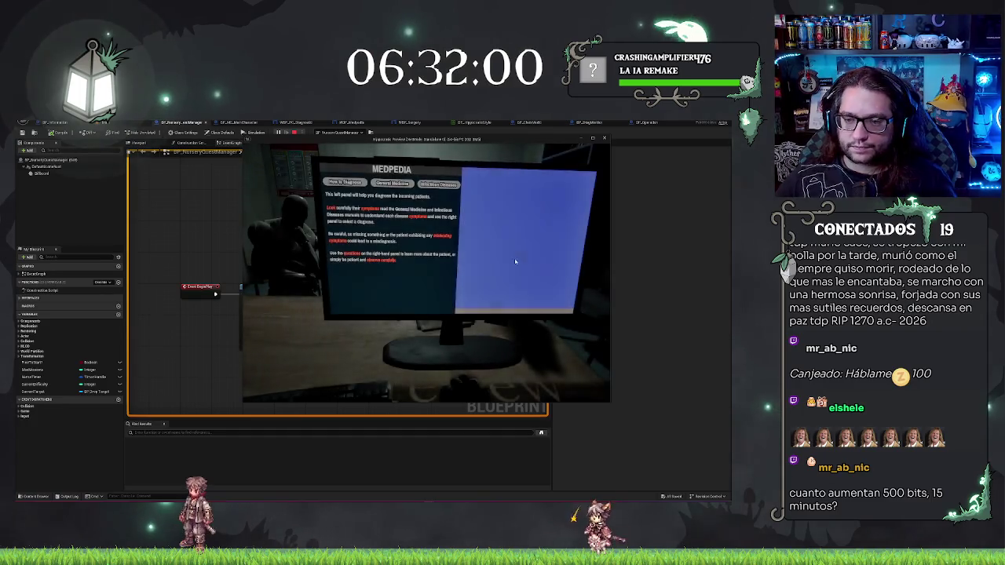
double_click(423, 139)
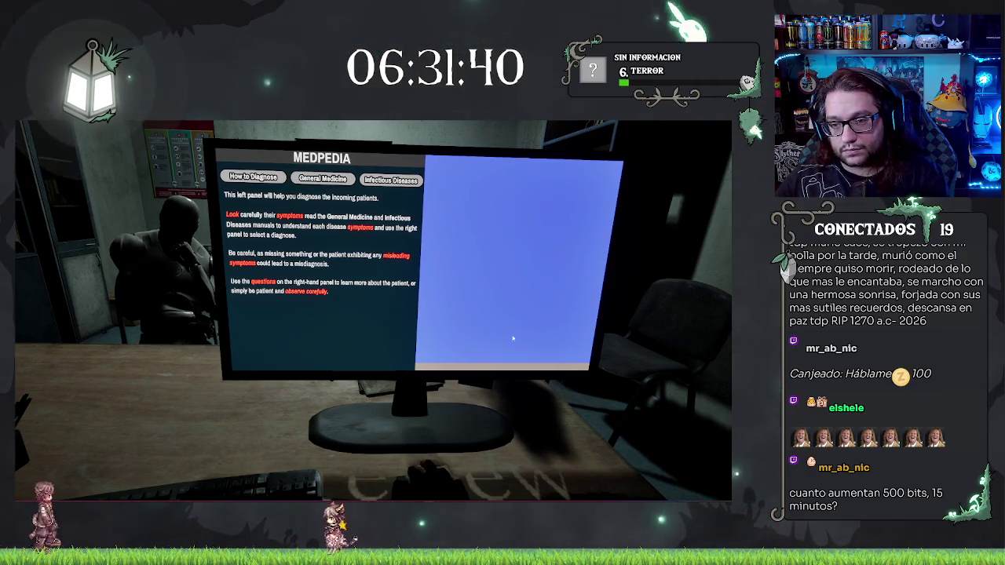
key("alt+Tab")
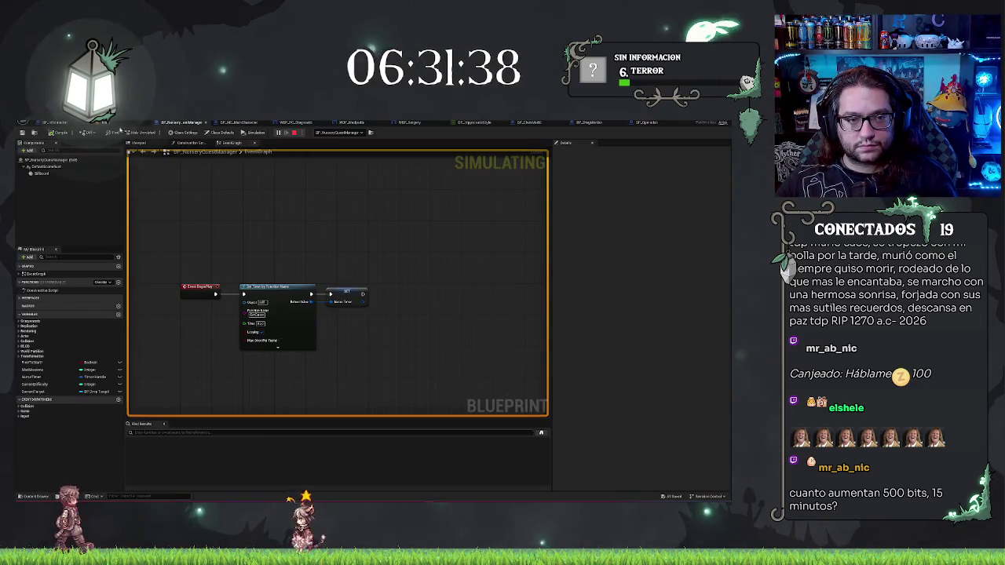
left_click(55, 122)
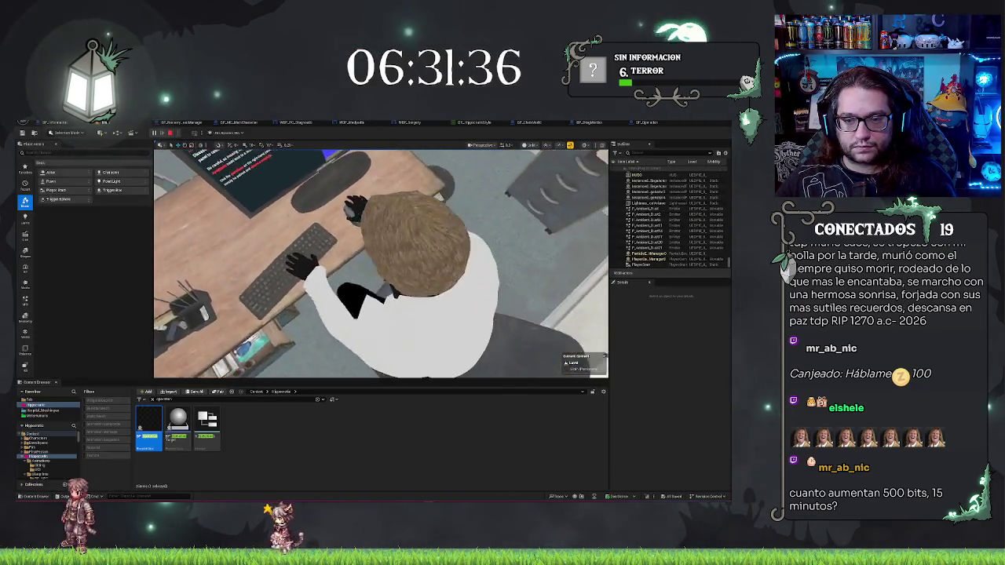
Step: Select the Medpedia monitor on the desk and rotate it slightly
left_click(259, 298)
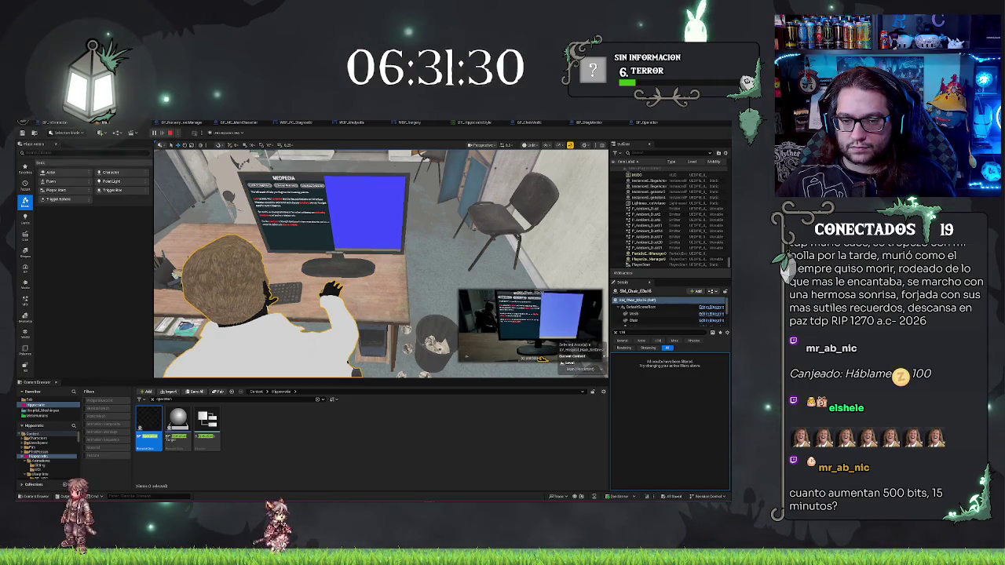
left_click(341, 256)
left_click_drag(357, 271, 382, 259)
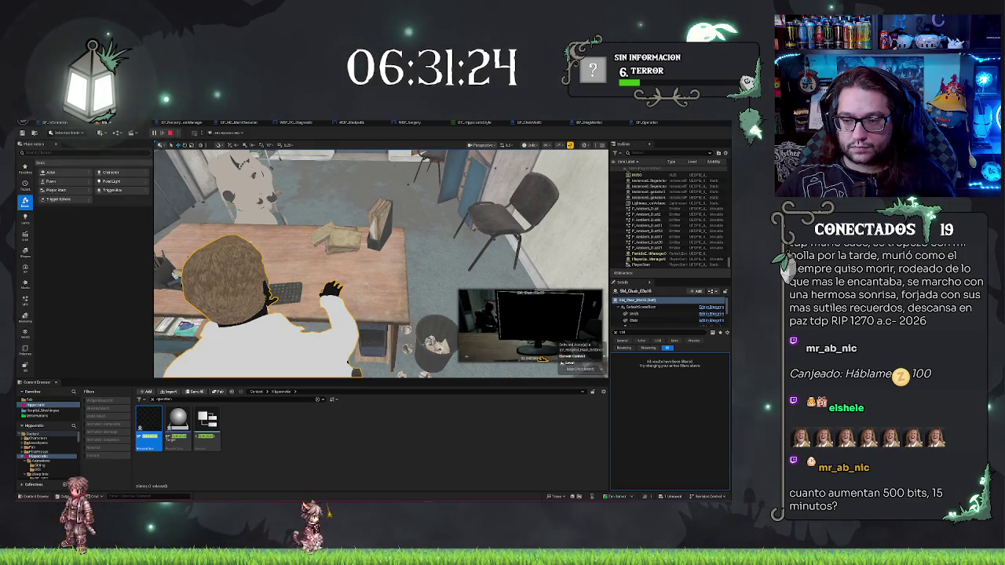
Step: Stop the simulation, select the Medpedia monitor, and show the quest manager's event graph
key("Escape")
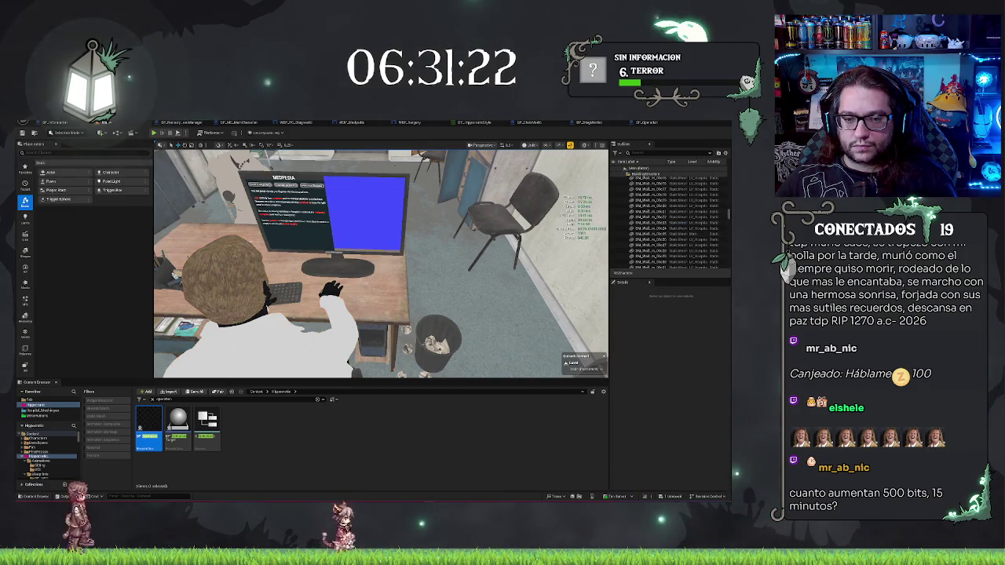
left_click(336, 265)
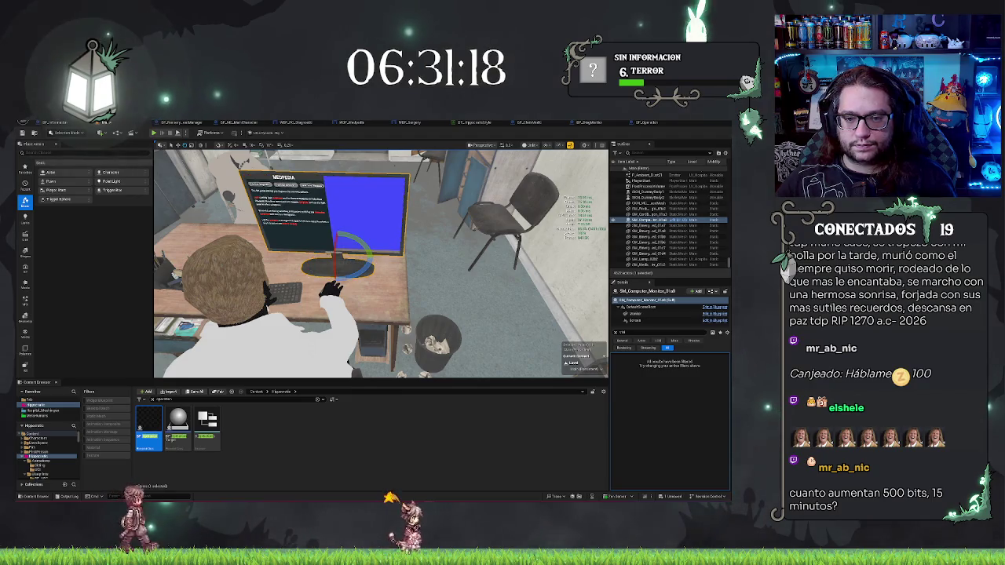
left_click(182, 122)
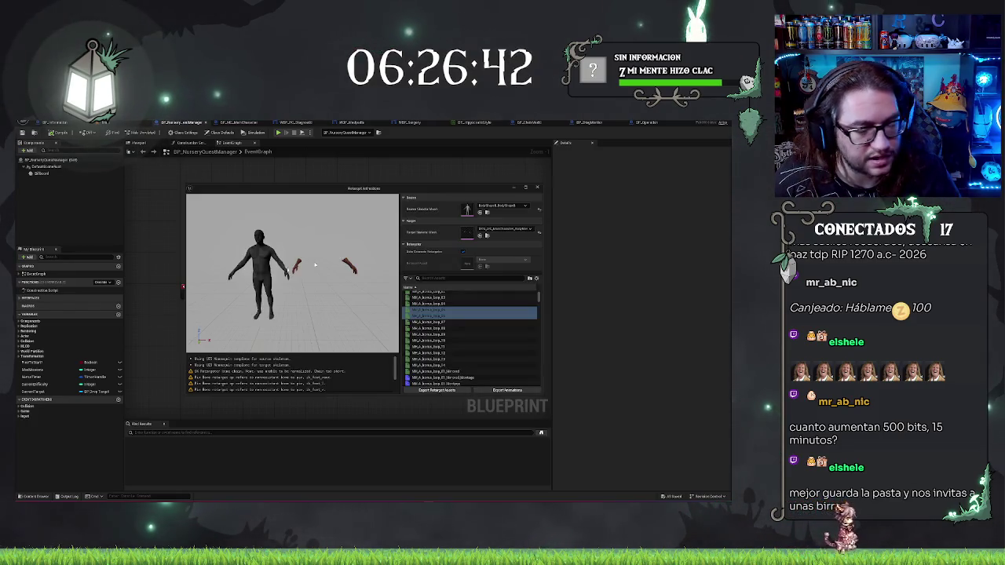
left_click(537, 188)
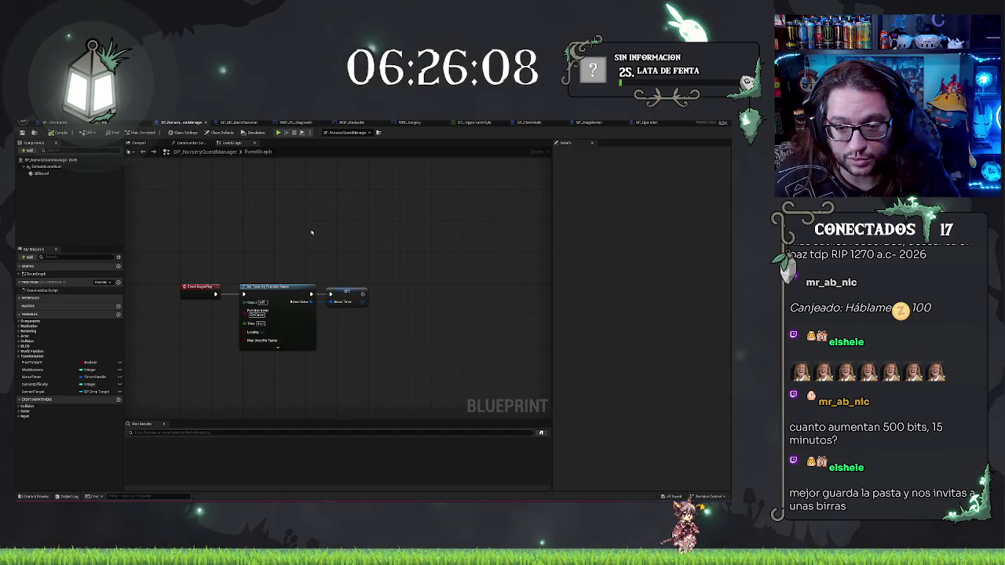
Step: Check the FreeToStart variable's properties, compile BP_NurseryQuestManager, and return to the level view
left_click_drag(213, 215, 286, 186)
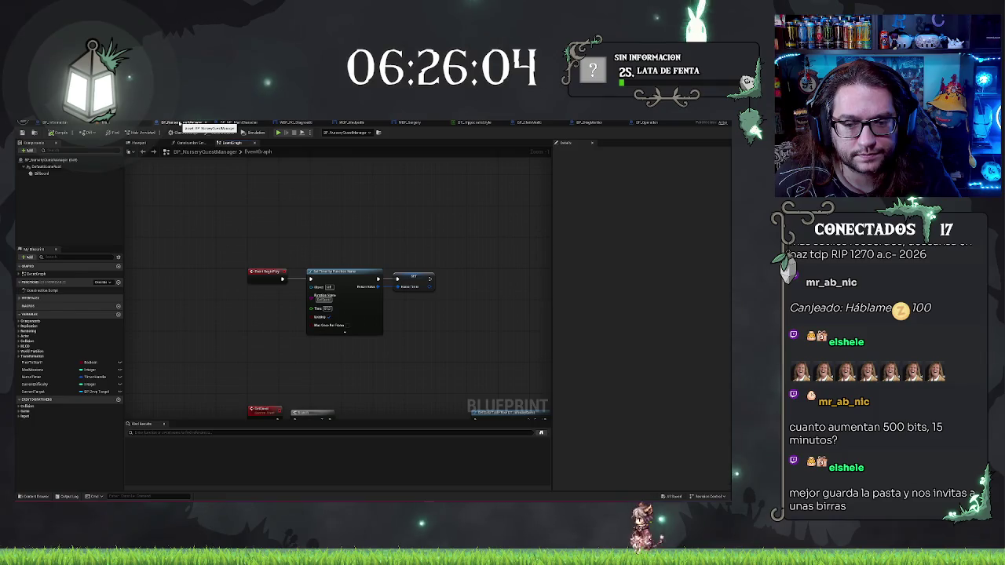
left_click(32, 362)
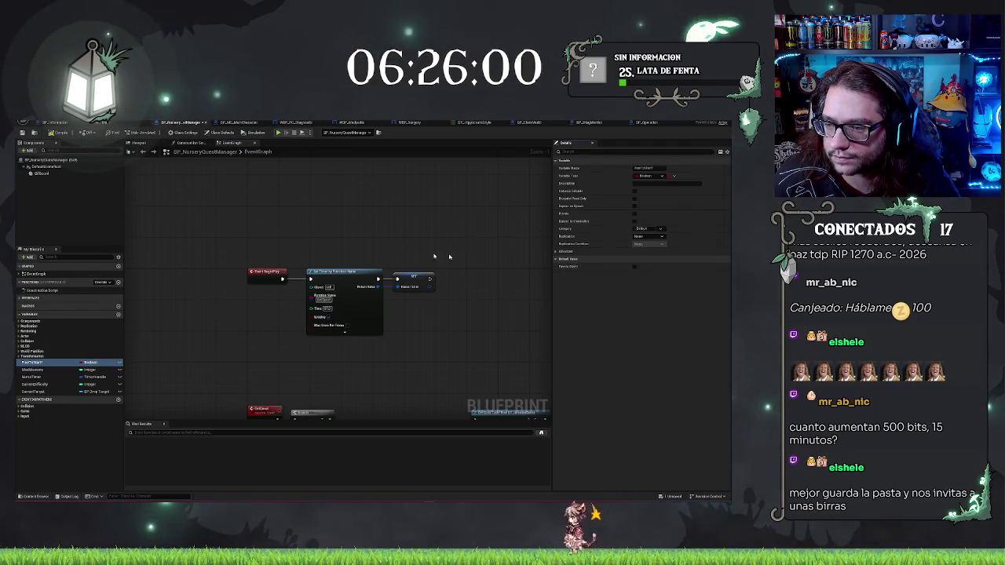
left_click(52, 132)
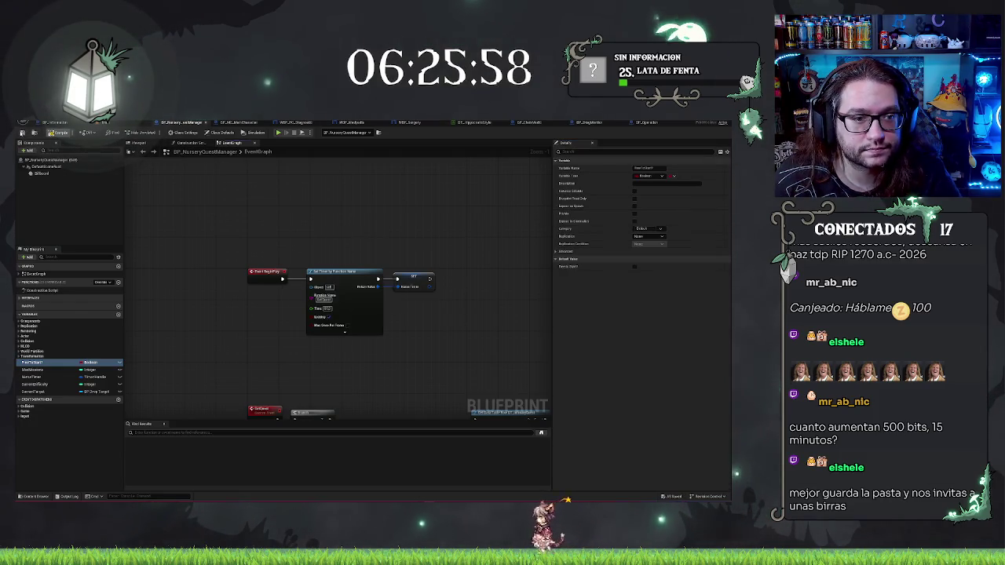
left_click(104, 121)
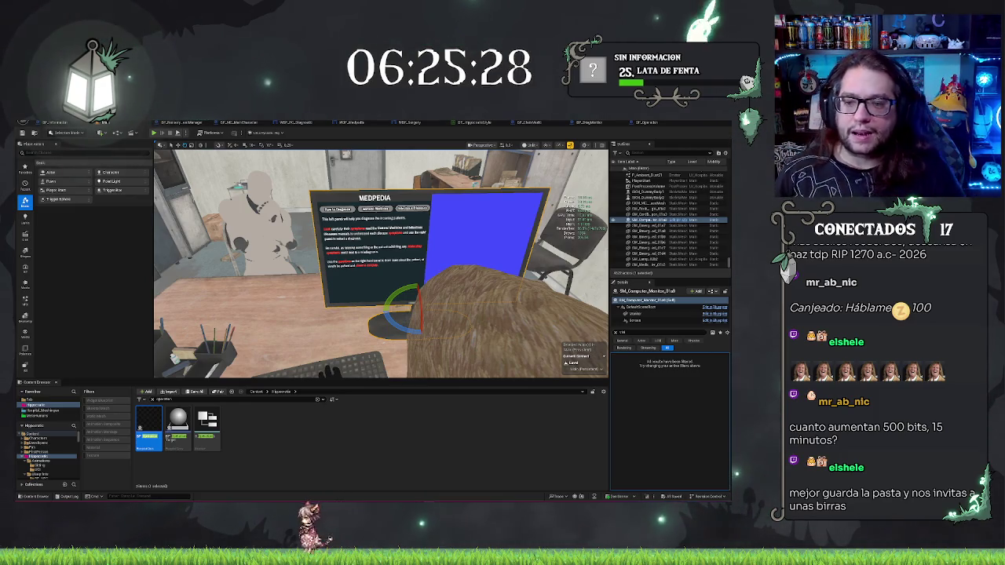
Step: Fly the view with A and D to frame the Medpedia monitor, then show BP_Operation's event graph
key("a")
key("d")
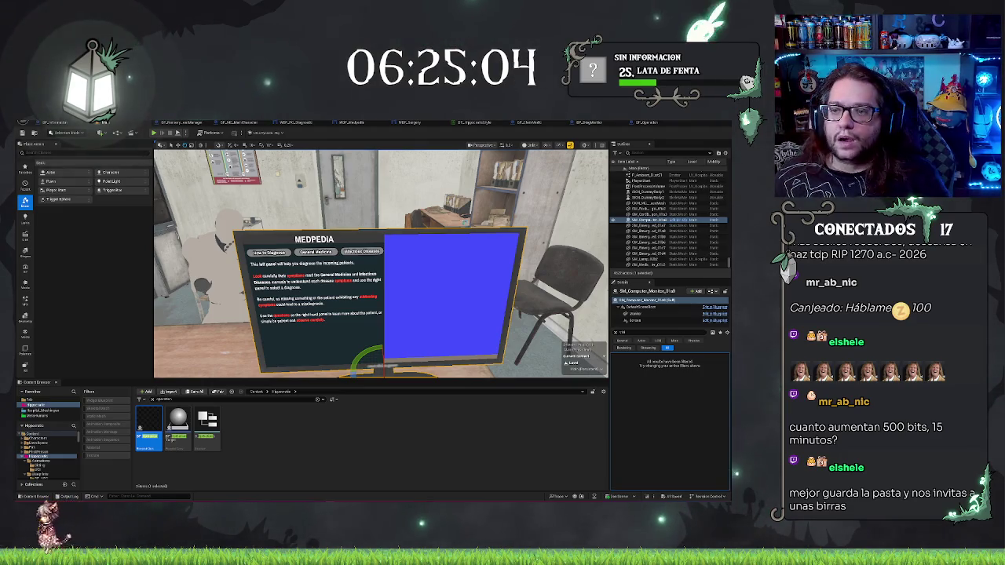
left_click(656, 124)
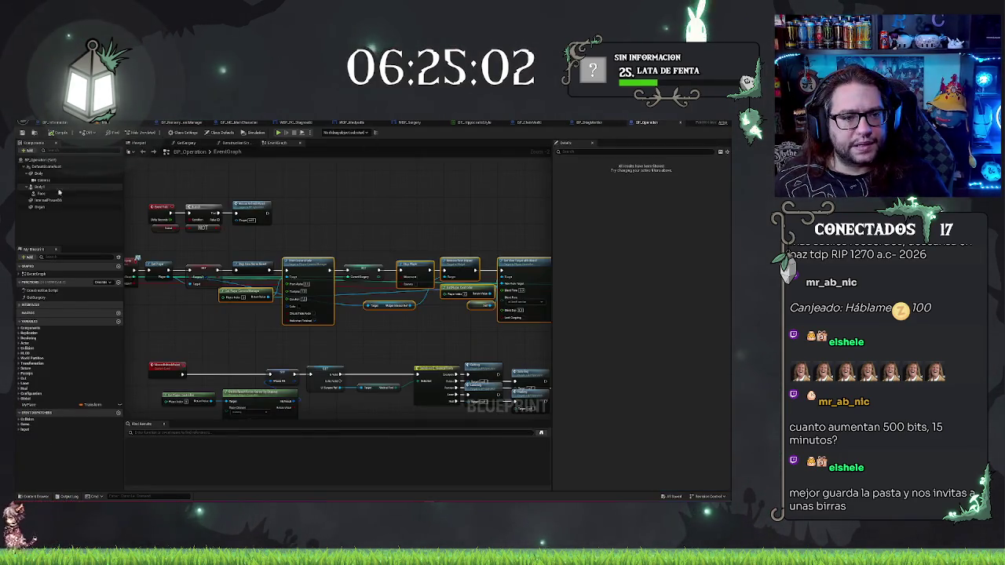
Step: Bring up BP_DiagMonitor and clear the Details search filter so all screen properties, including collision, show
left_click(585, 123)
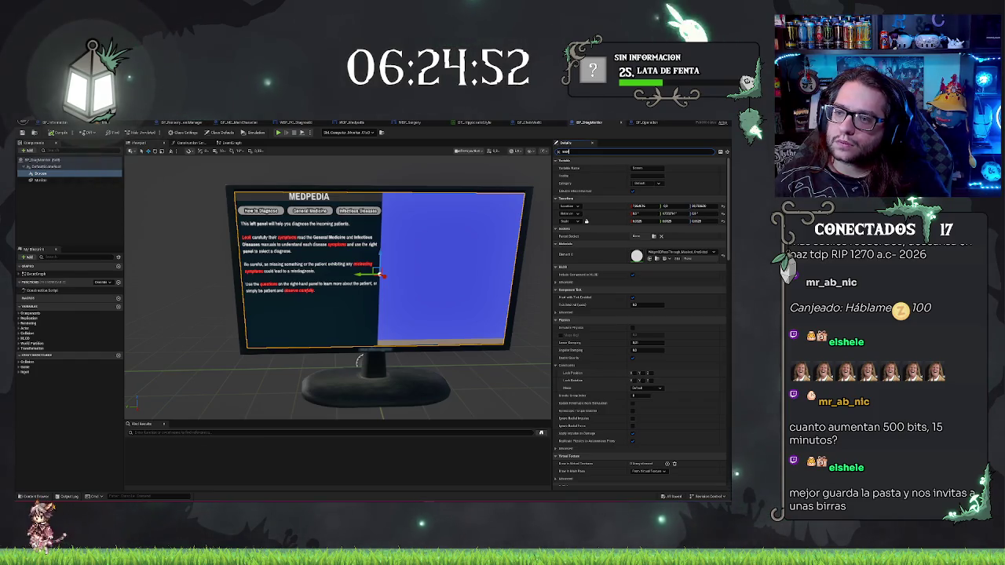
type("d")
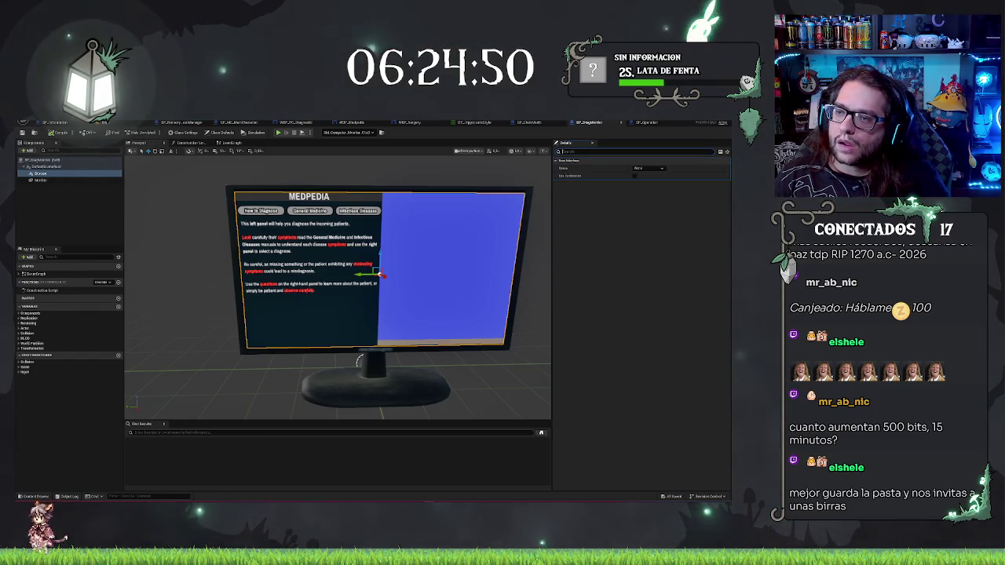
key("ctrl+a")
key("BackSpace")
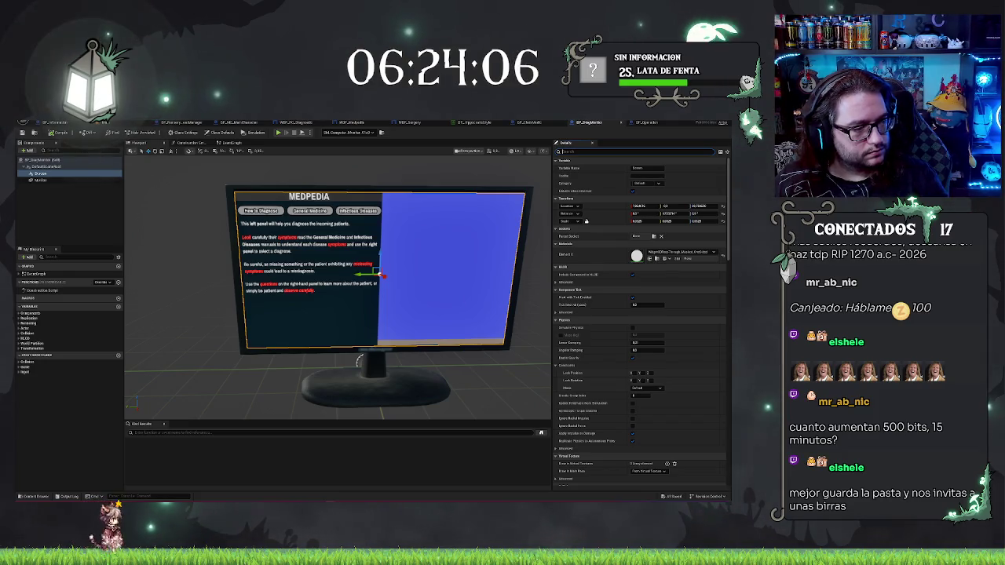
left_click(516, 151)
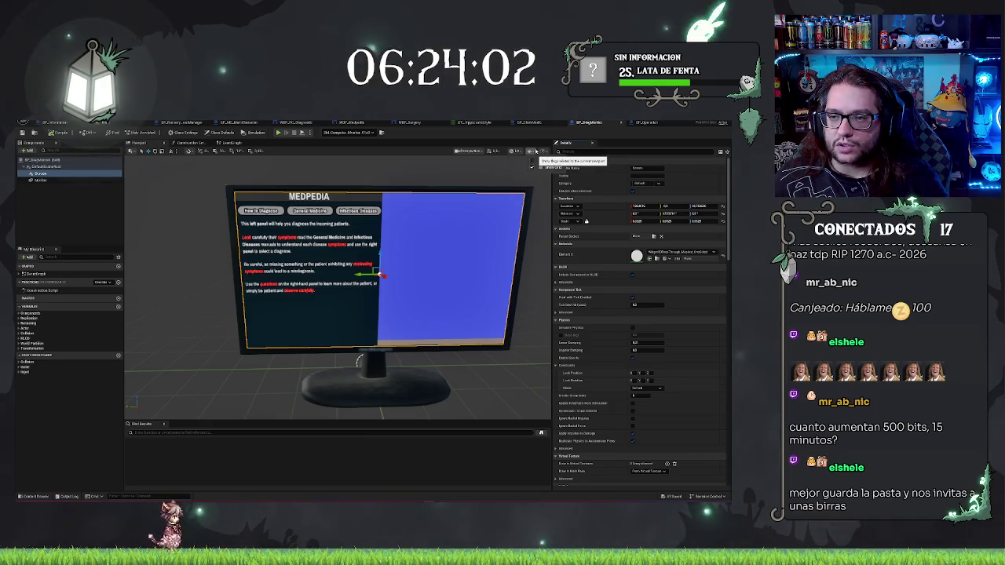
left_click(515, 151)
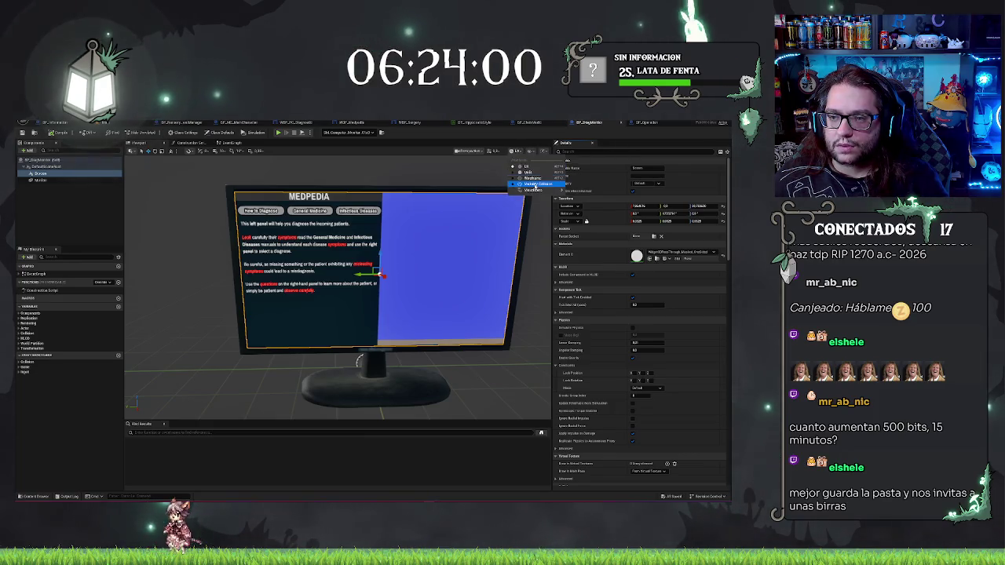
left_click(534, 185)
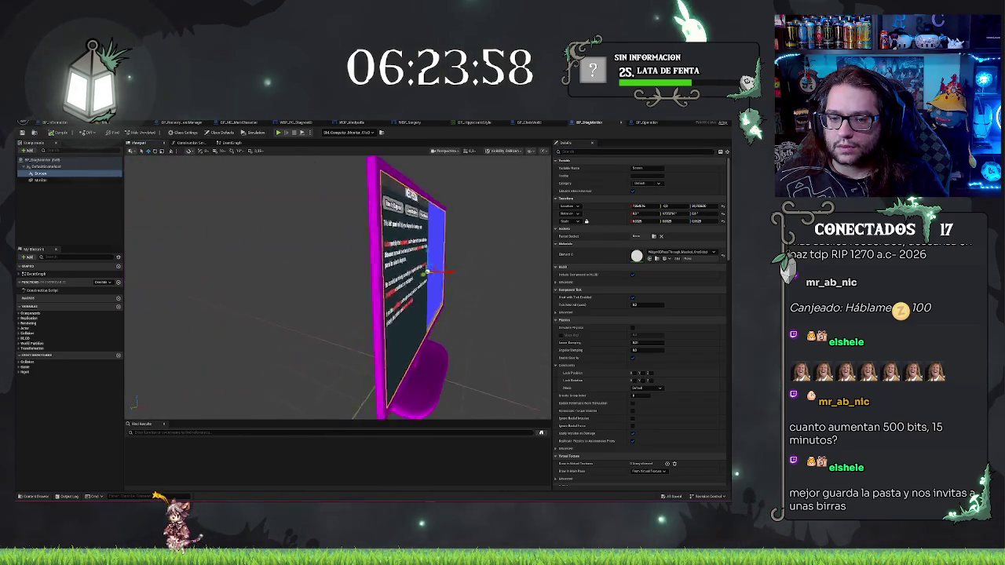
left_click_drag(338, 282, 291, 283)
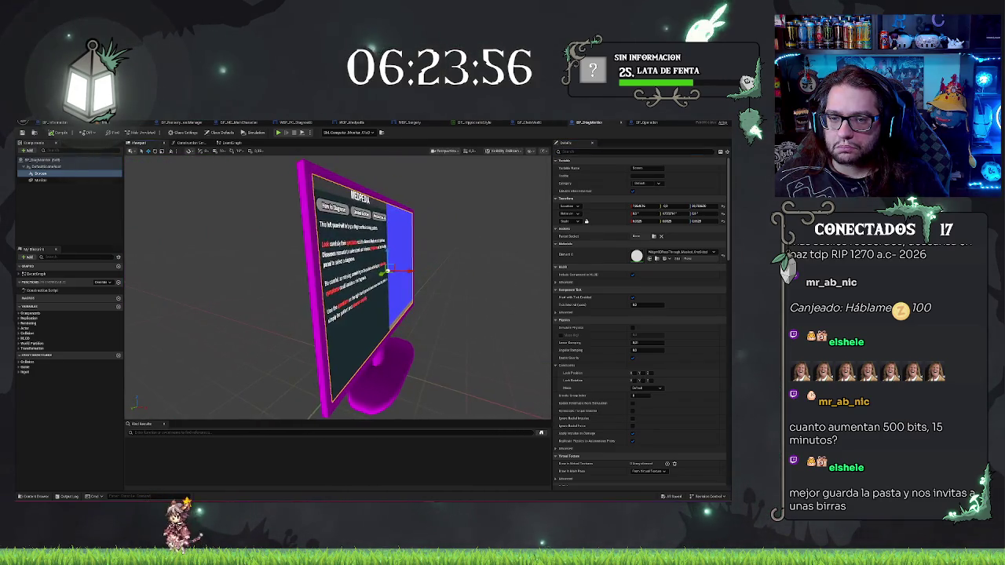
left_click(506, 151)
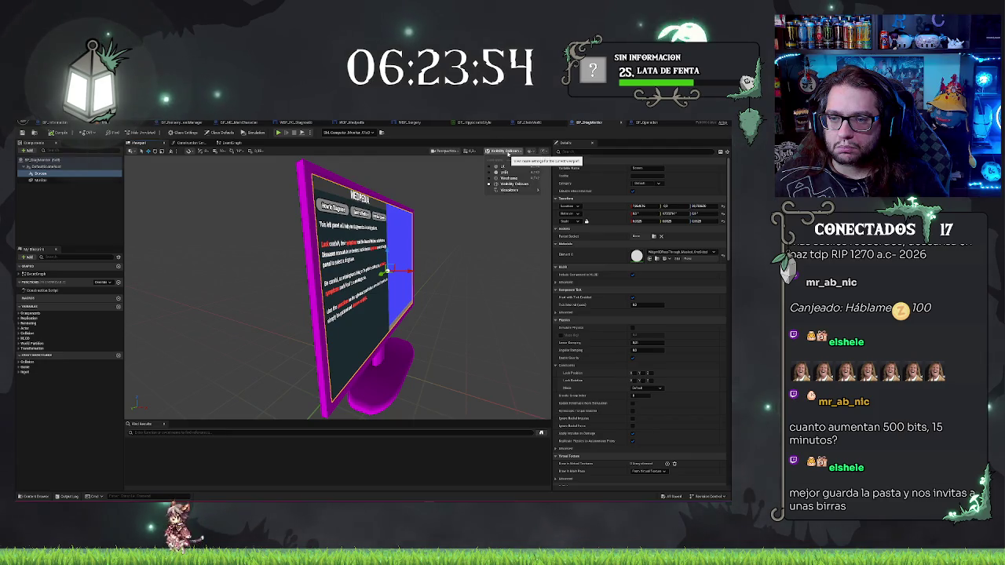
mouse_move(518, 190)
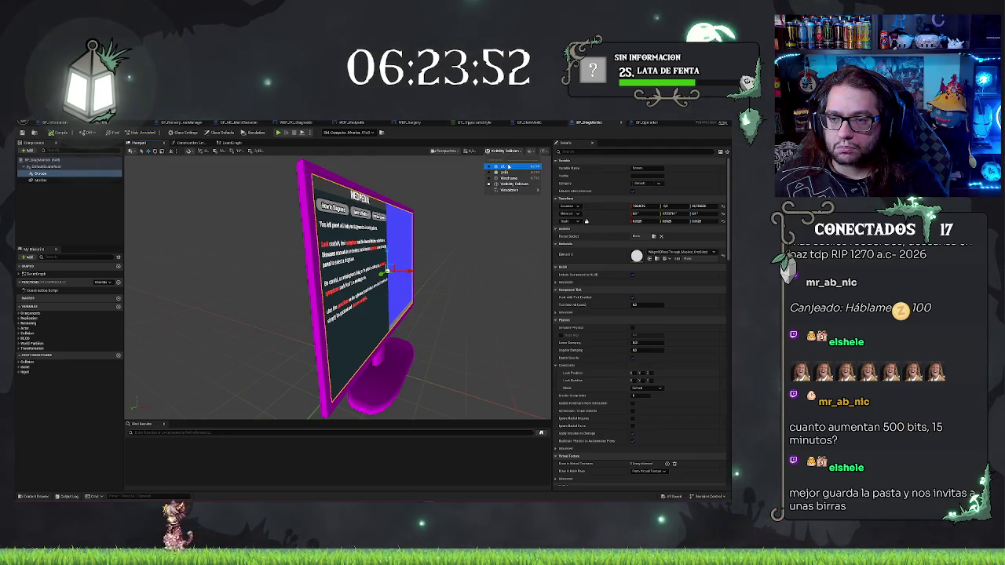
left_click(503, 166)
mouse_move(409, 314)
left_mouse_down()
mouse_move(413, 379)
mouse_move(337, 375)
left_mouse_up()
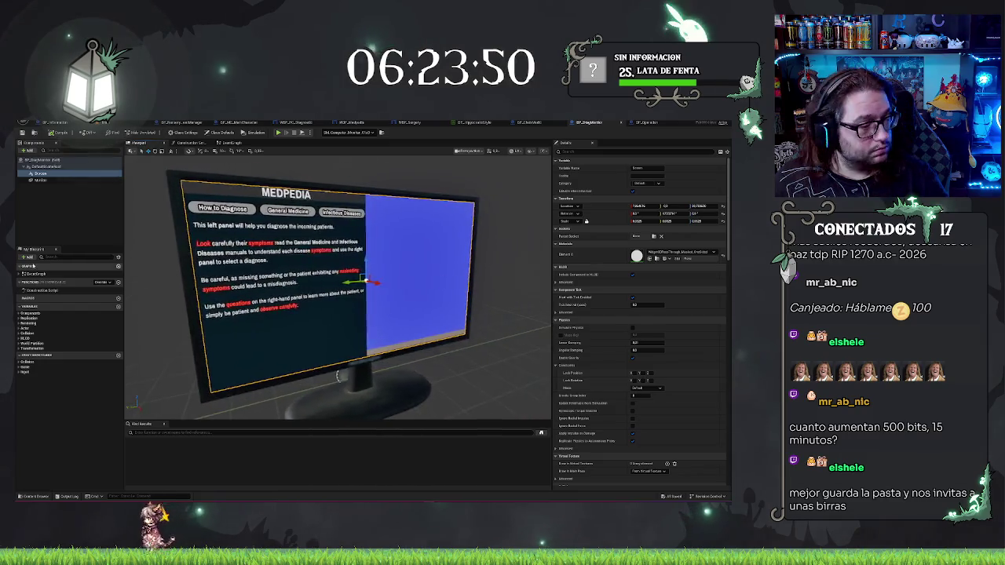
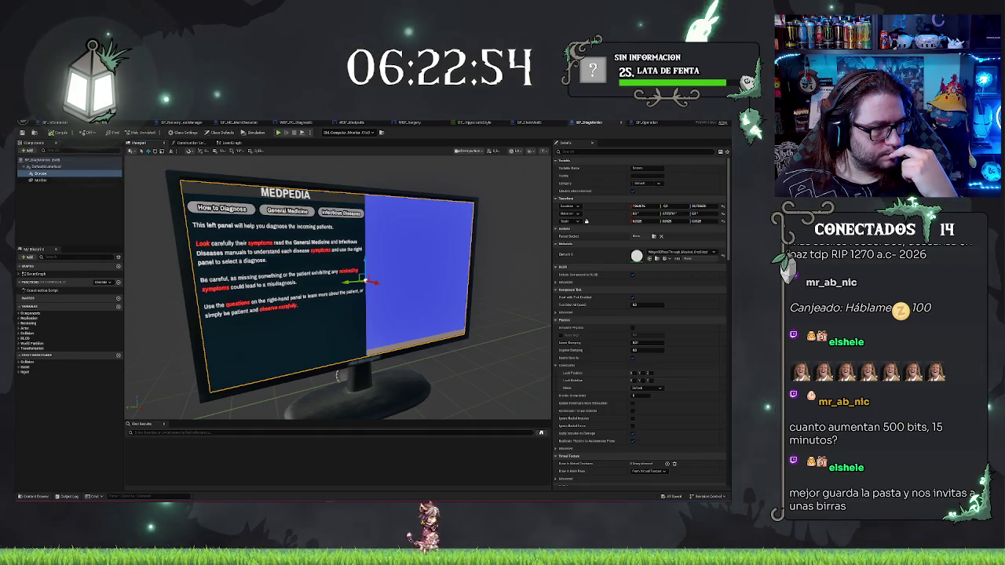
Step: Set the monitor base mesh's Collision Presets to NoCollision
left_click(317, 409)
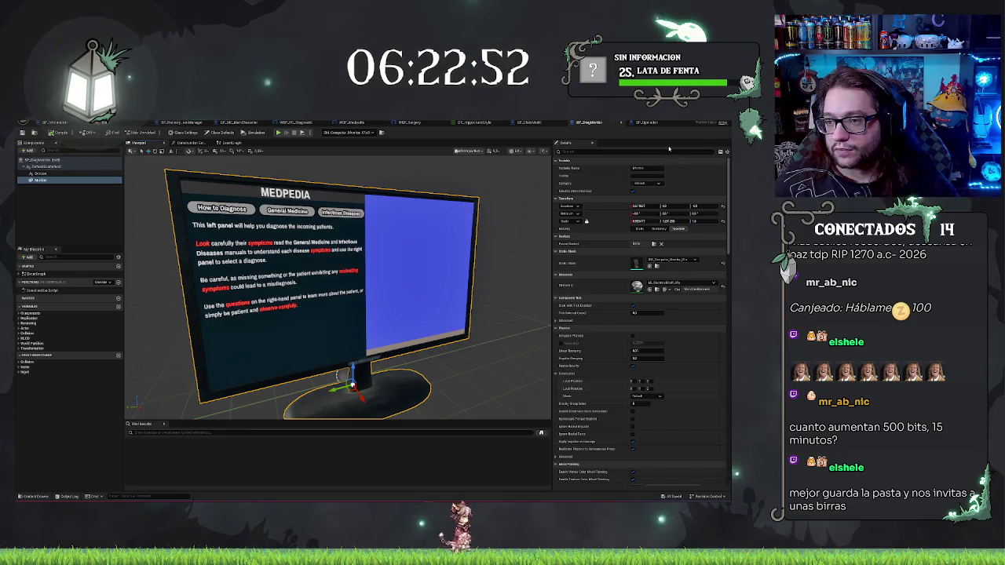
type("coll")
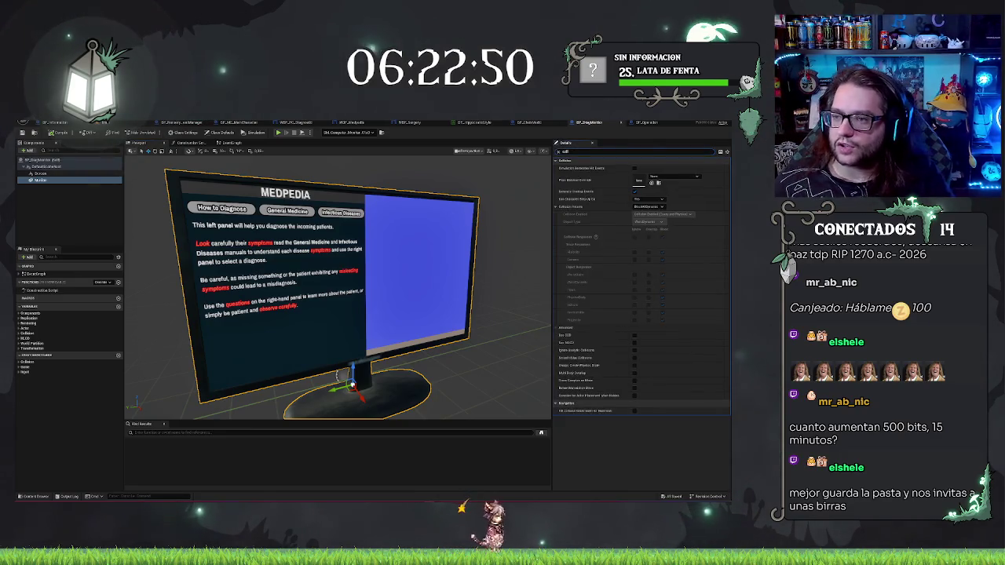
left_click(647, 207)
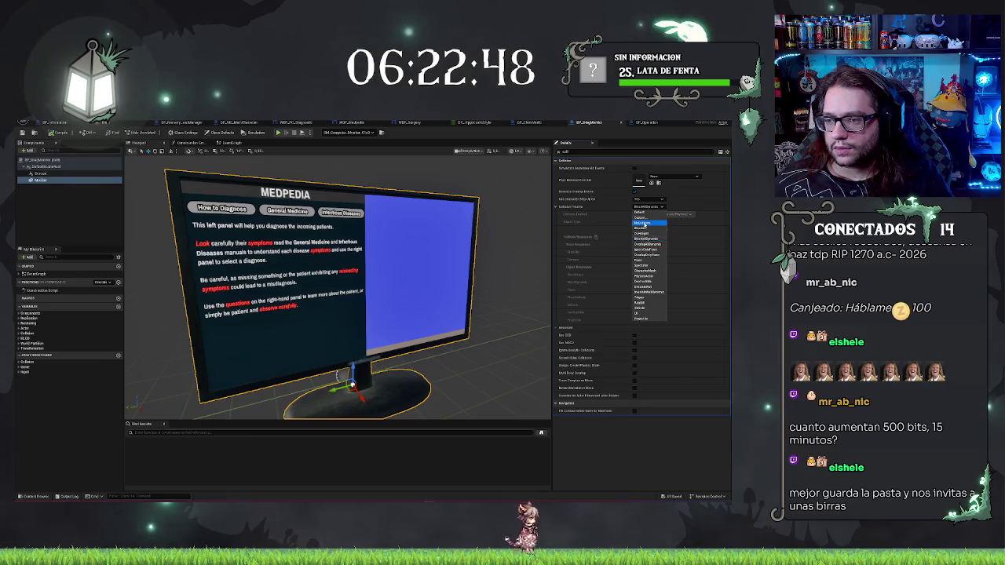
left_click(644, 223)
Step: Select the screen component, inspect the monitor from another angle, and save the monitor blueprint
left_click(40, 172)
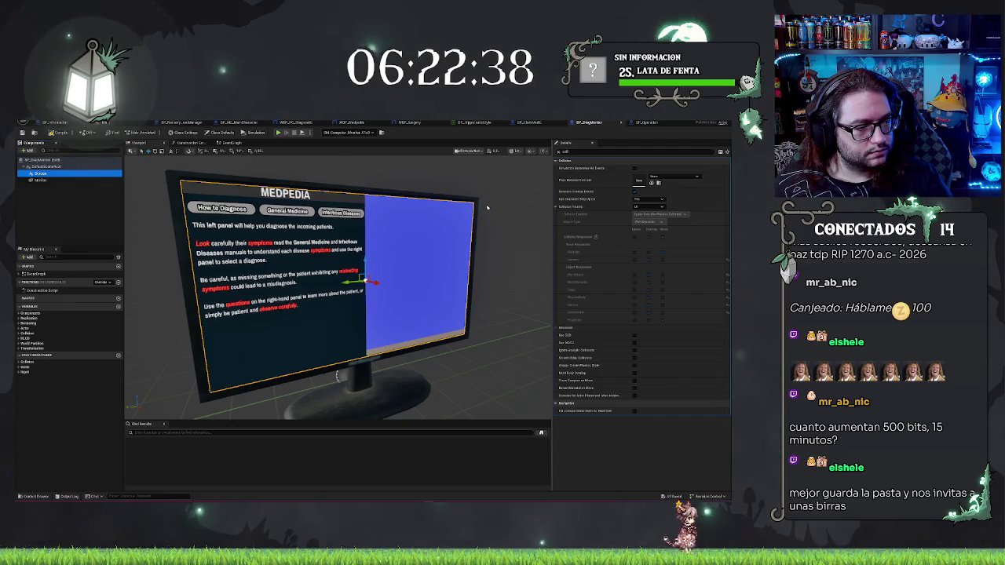
mouse_move(530, 299)
left_mouse_down()
mouse_move(471, 300)
mouse_move(503, 299)
left_mouse_up()
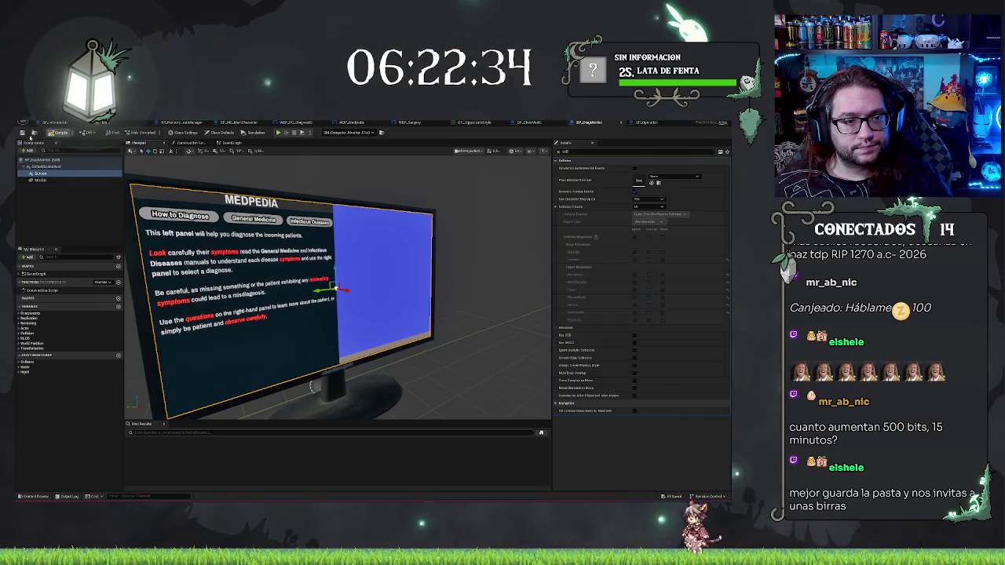
left_click(23, 133)
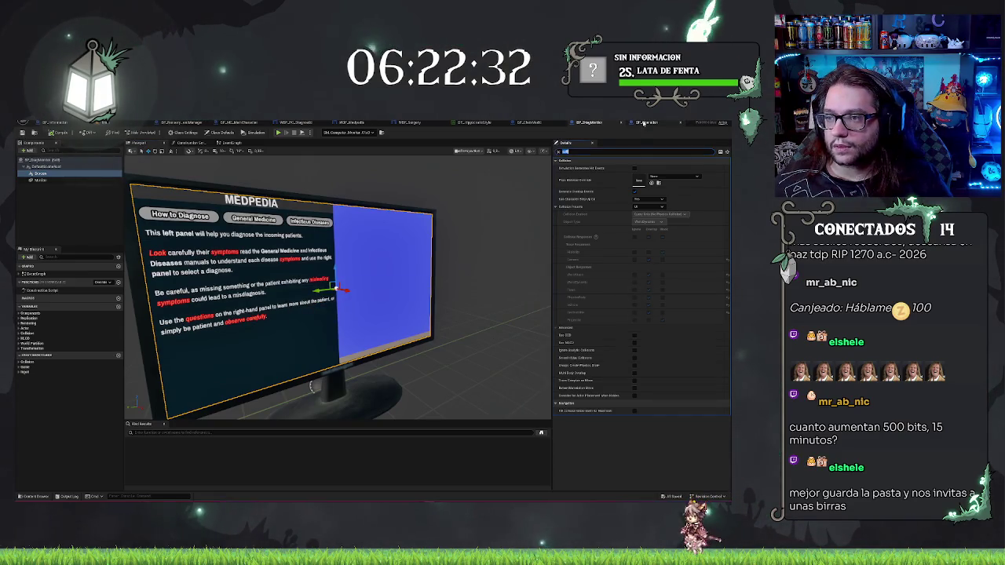
Step: In WBP_Medpedia, give Butt_How an On Clicked event wired to a Print String node
left_click(401, 123)
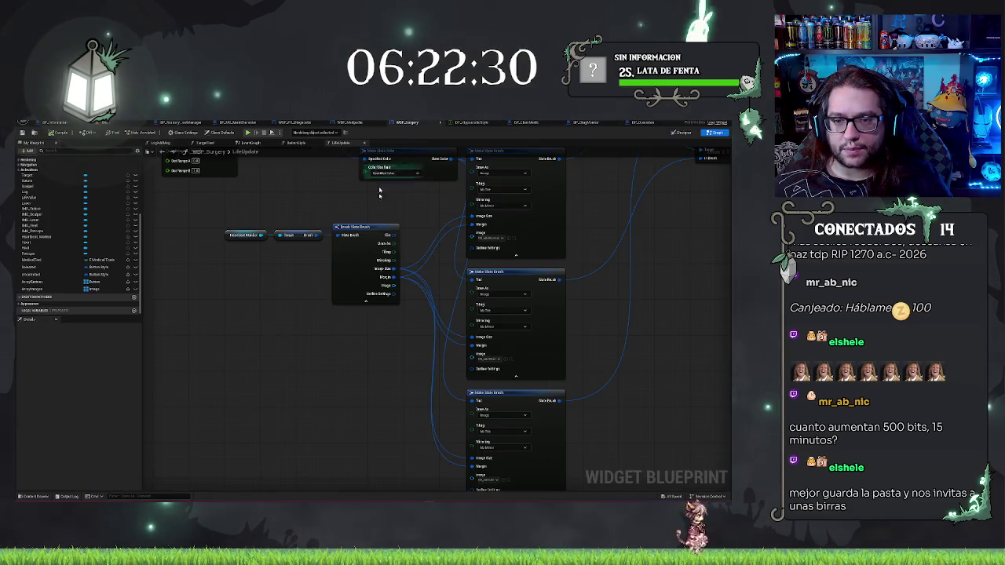
left_click(349, 123)
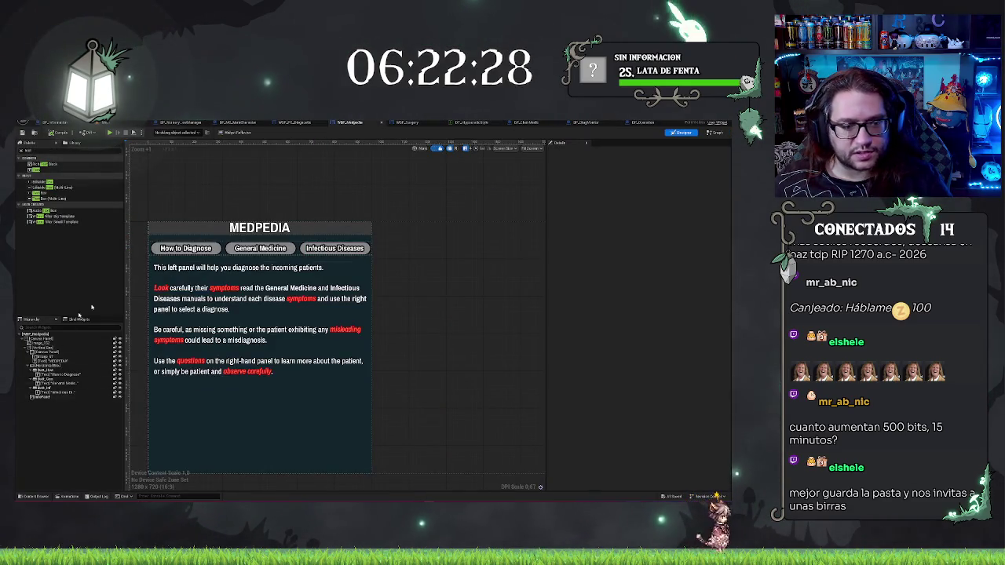
left_click(47, 370)
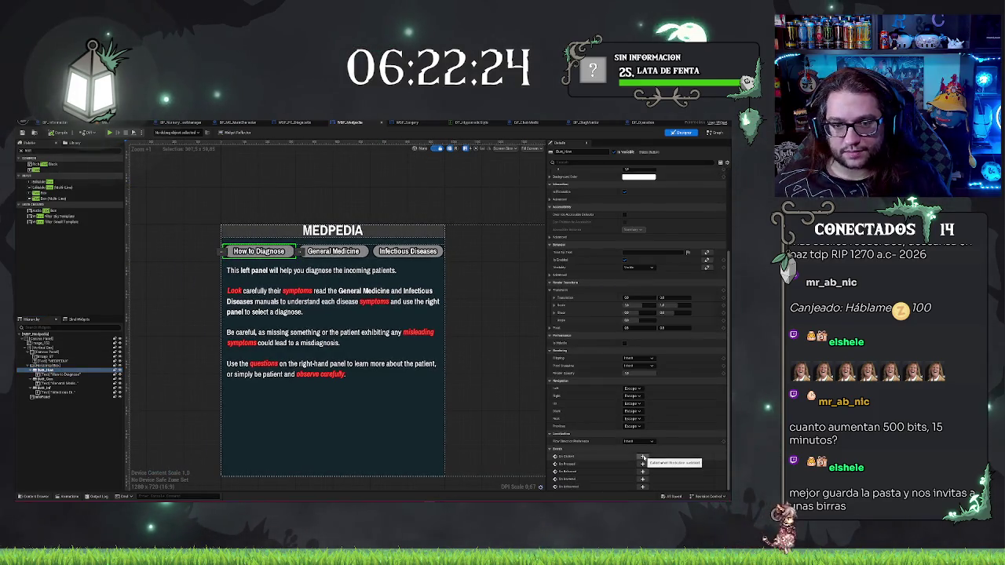
left_click(642, 457)
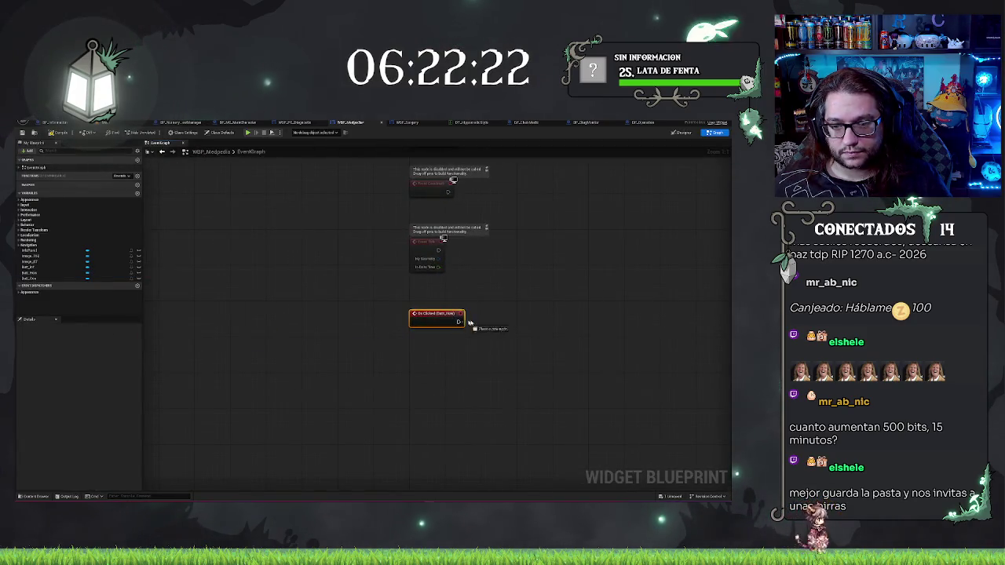
left_click_drag(458, 322, 482, 322)
type("print")
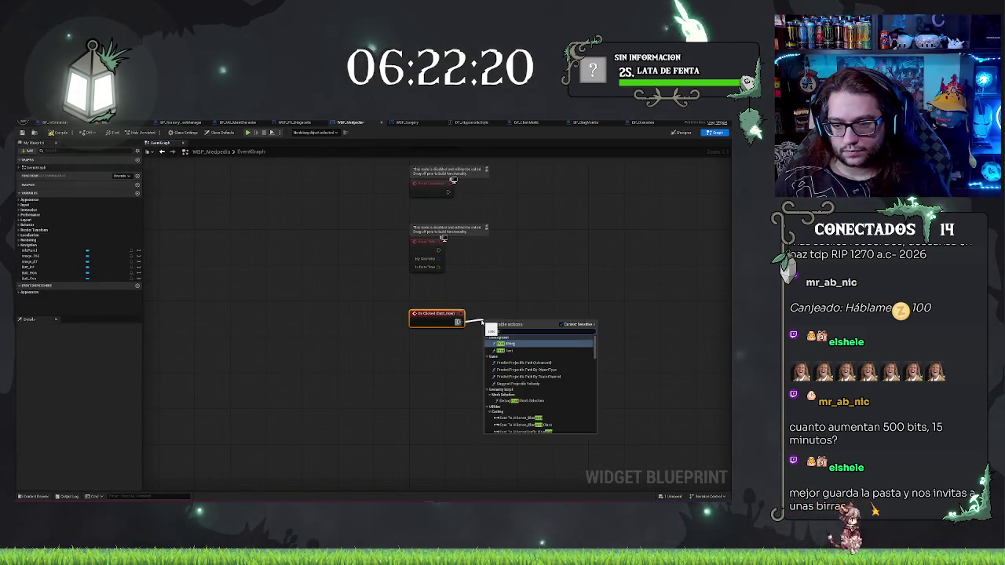
key("Return")
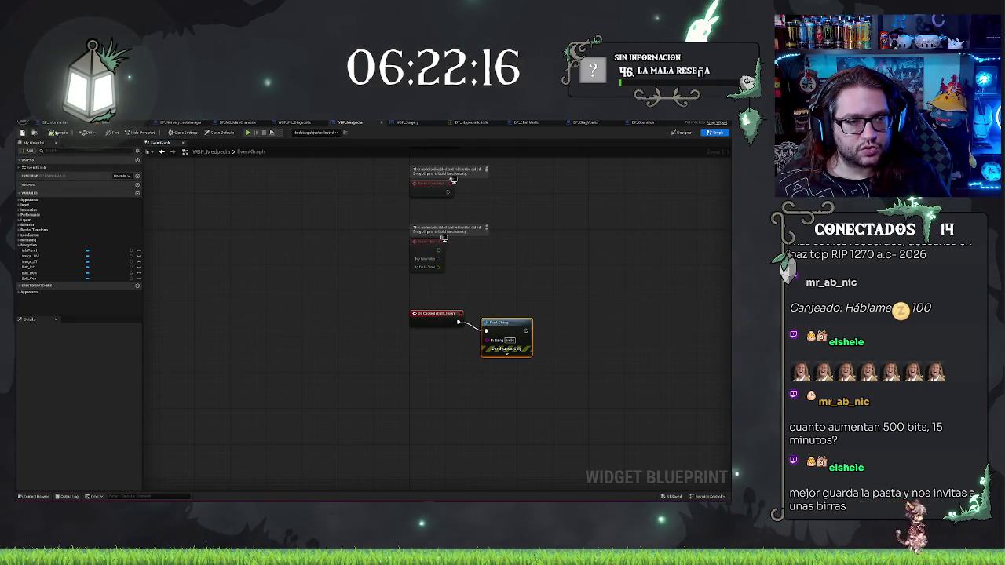
left_click(112, 127)
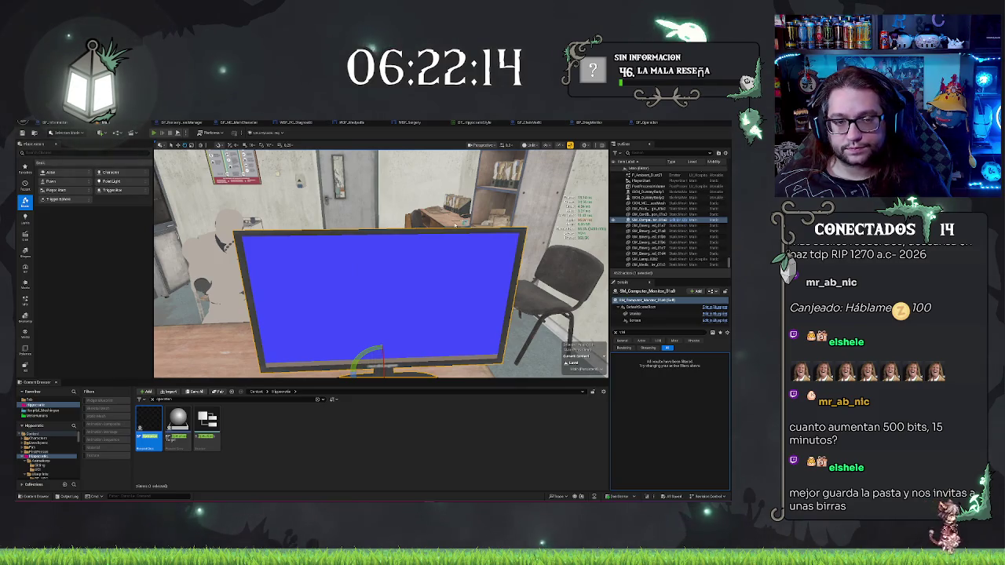
Step: Play-test the level to check the MEDPEDIA monitor, then switch to BP_MC_MainCharacter
key("alt+p")
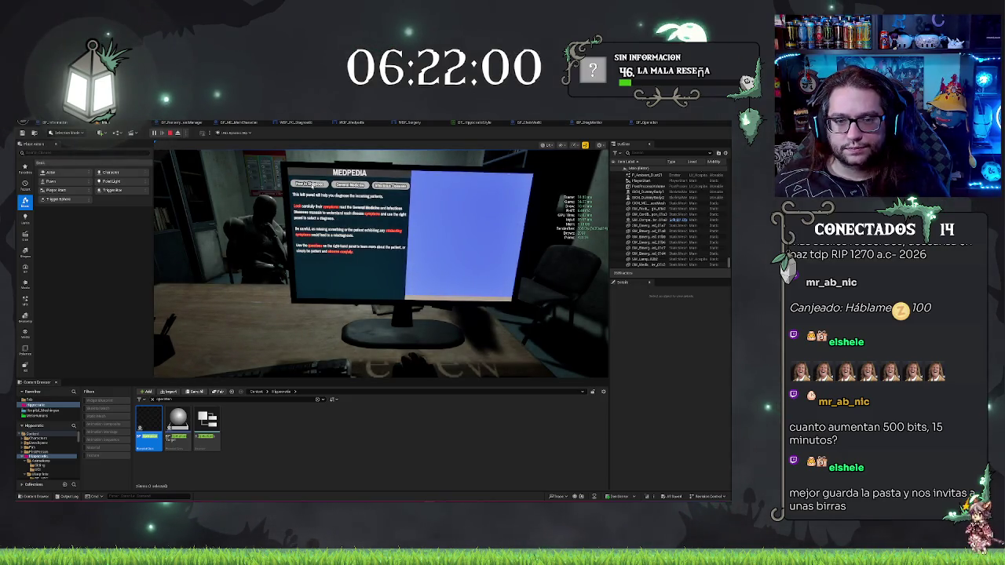
key("Escape")
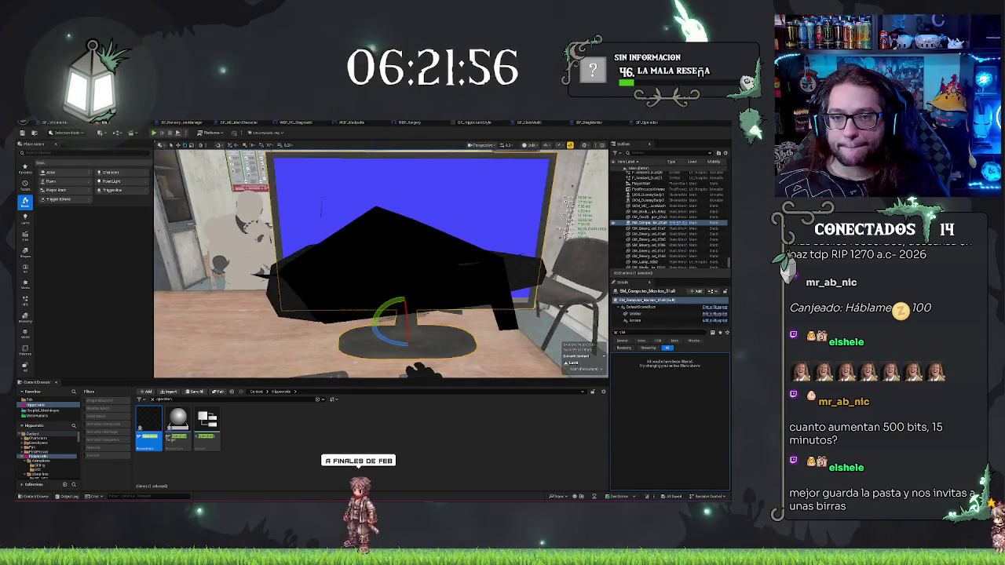
left_click(245, 122)
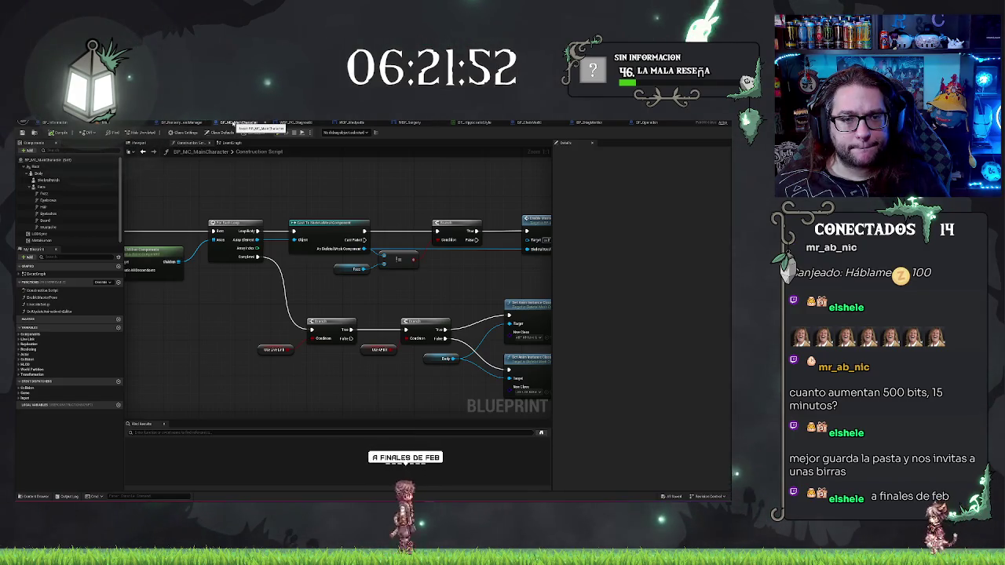
Step: Close BP_MC_MainCharacter and review the BP_Operation, DT_DiagMonitor and BP_ChairMedic blueprints
left_click(266, 123)
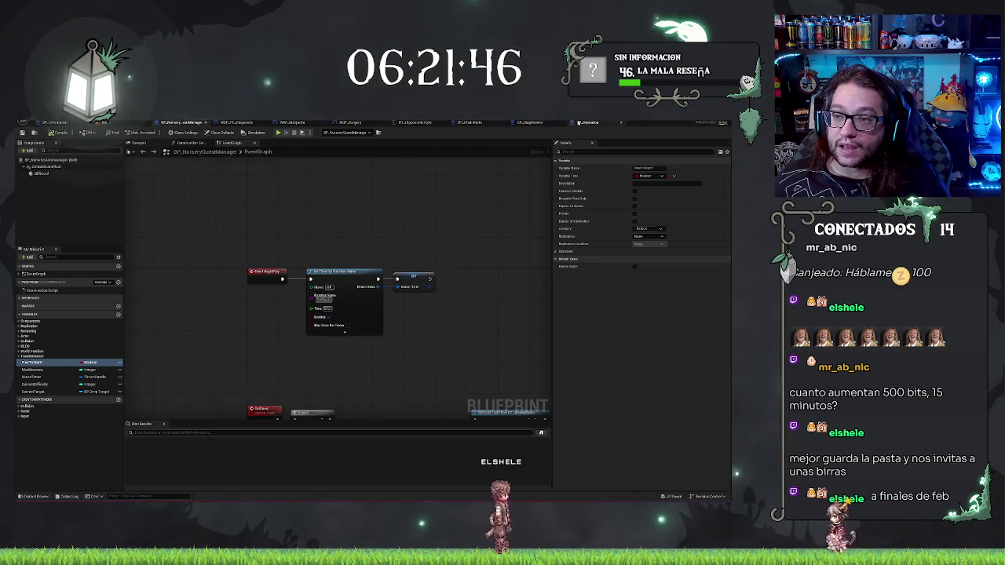
left_click(588, 123)
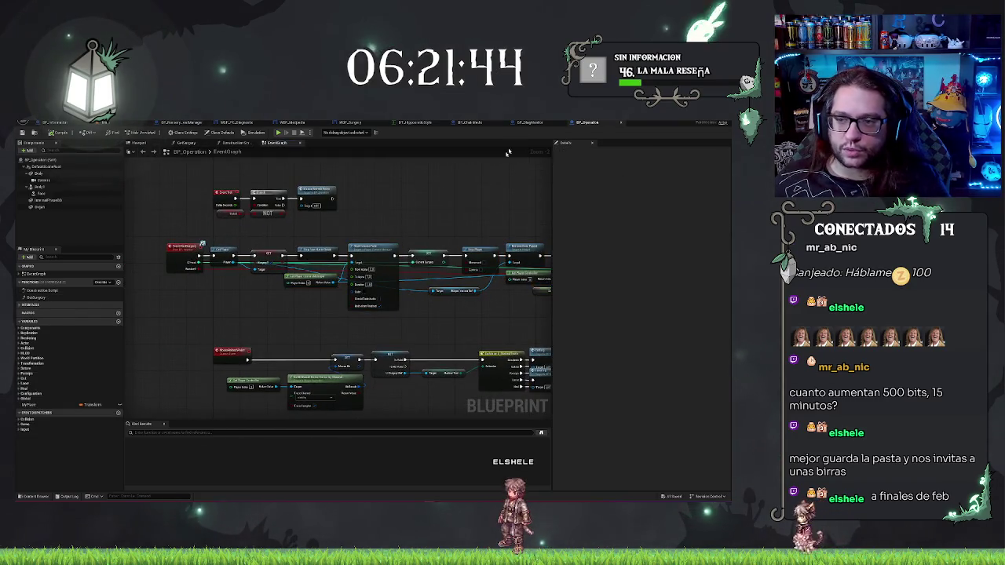
left_click(528, 123)
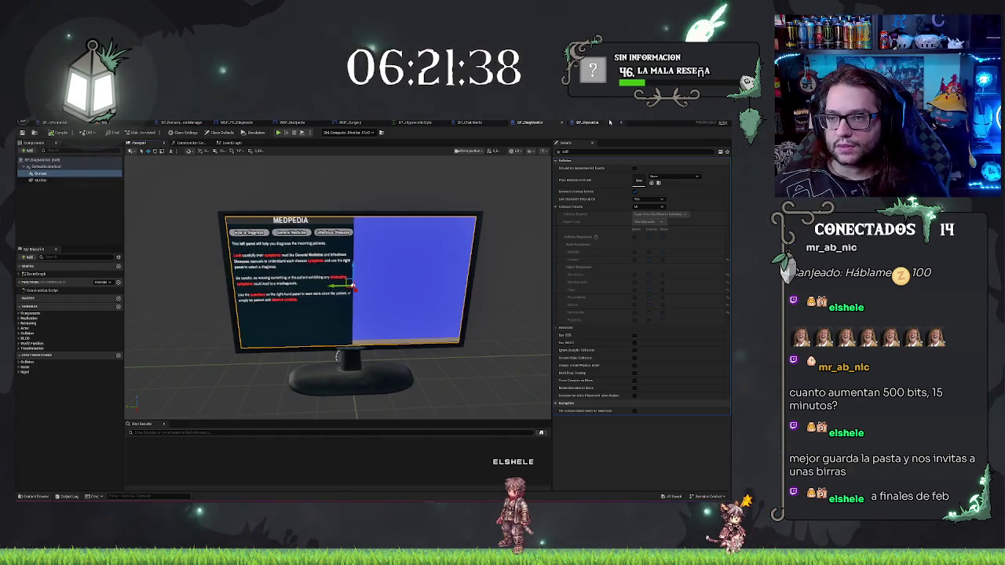
left_click(590, 122)
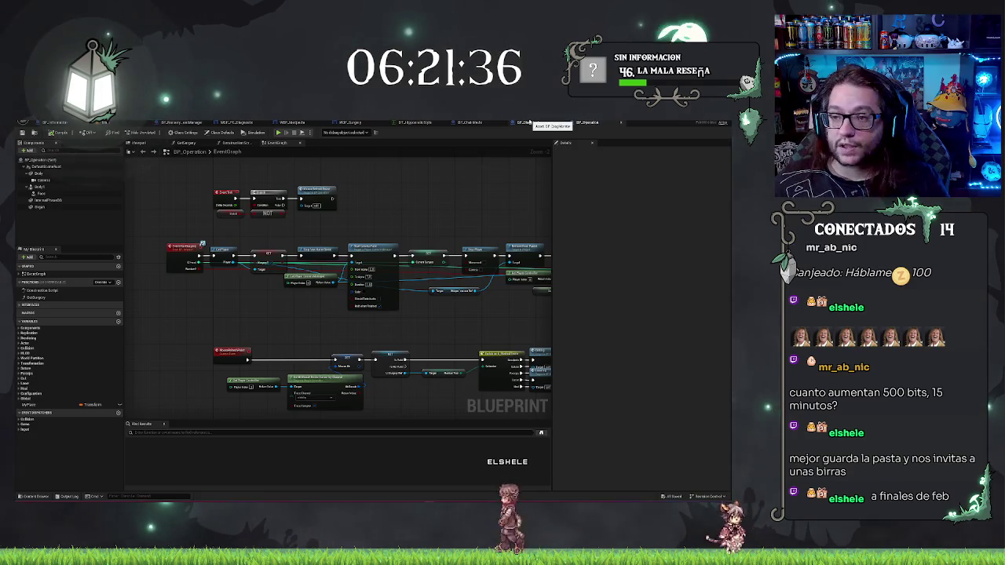
left_click(531, 122)
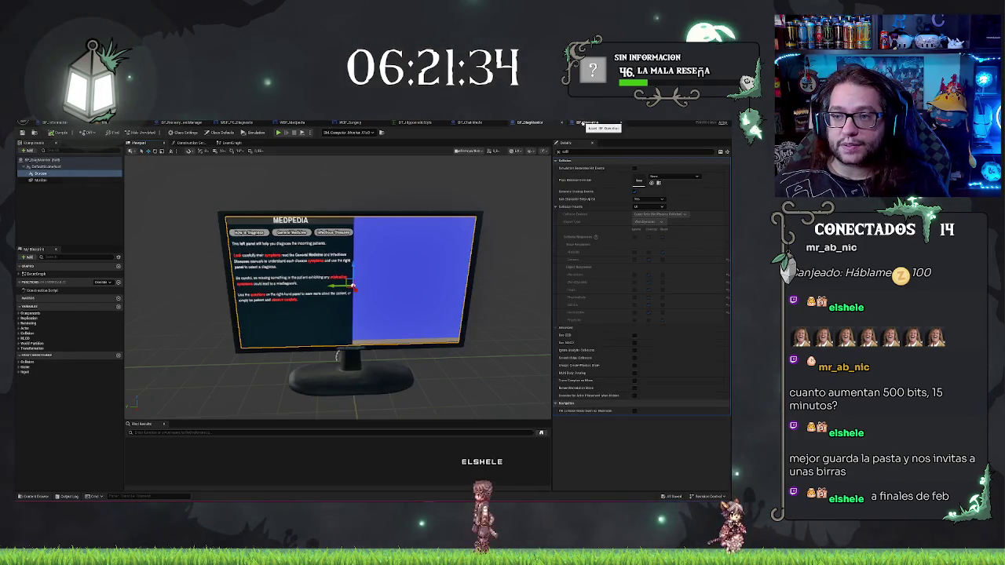
left_click(75, 194)
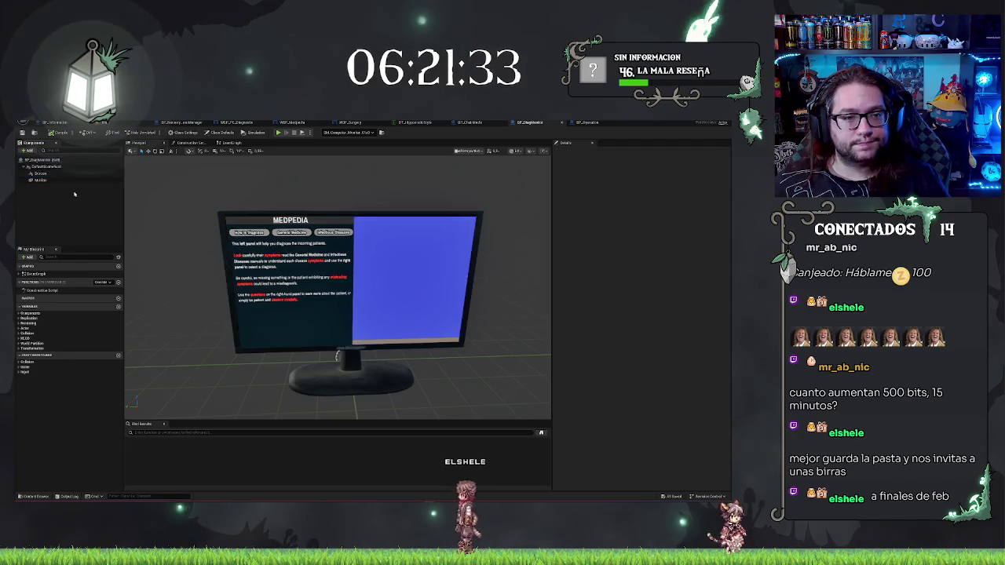
left_click(470, 122)
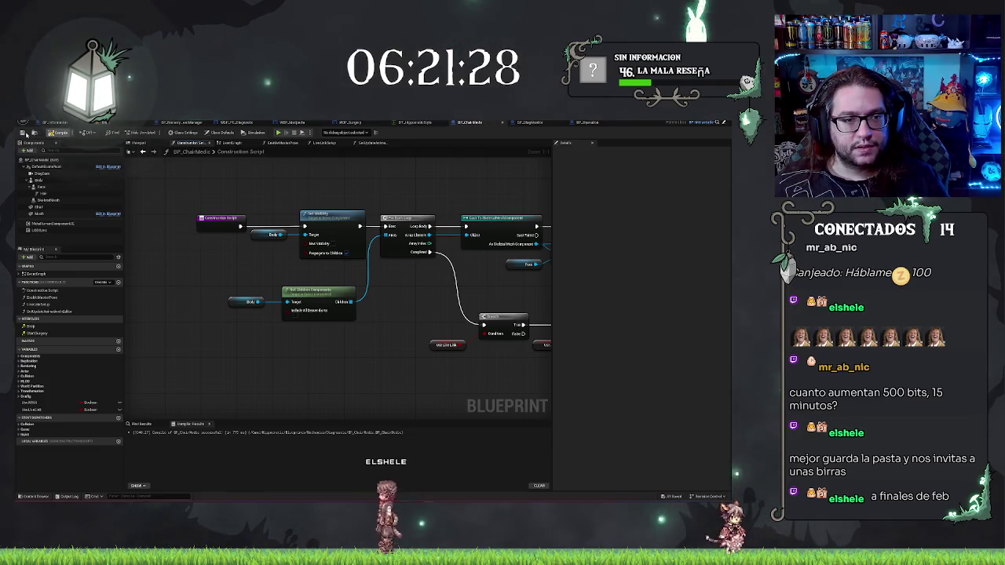
Step: Frame the monitor in the level viewport, then search 'herram' and open BP_HorrorCharacter
left_click(117, 123)
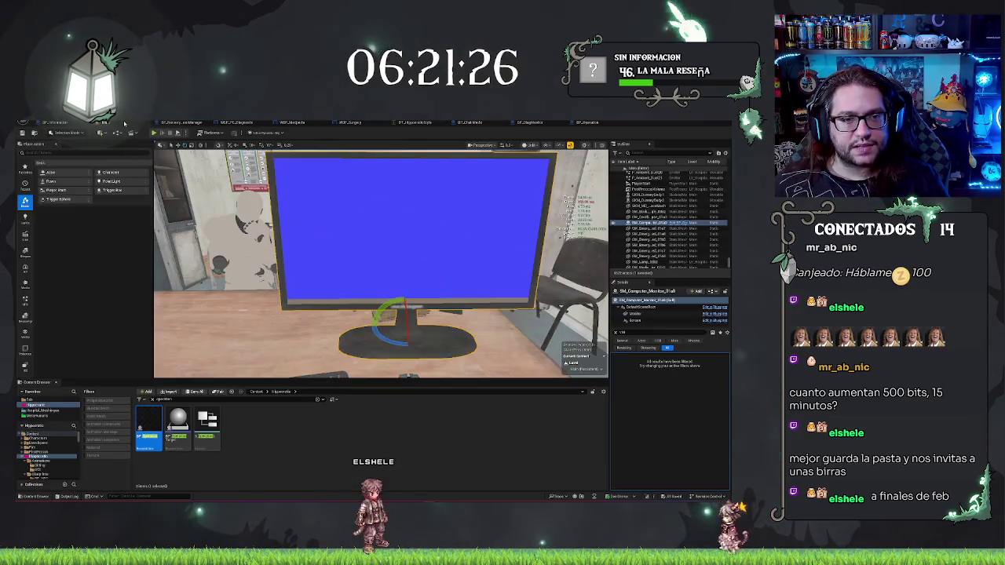
mouse_move(381, 263)
left_mouse_down()
mouse_move(357, 266)
mouse_move(374, 264)
left_mouse_up()
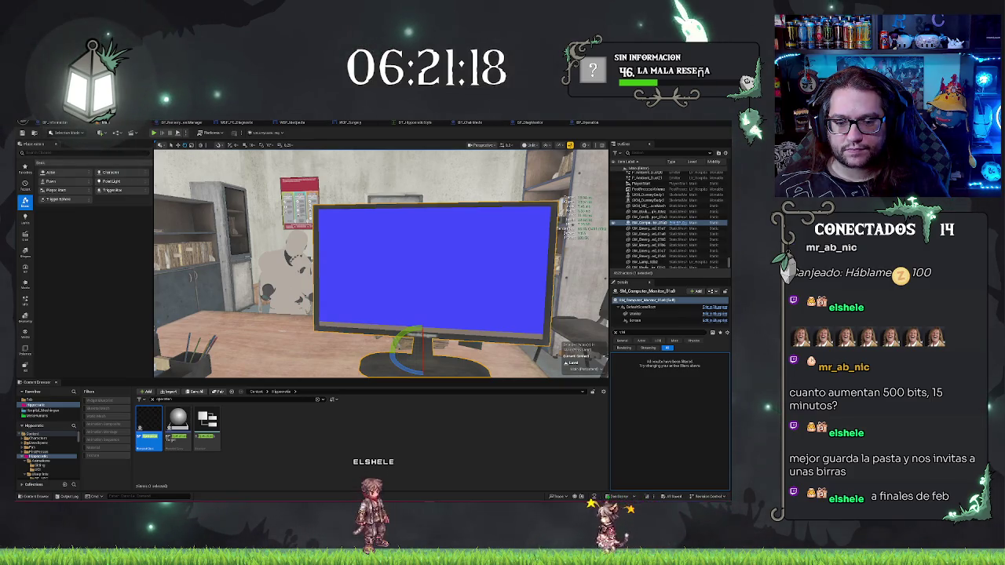
left_click_drag(376, 263, 377, 268)
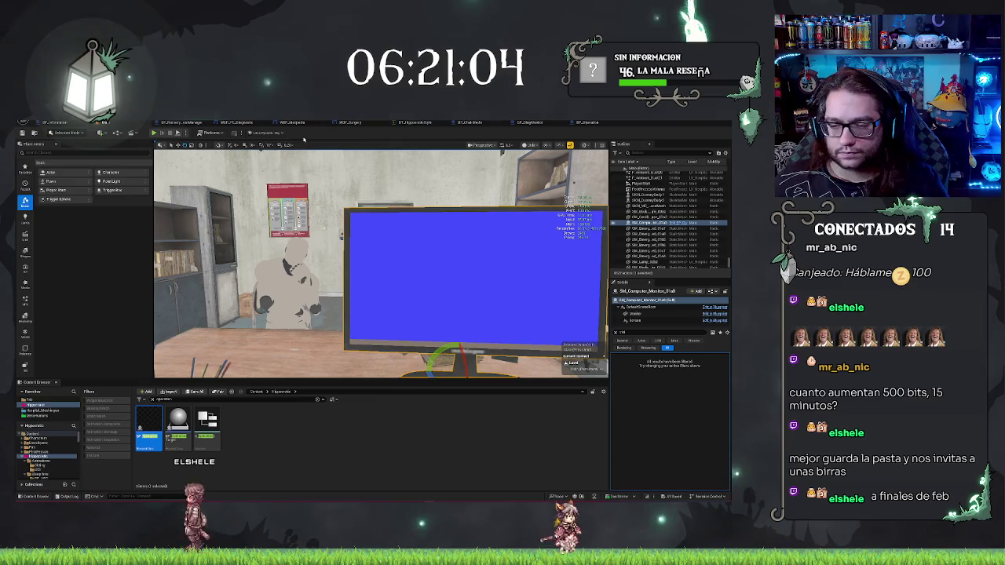
key("f")
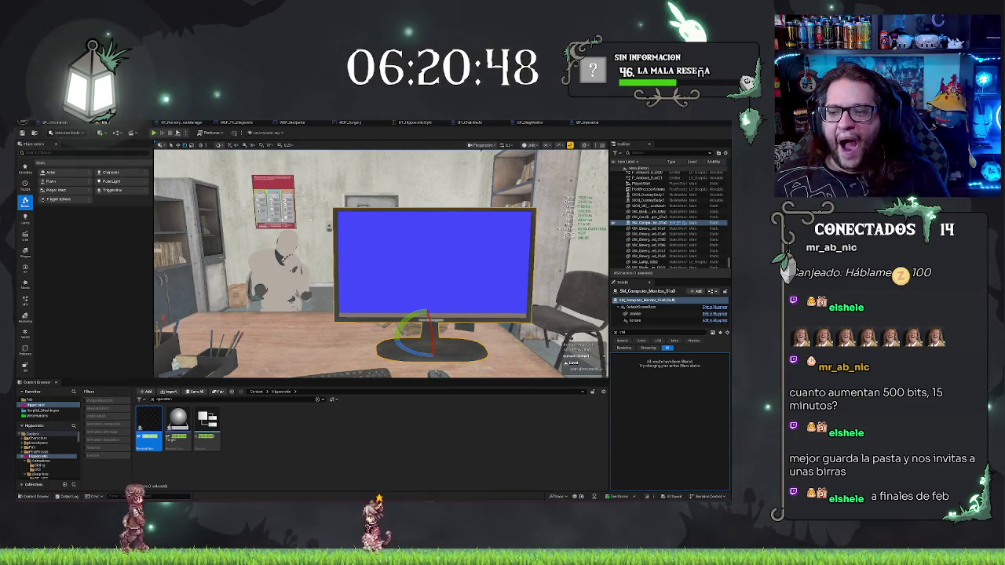
key("f")
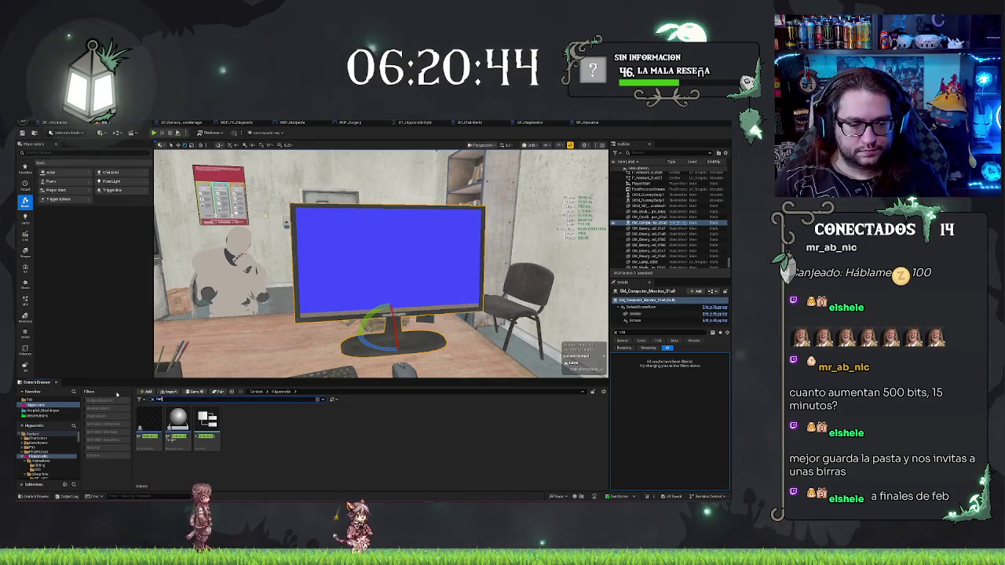
type("herram")
double_click(147, 416)
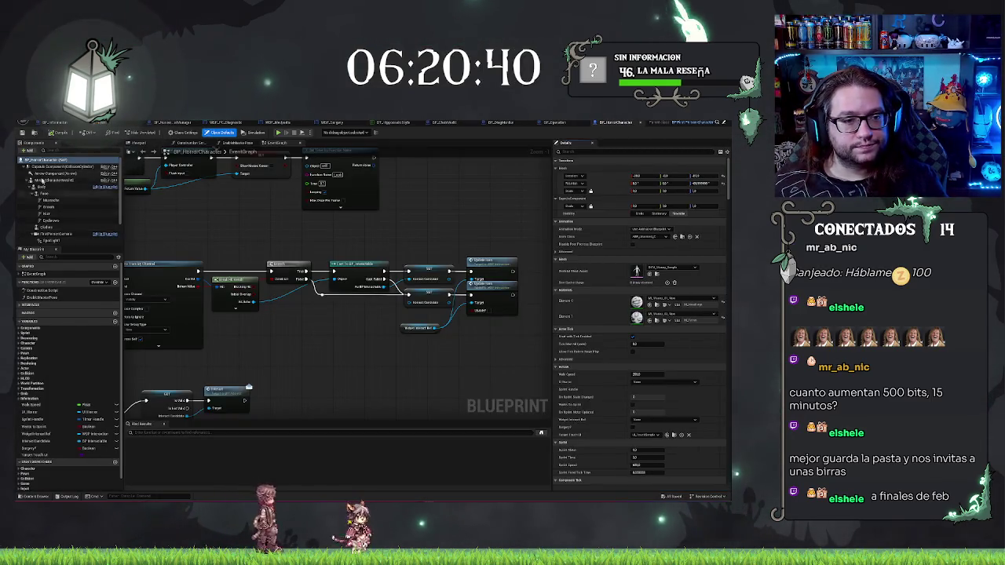
Step: Select the WidgetInteraction component and enter a new Interaction Distance value
left_click(29, 151)
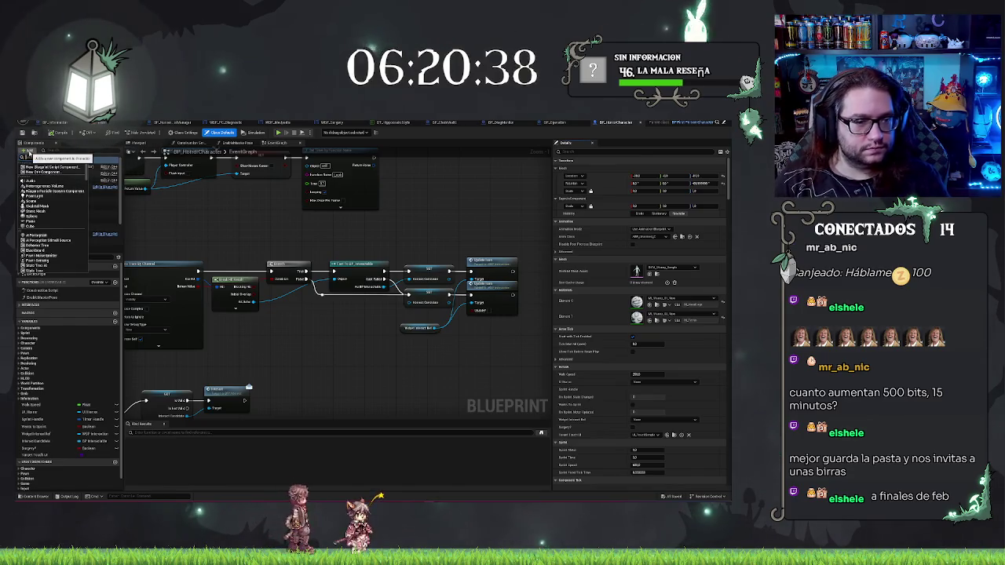
left_click(29, 152)
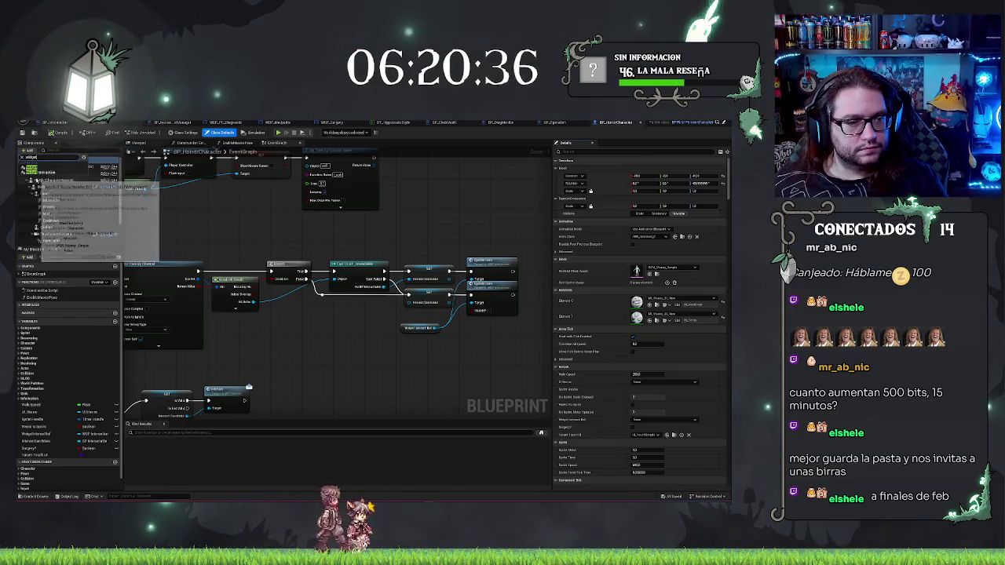
left_click(47, 180)
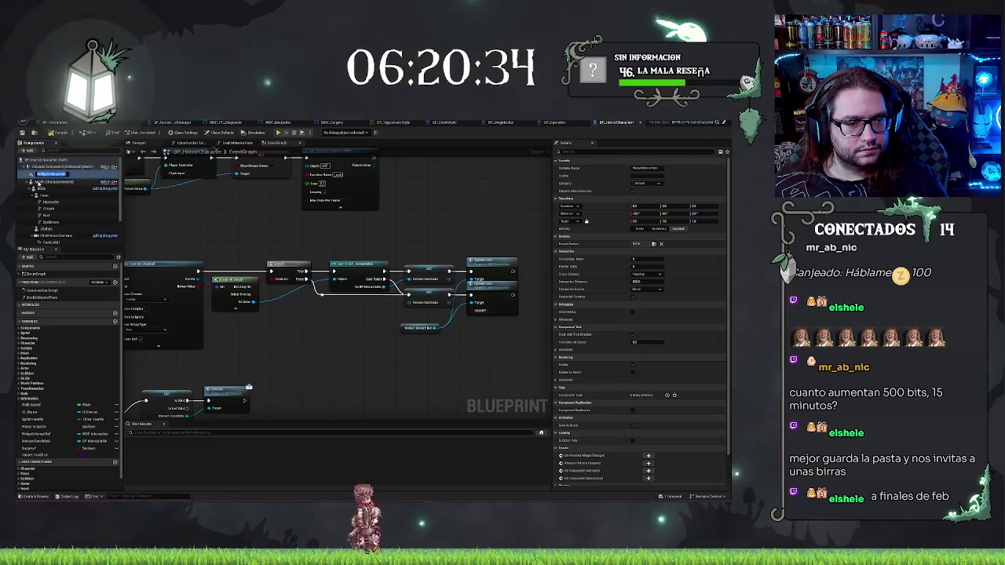
left_click(47, 173)
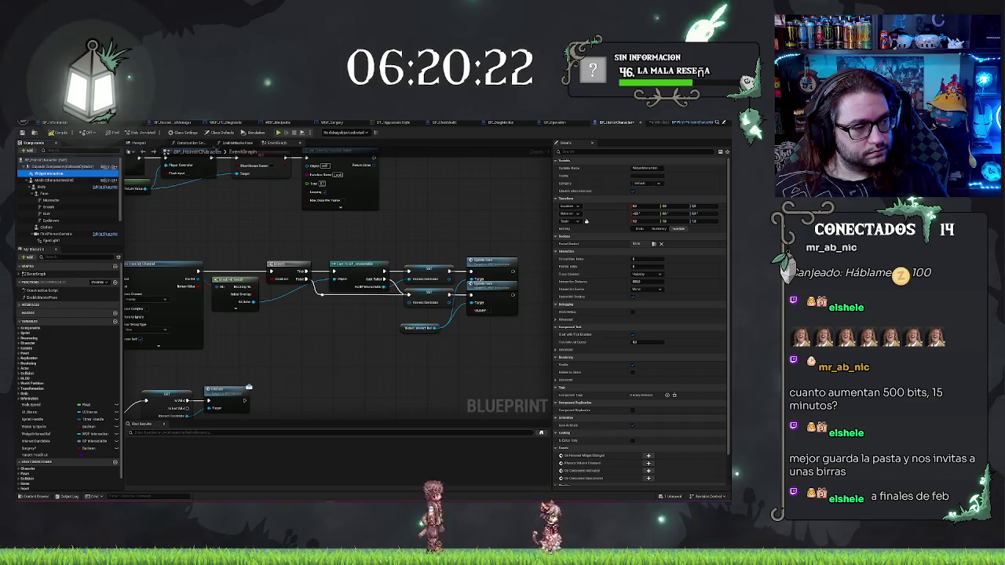
left_click(657, 282)
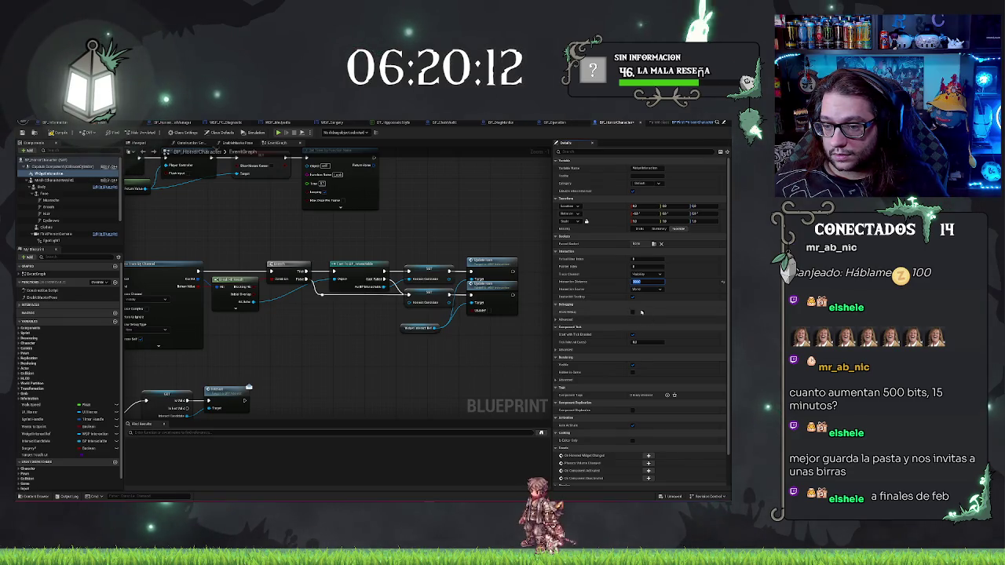
key("Return")
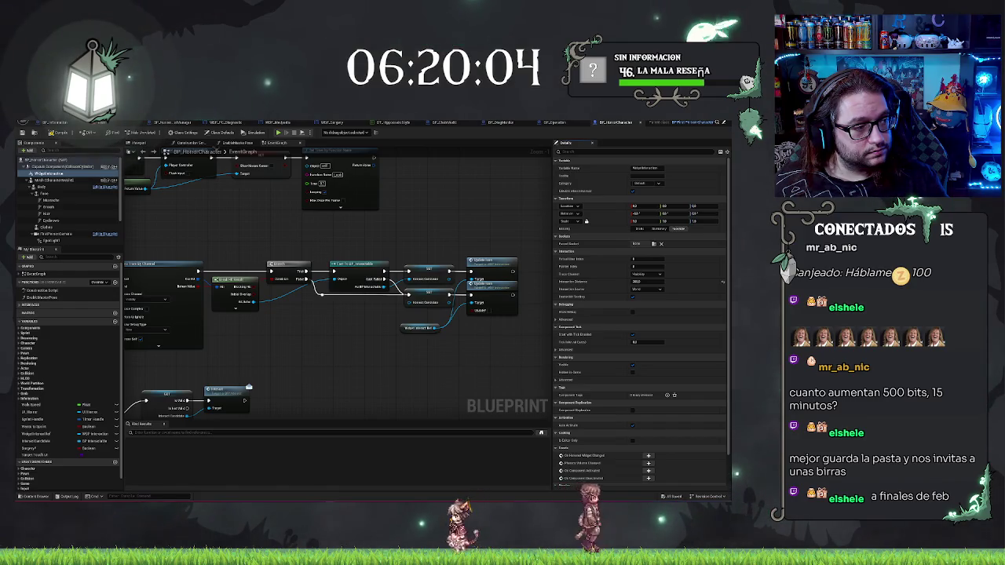
scroll(608, 295, "down", 3)
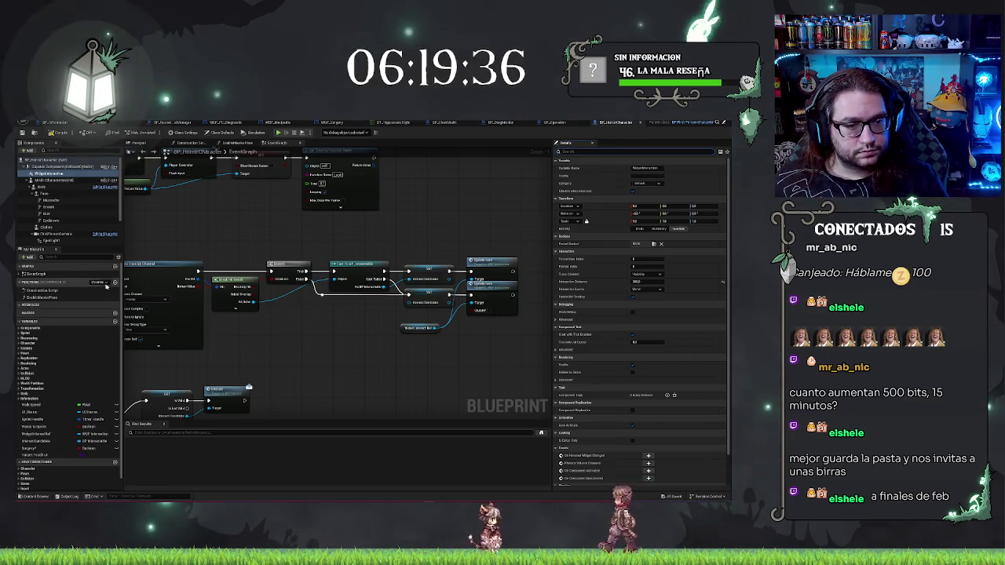
Step: Browse the overridable functions list, trying searches 'ref' and 'ma', then close it
left_click(104, 282)
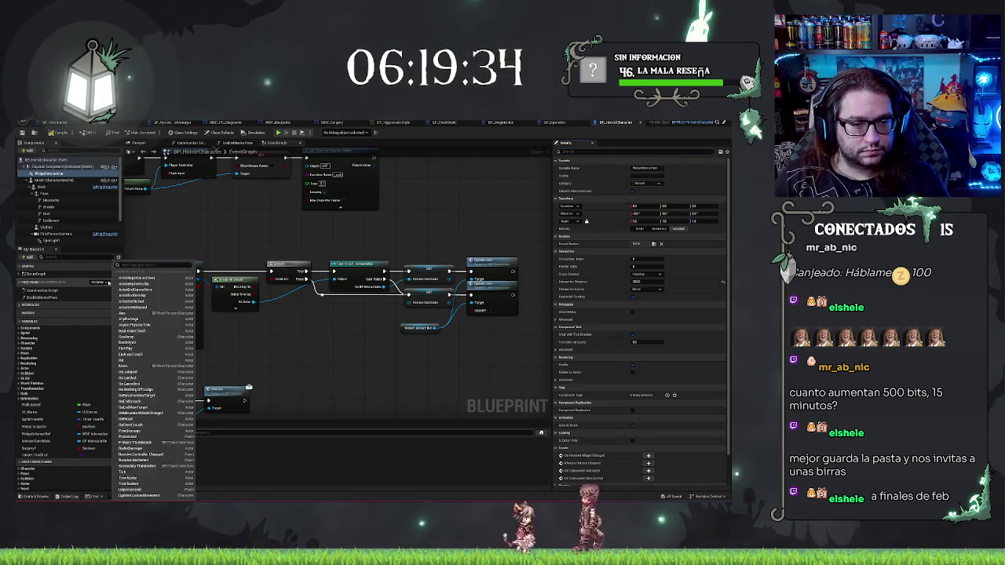
type("ref")
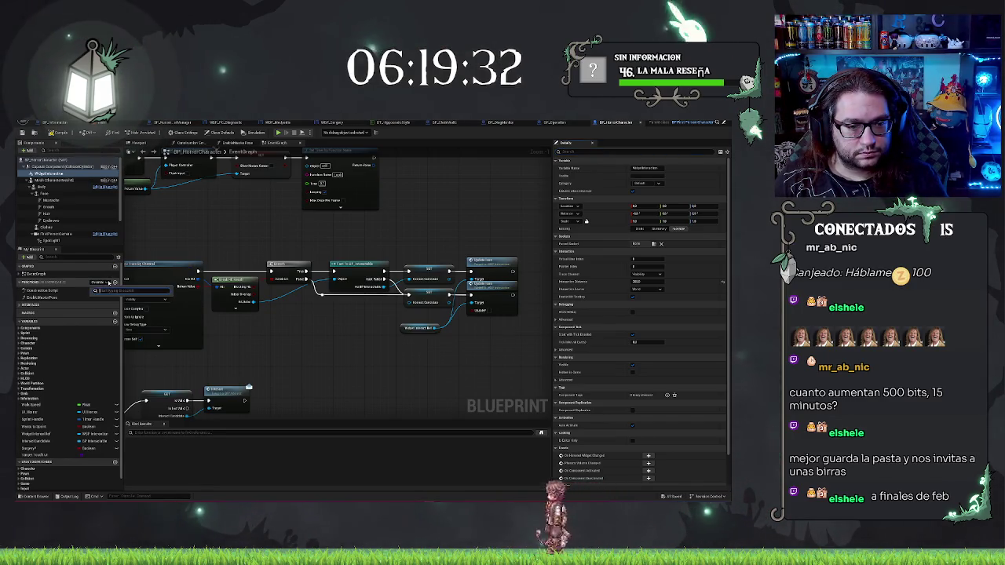
key("BackSpace")
key("BackSpace")
key("BackSpace")
type("ma")
key("BackSpace")
key("BackSpace")
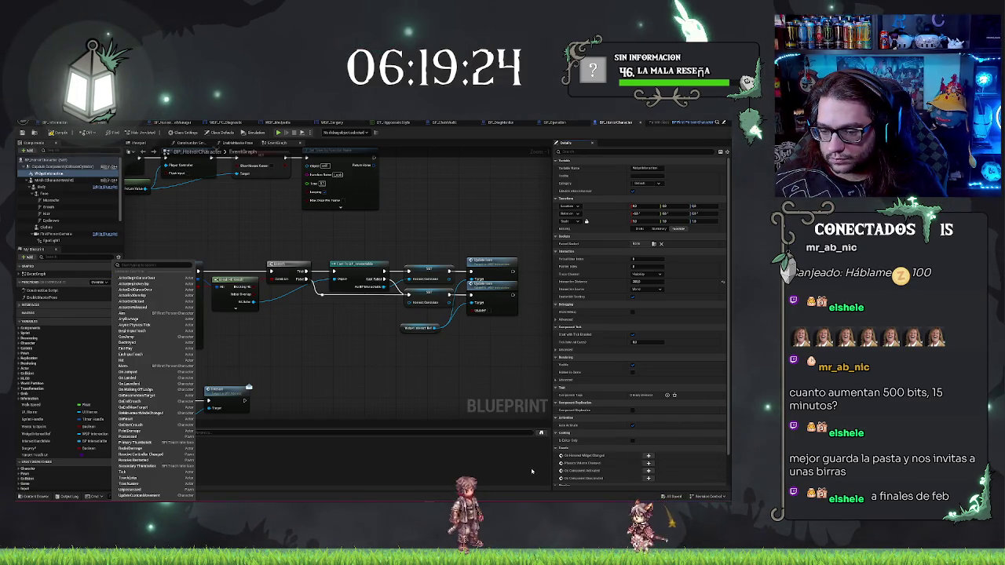
left_click(562, 449)
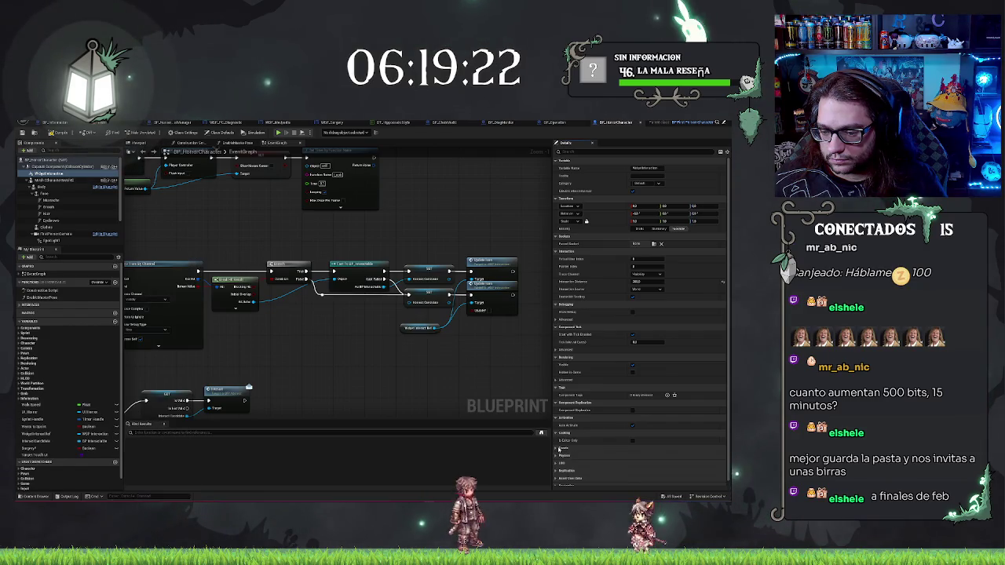
Step: Toggle Start with Tick Enabled, Tick Even When Paused and Allow Tick on Dedicated Server
scroll(561, 450, "down", 1)
left_click(556, 446)
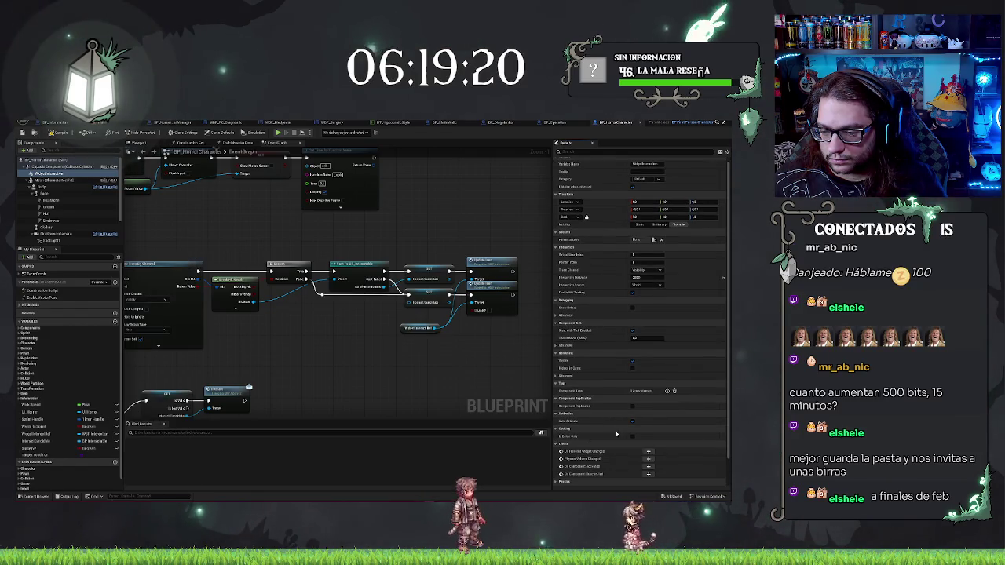
scroll(556, 445, "down", 2)
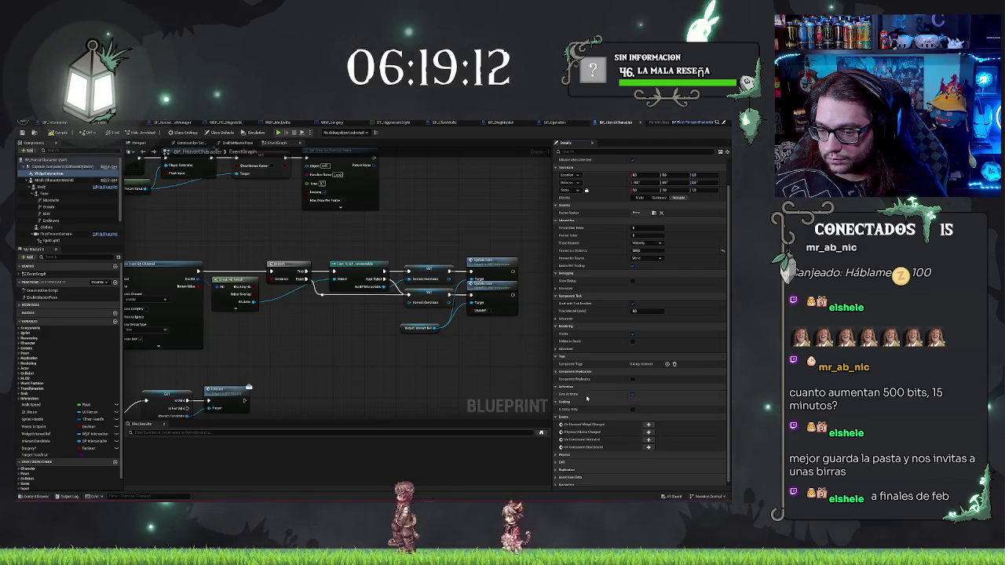
scroll(586, 296, "up", 2)
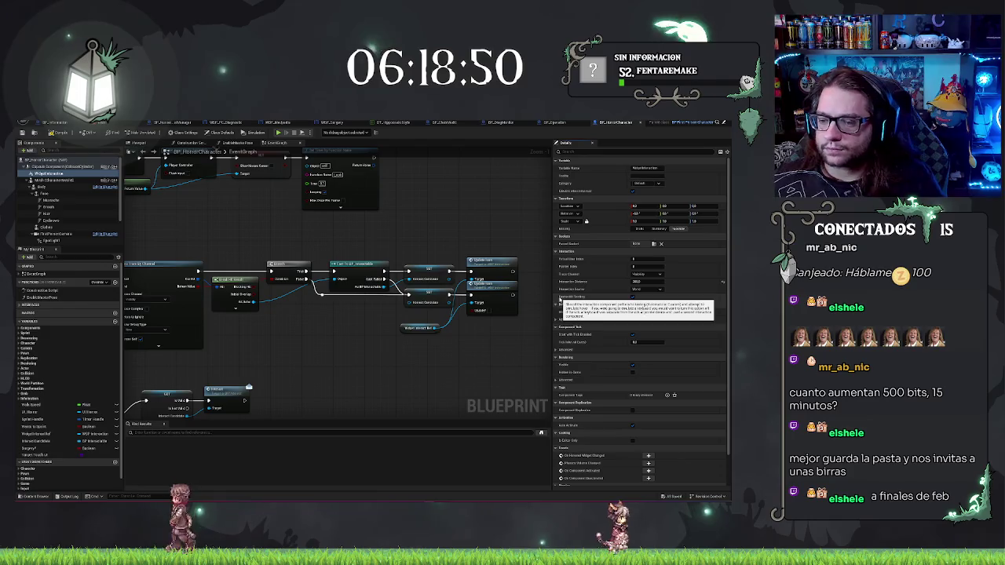
left_click(559, 319)
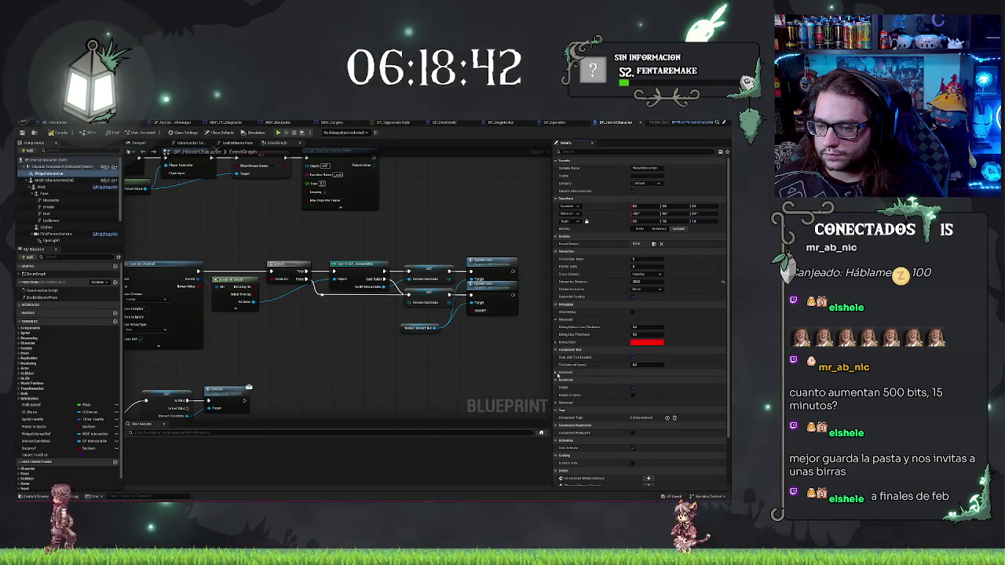
left_click(557, 373)
scroll(597, 330, "down", 3)
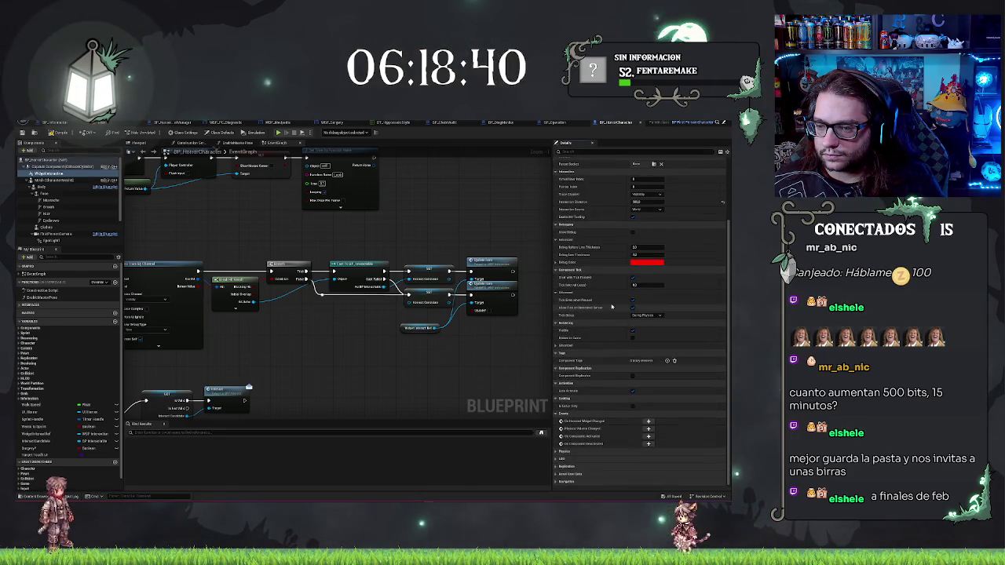
left_click(632, 307)
left_click(632, 299)
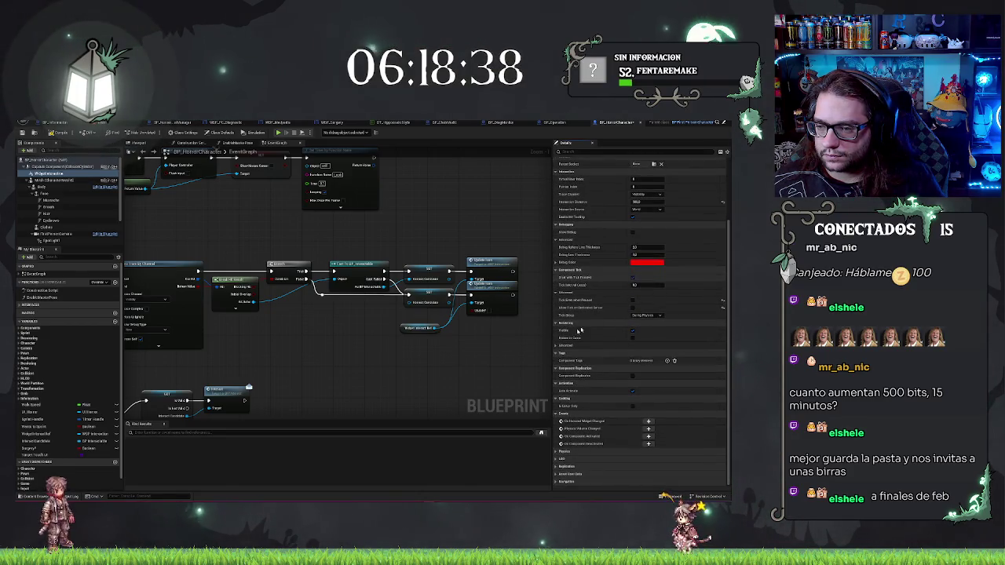
left_click(632, 278)
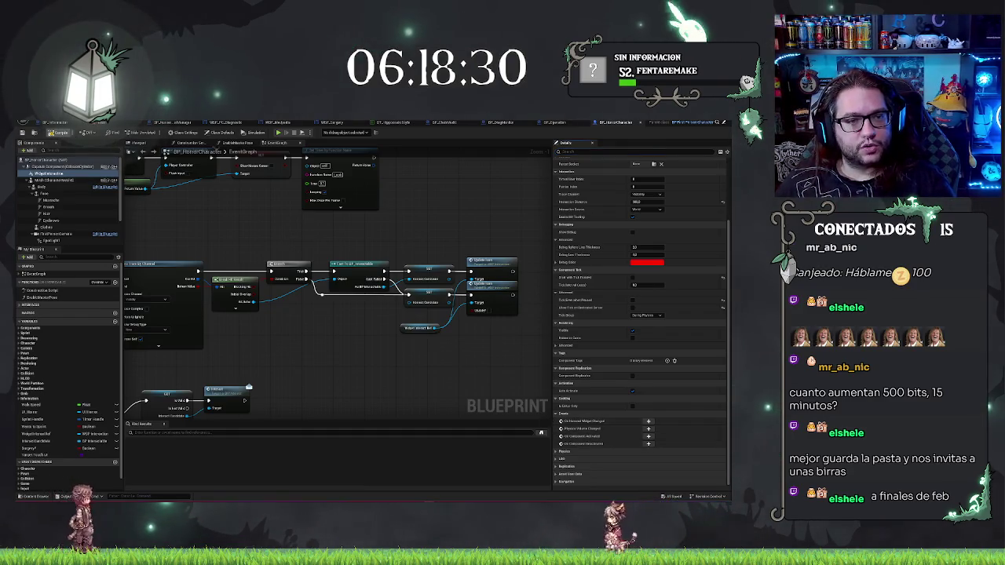
left_click(111, 123)
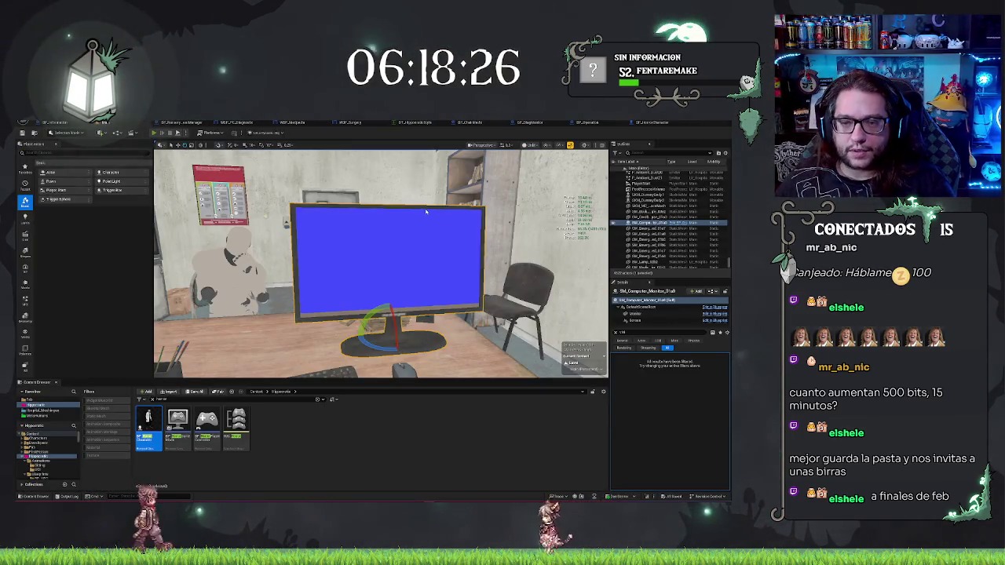
Step: Play-test by walking to the desk monitor, then search 'ick' in BP_HorrorCharacter
key("alt+p")
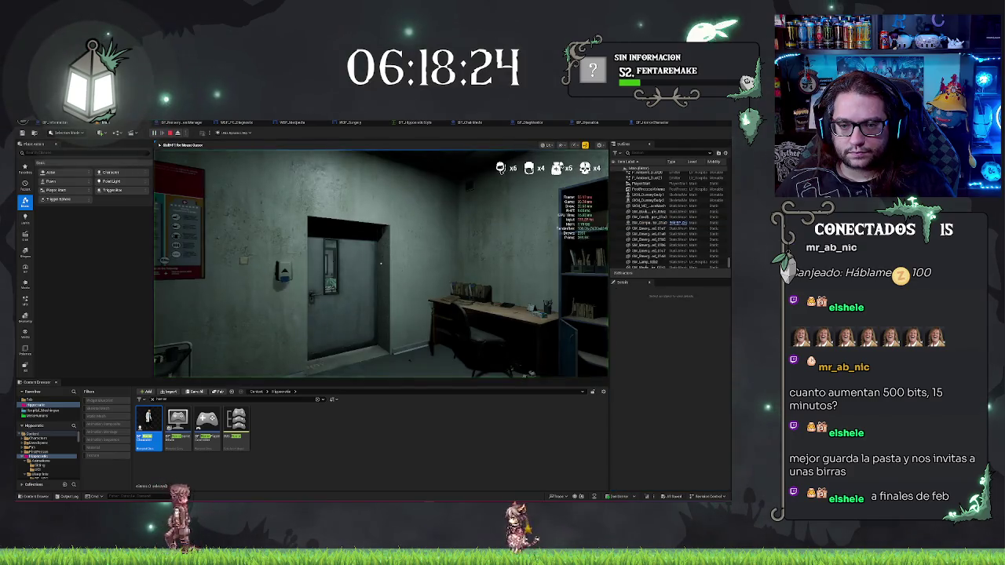
key("w")
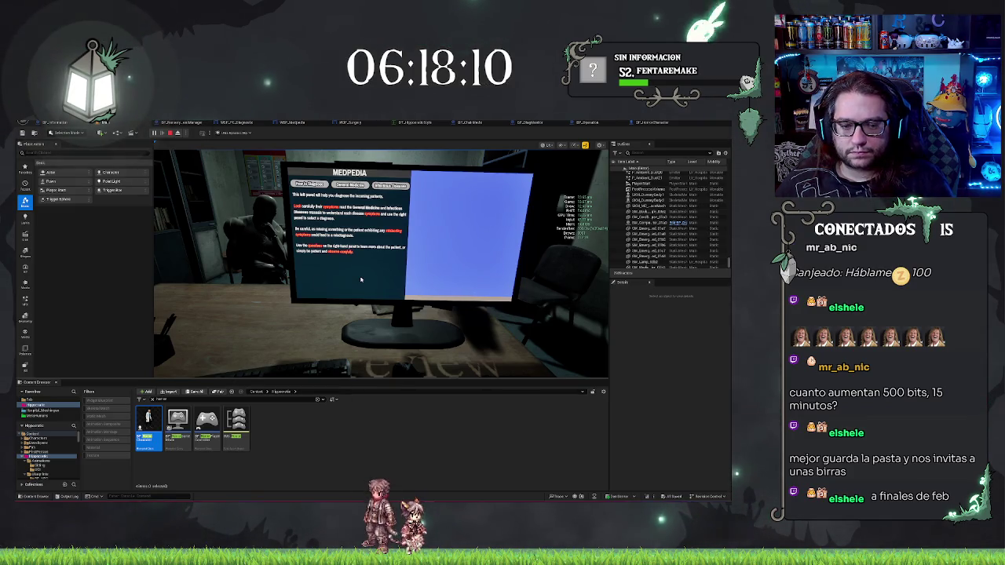
key("Escape")
left_click(663, 125)
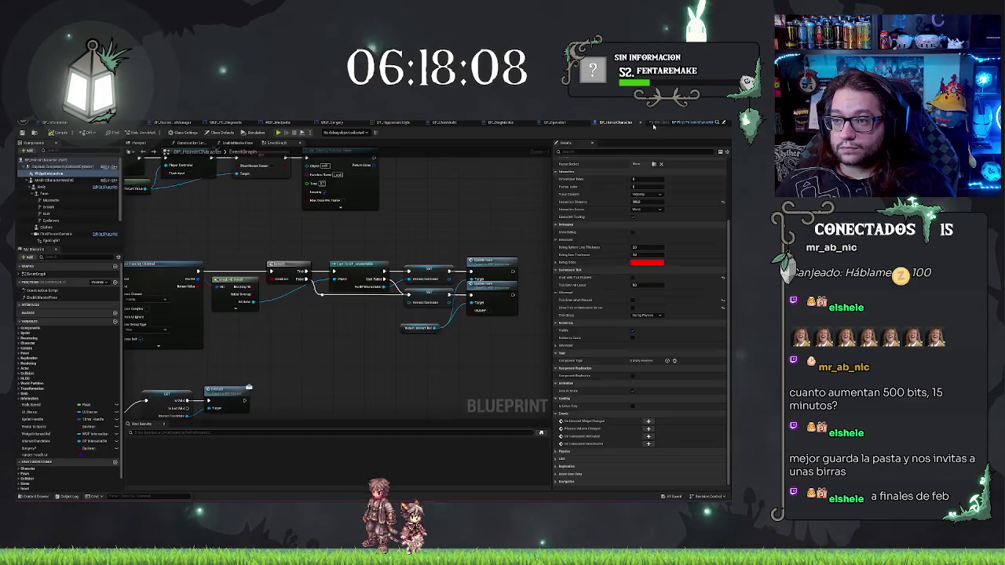
scroll(609, 271, "up", 3)
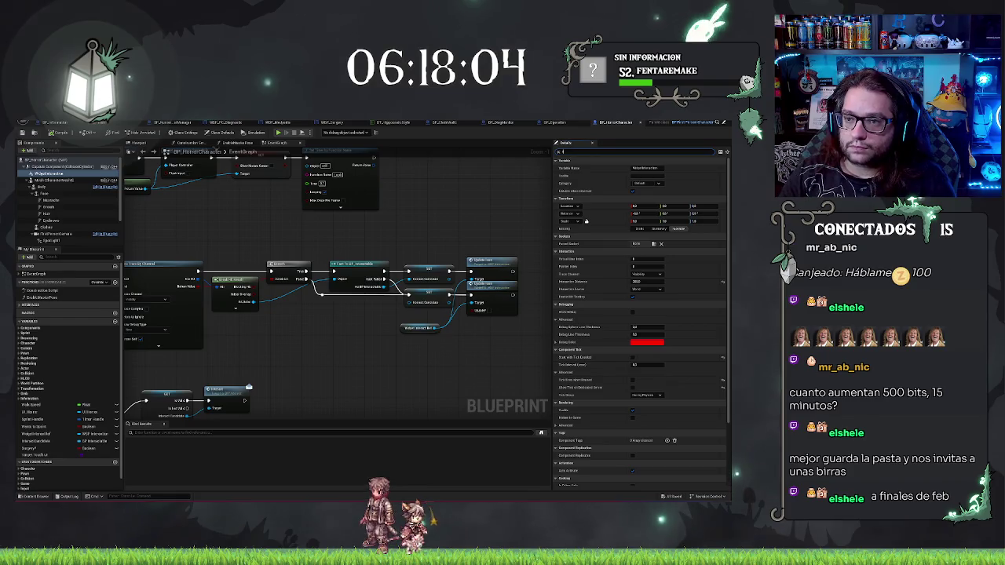
type("tick")
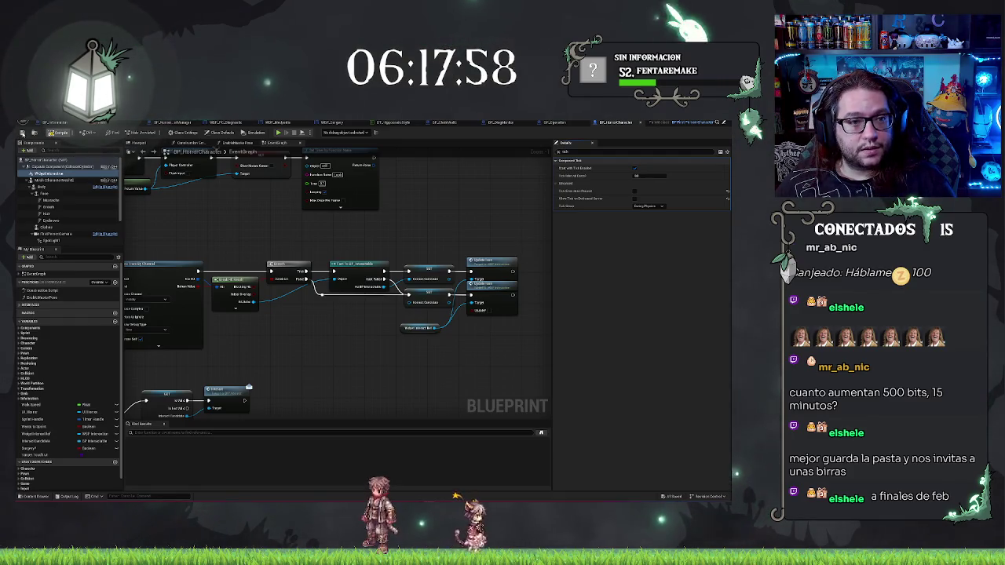
Step: Play-test the level again and return to the BP_HorrorCharacter blueprint
left_click(189, 123)
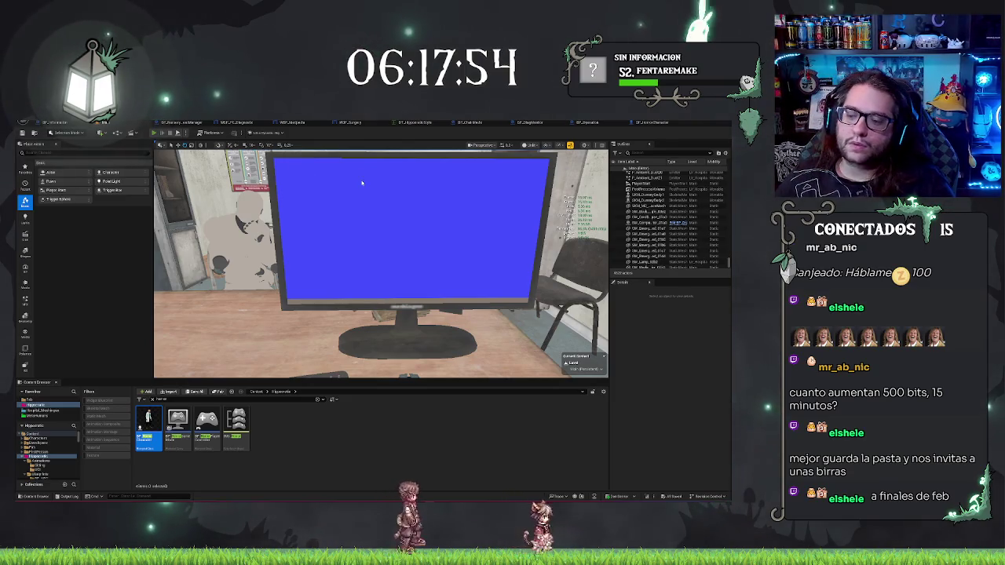
key("alt+p")
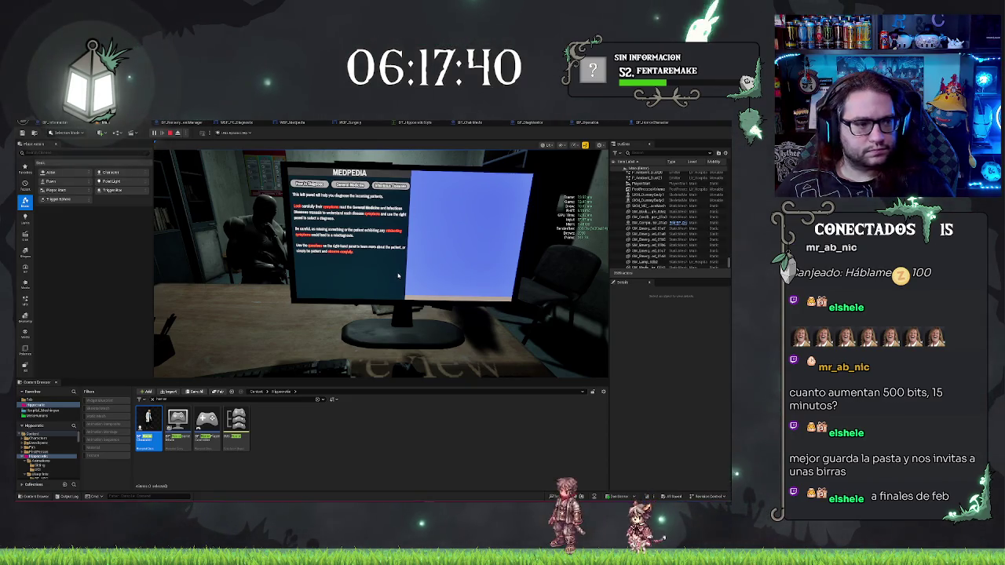
key("Escape")
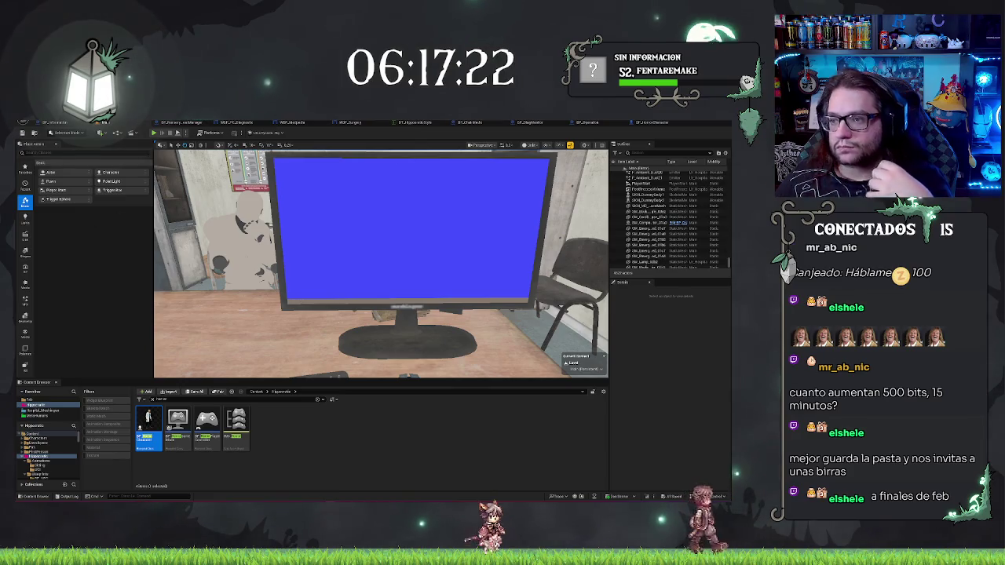
left_click(659, 123)
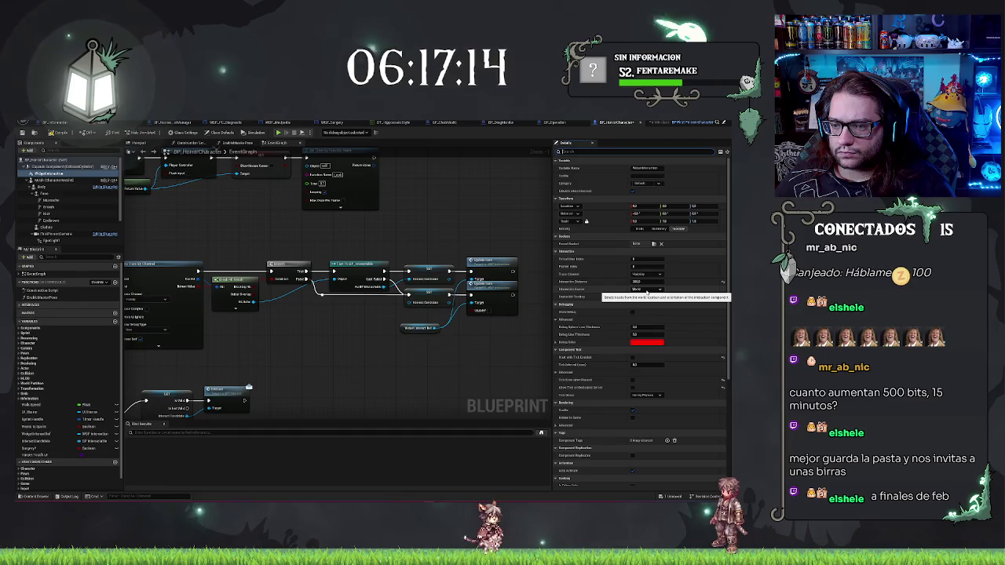
Step: Set the widget interaction source to Mouse and save the blueprint
left_click(648, 289)
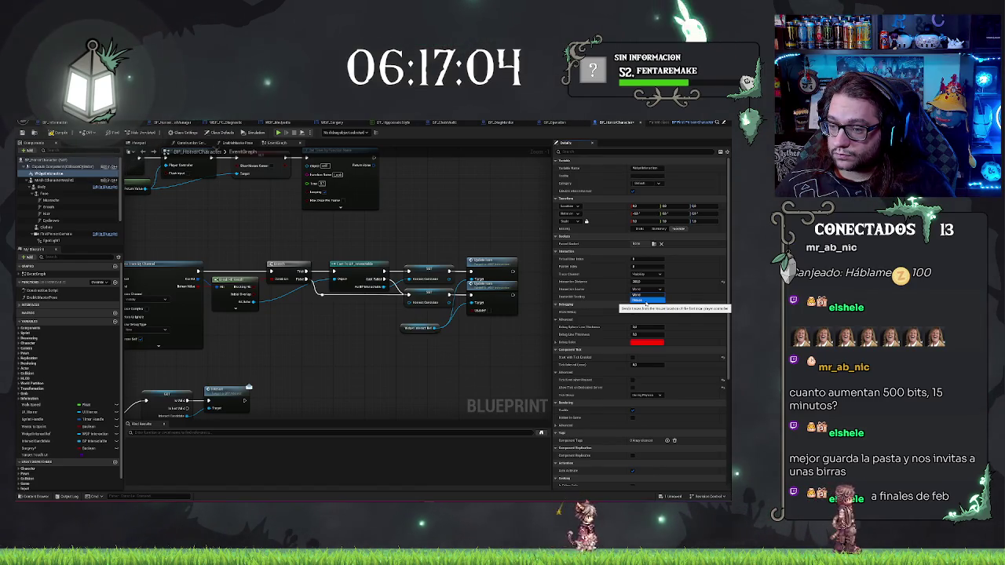
left_click(636, 301)
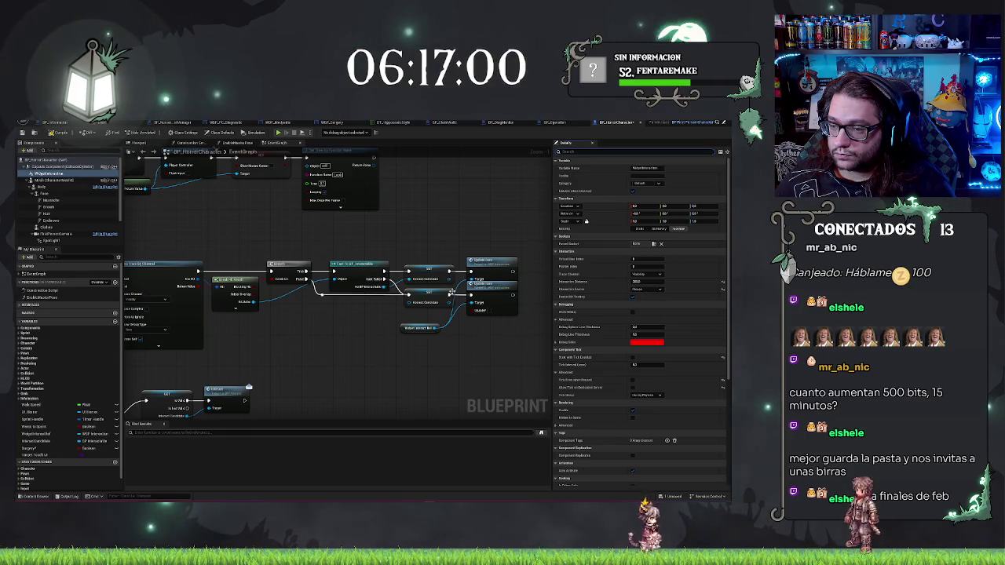
key("ctrl+s")
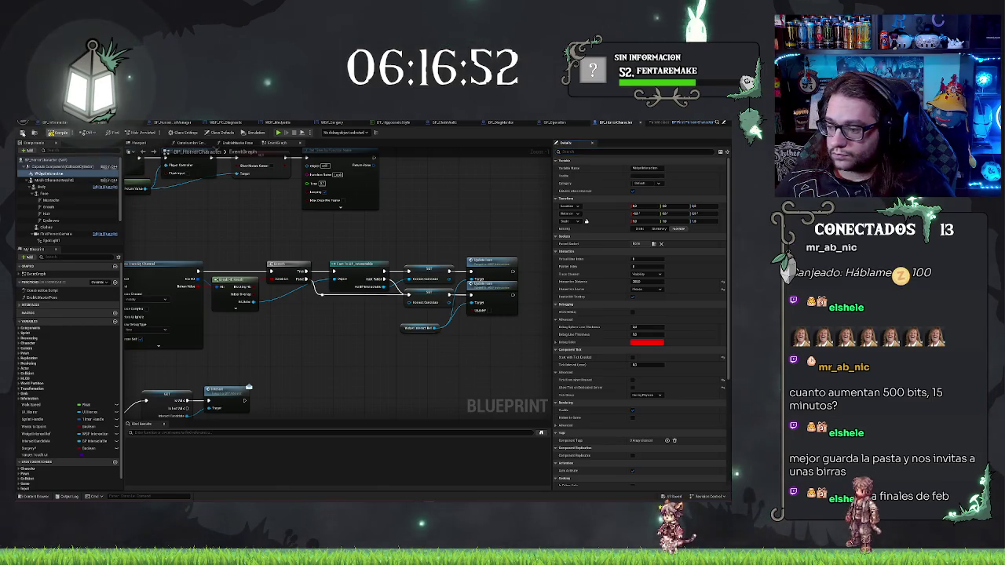
Step: Play-test the level with the monitor, then return to the BP_HorrorCharacter event graph
left_click(104, 123)
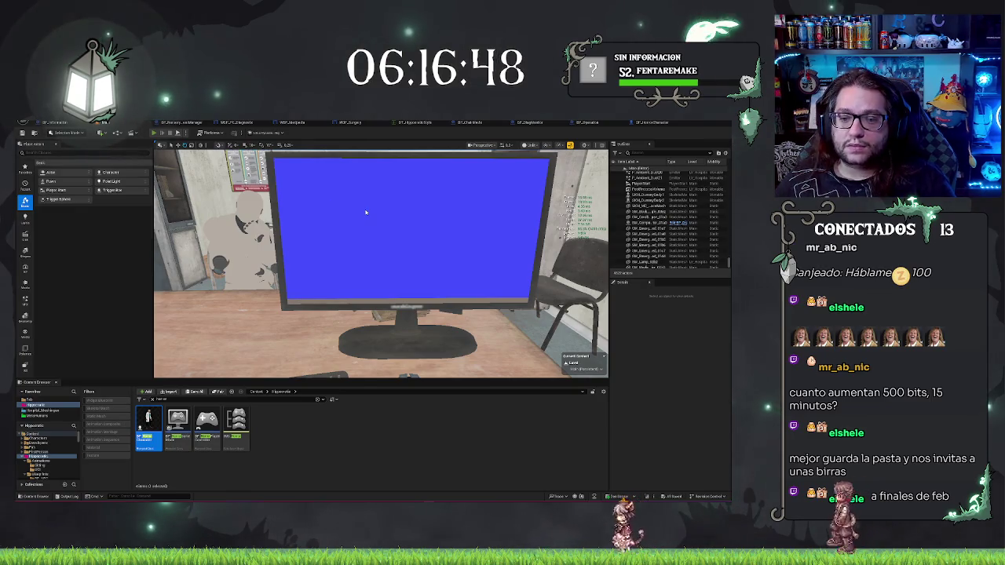
key("alt+p")
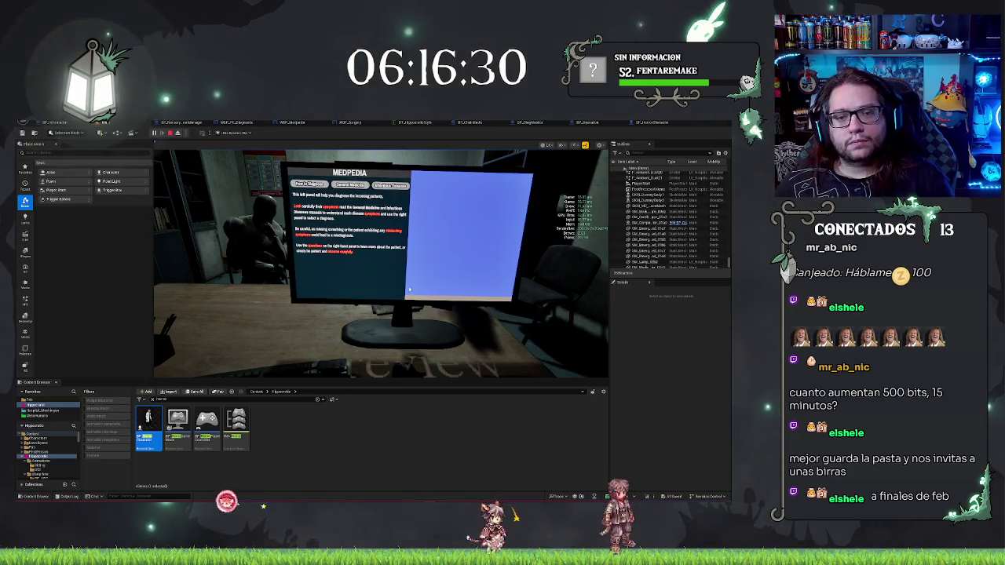
key("Escape")
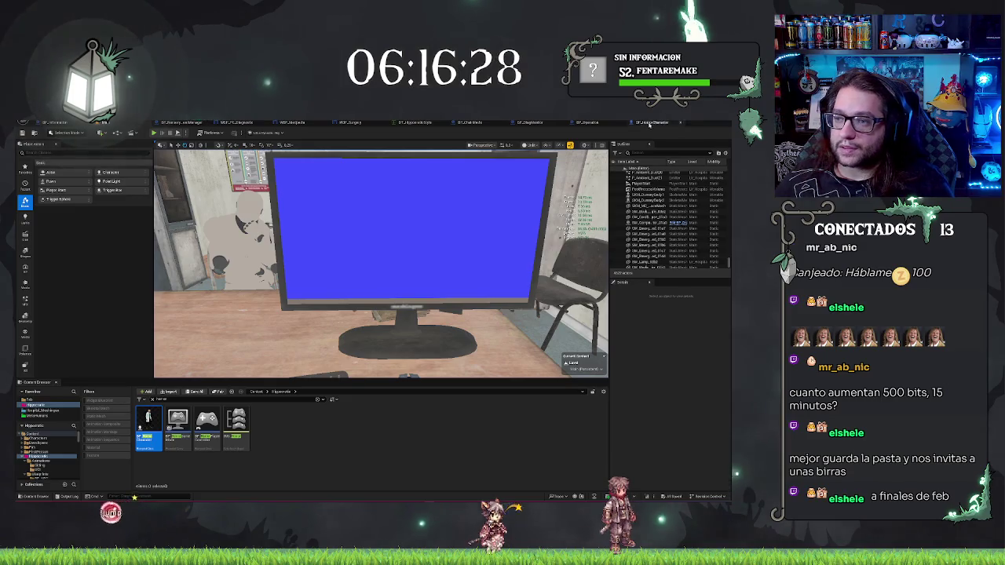
left_click(652, 122)
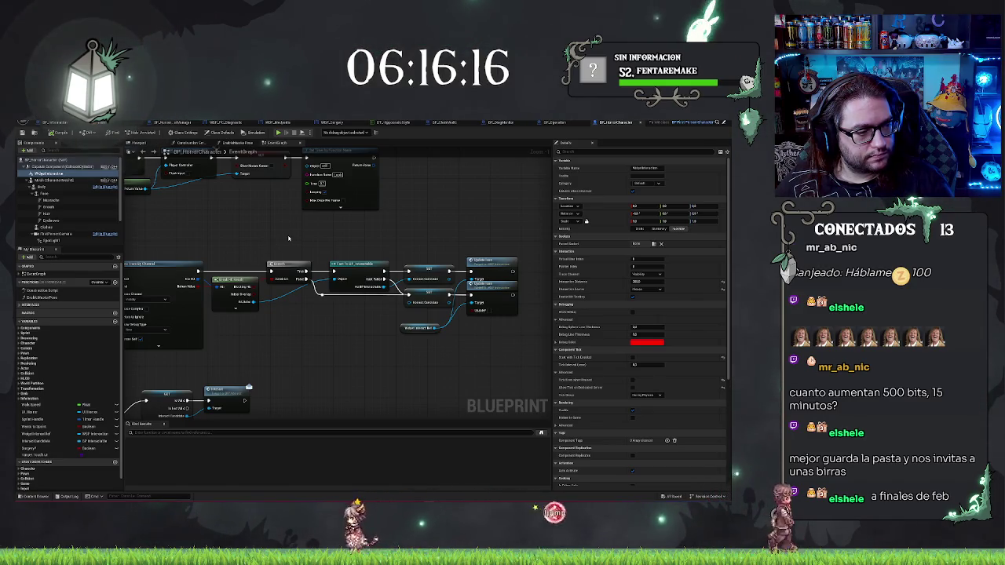
Step: Place a Widget Interaction reference in the graph and move the timer nodes down for room
left_click_drag(274, 246, 439, 249)
left_click_drag(236, 173, 417, 259)
left_click_drag(277, 215, 547, 233)
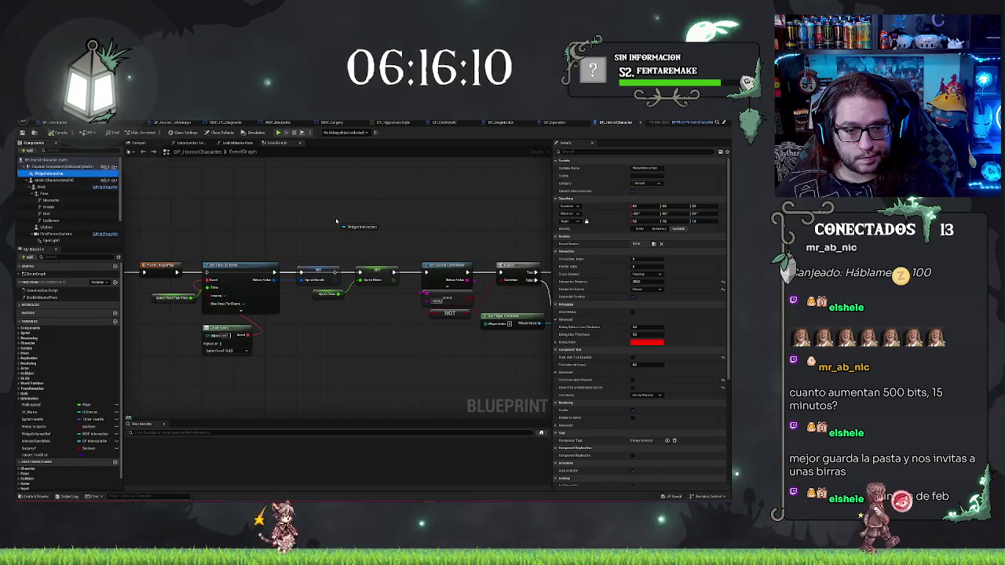
mouse_move(336, 222)
left_mouse_down()
mouse_move(478, 199)
mouse_move(311, 190)
left_mouse_up()
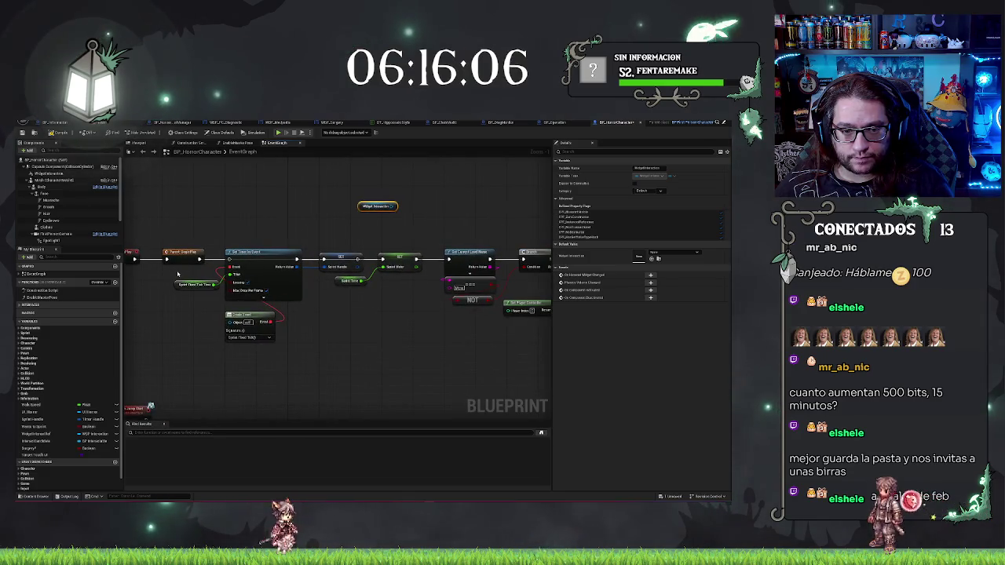
left_click_drag(291, 234, 169, 345)
left_click_drag(263, 253, 252, 322)
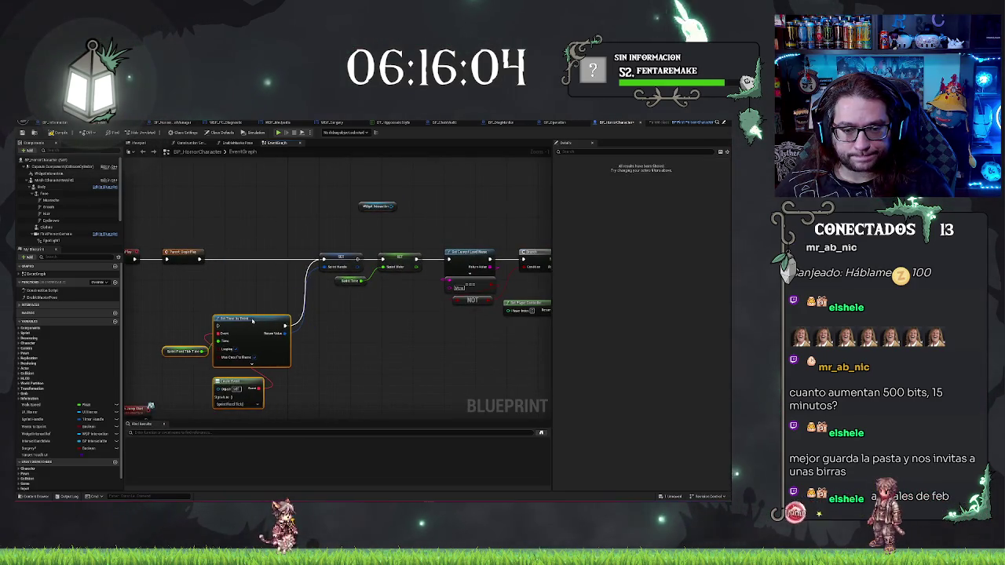
Step: Add a Press Pointer Key node from Widget Interaction with Key set to Left Mouse Button
mouse_move(371, 206)
left_mouse_down()
mouse_move(196, 206)
mouse_move(248, 196)
left_mouse_up()
type("press")
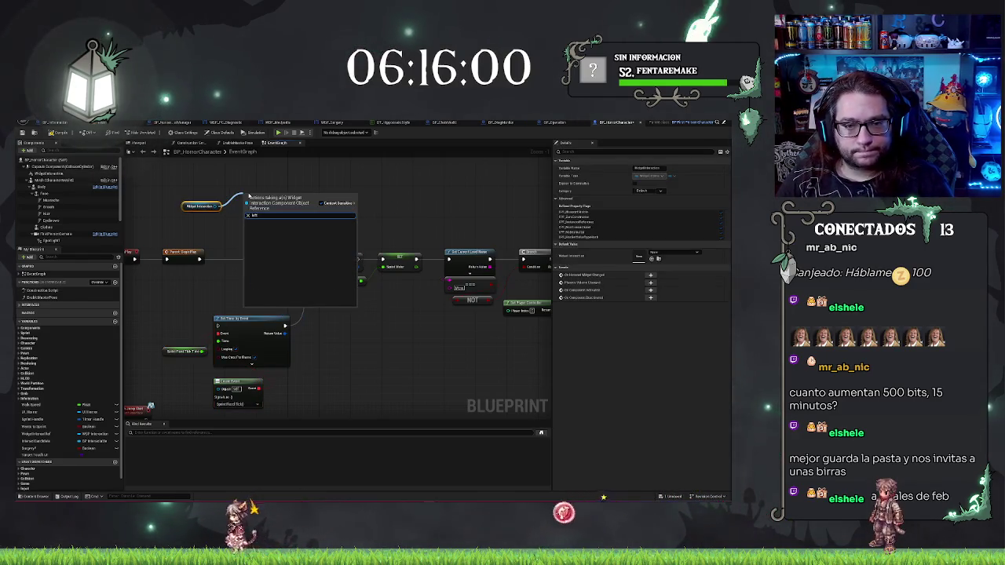
key("BackSpace")
key("BackSpace")
key("BackSpace")
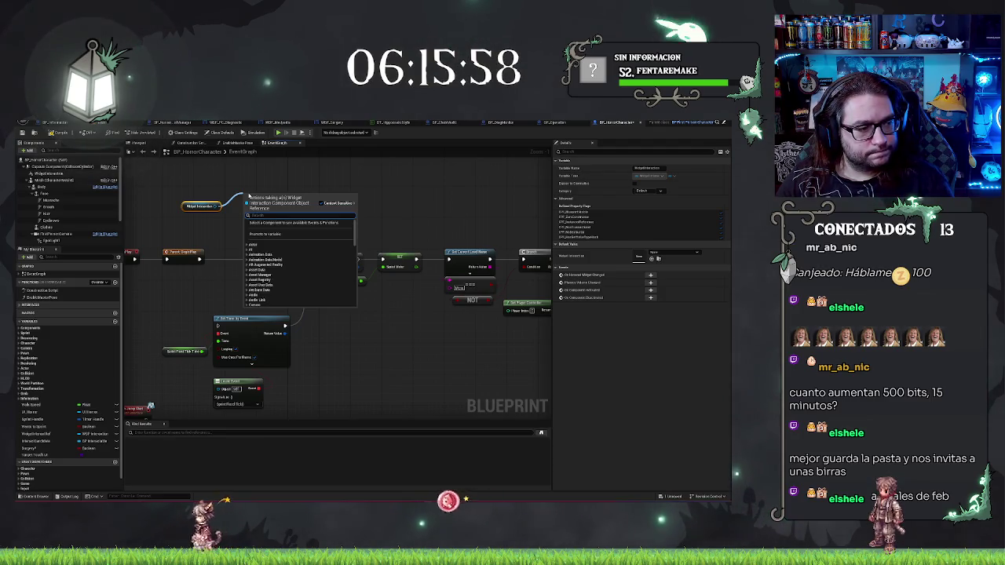
type("press")
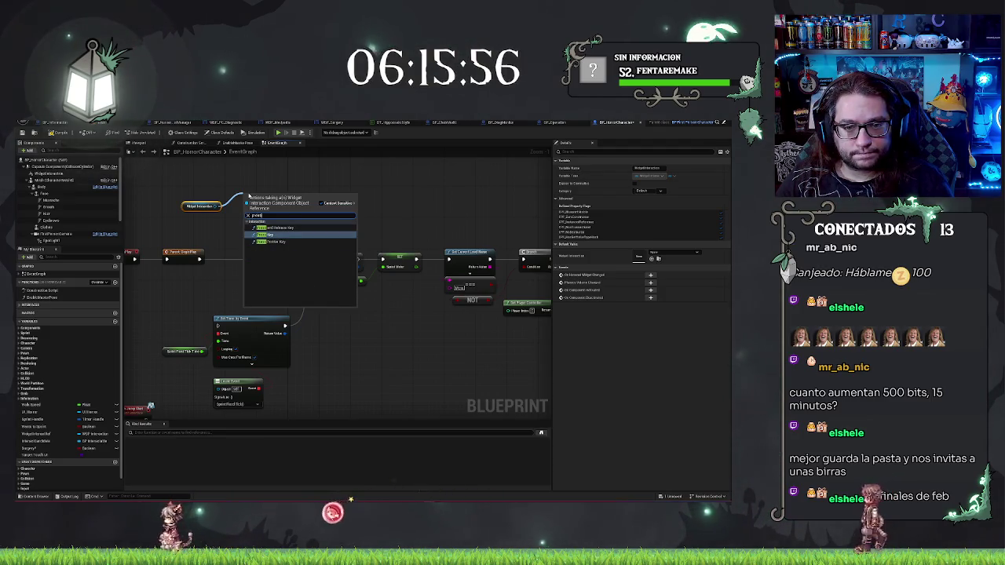
left_click(271, 241)
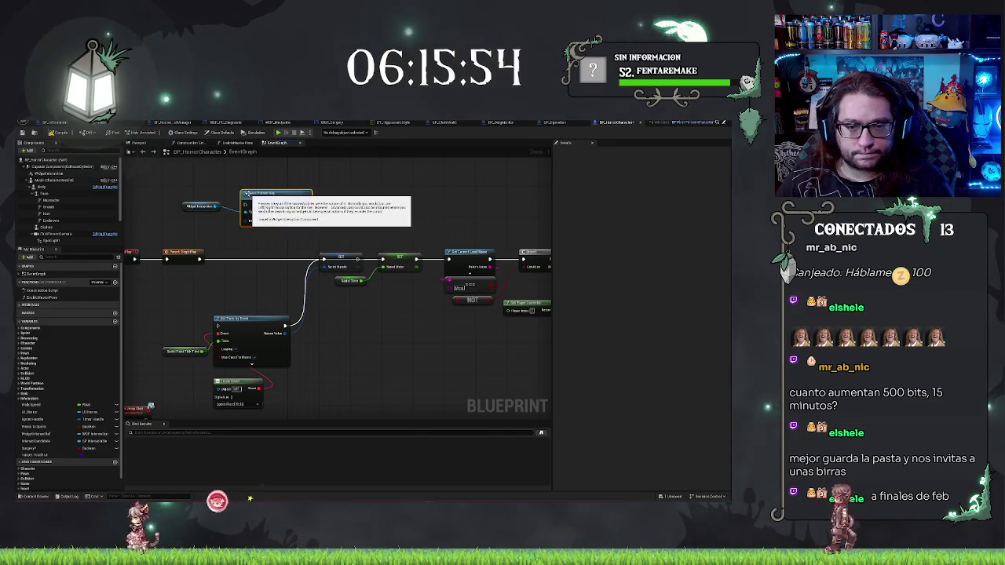
left_click(253, 221)
left_click(262, 249)
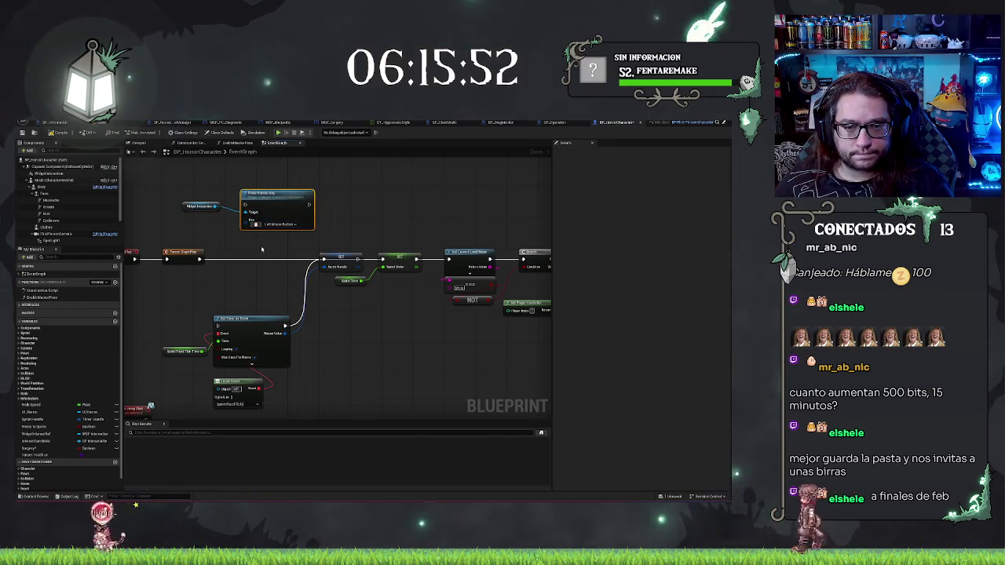
scroll(262, 249, "up", 1)
mouse_move(283, 189)
left_mouse_down()
mouse_move(318, 253)
mouse_move(298, 207)
left_mouse_up()
left_click_drag(265, 263, 301, 262)
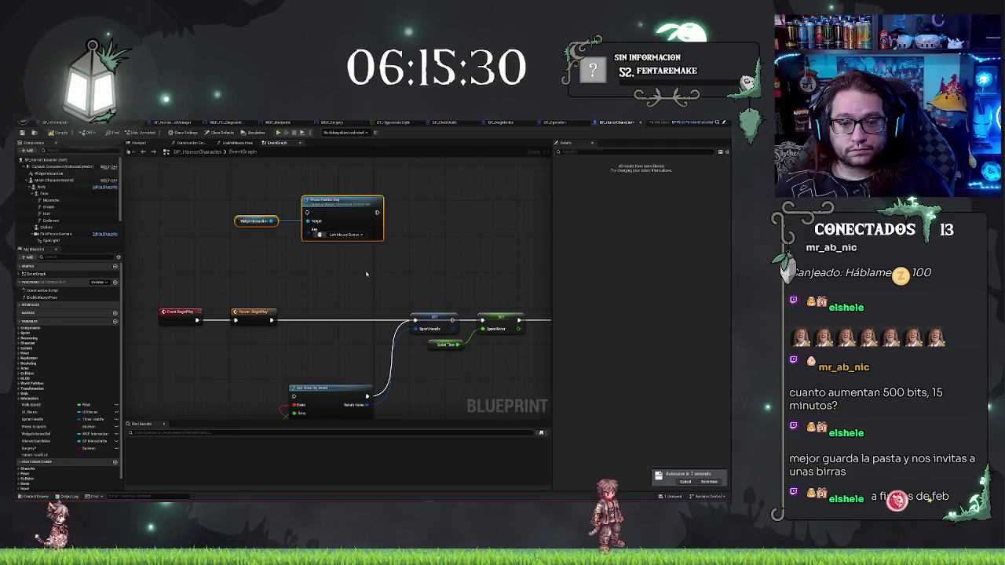
Step: Add a Left Mouse Button event and wire its Pressed output into Press Pointer Key
scroll(365, 193, "down", 3)
scroll(365, 193, "down", 5)
scroll(400, 265, "up", 5)
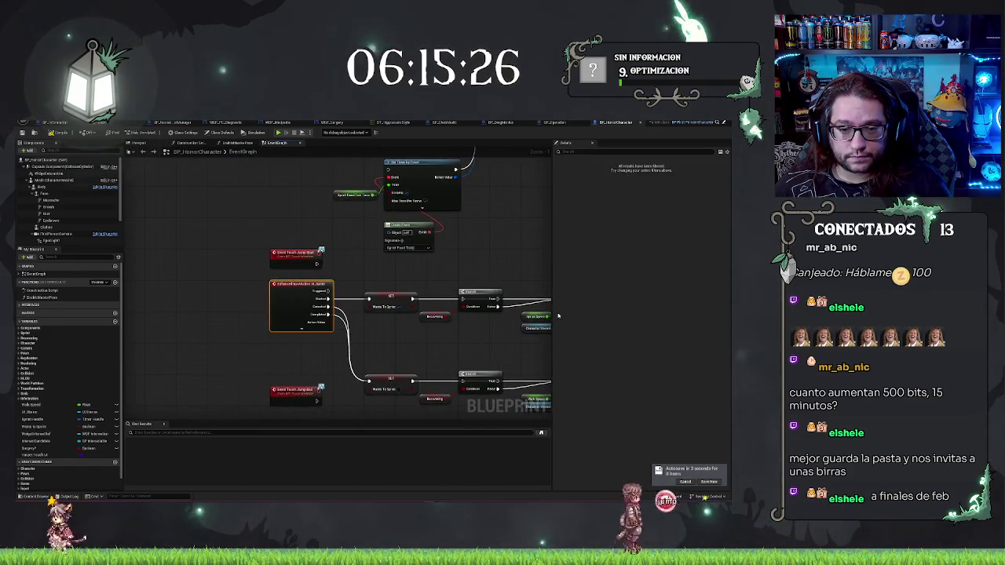
scroll(471, 314, "down", 4)
scroll(332, 291, "up", 4)
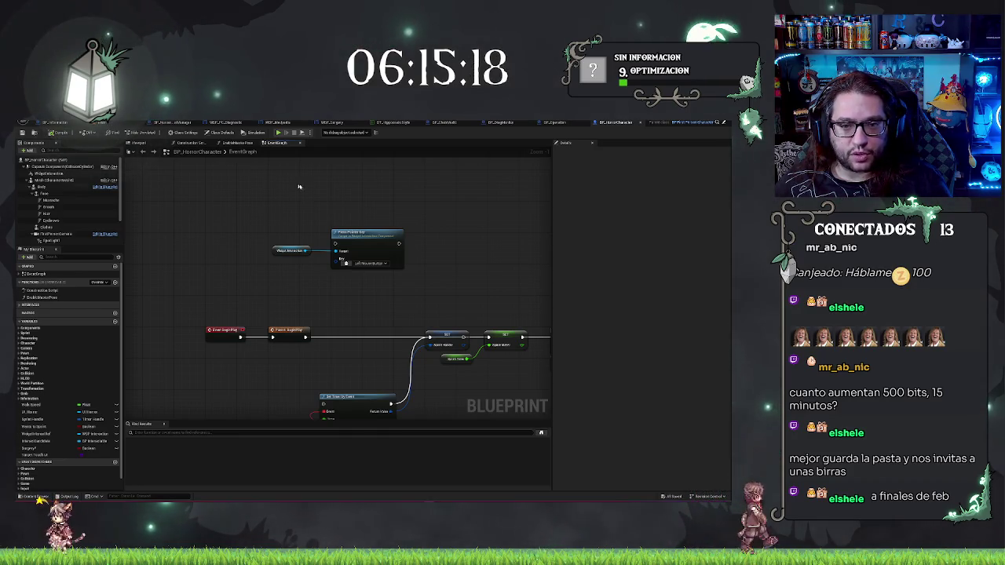
right_click(239, 195)
type("left")
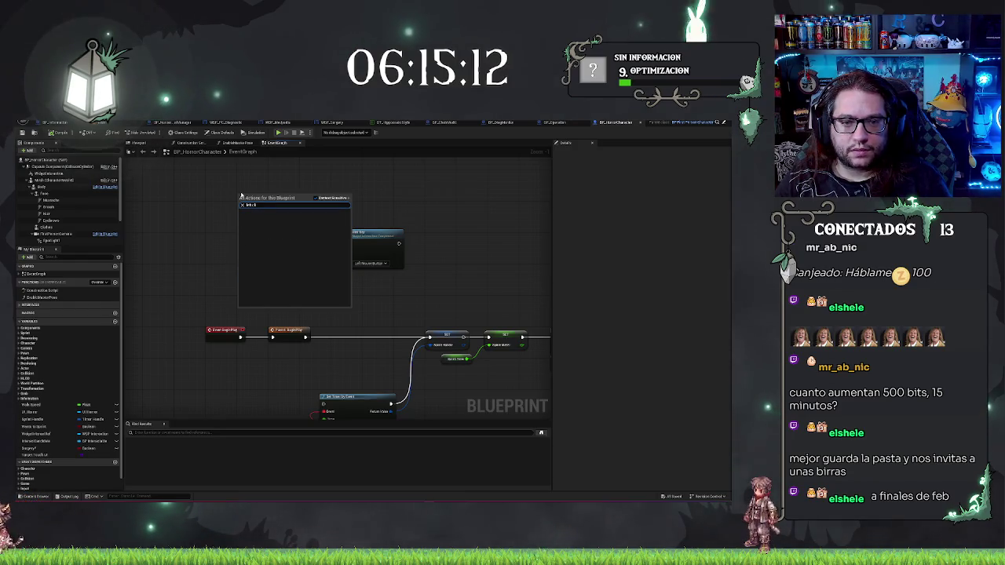
key("BackSpace")
key("BackSpace")
key("BackSpace")
type("mouse")
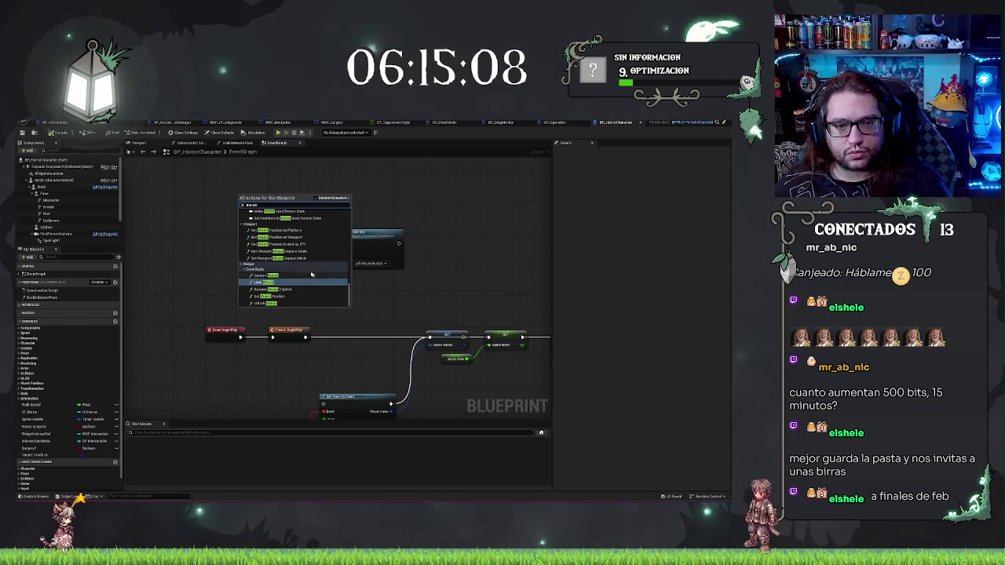
scroll(306, 275, "up", 5)
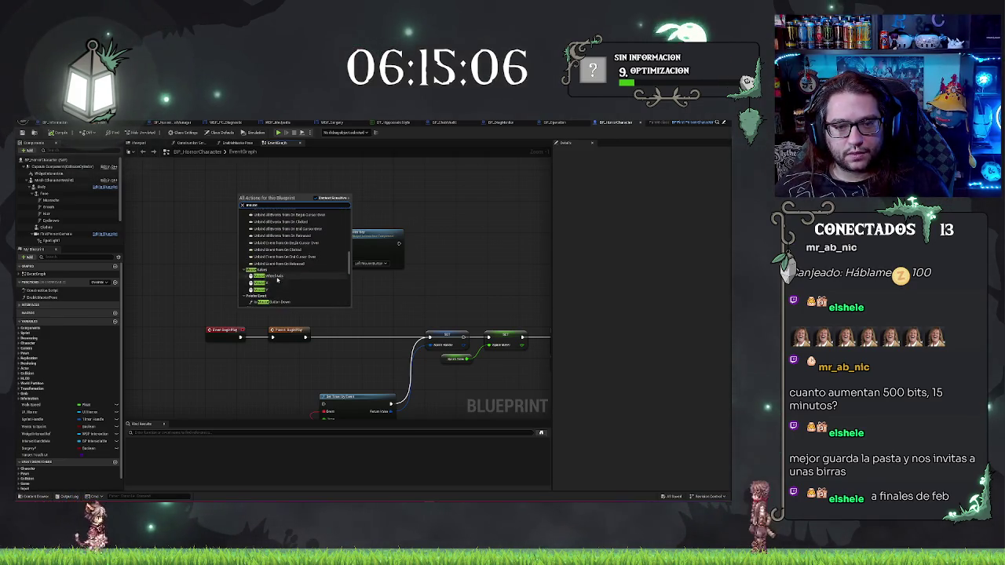
scroll(281, 275, "up", 5)
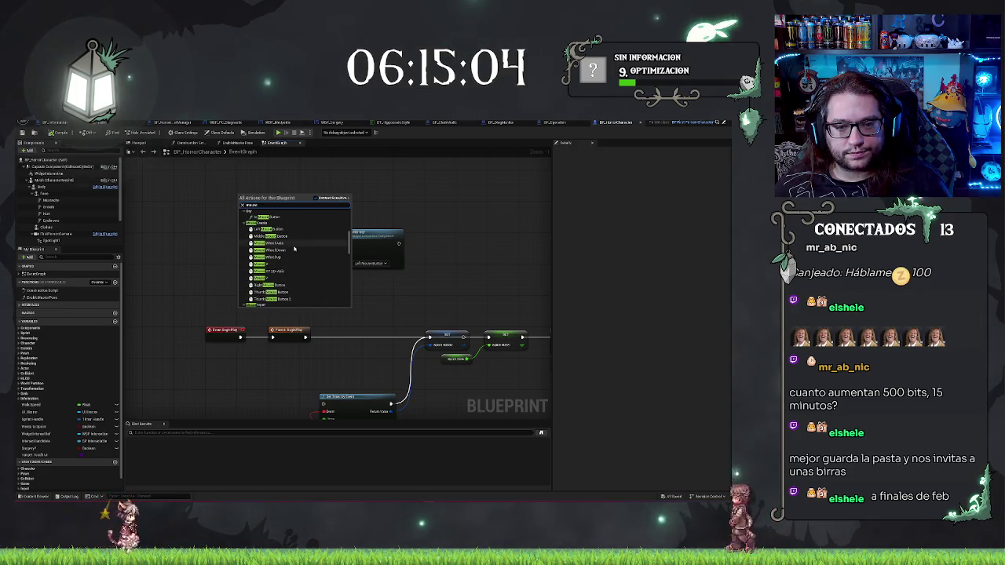
left_click(281, 230)
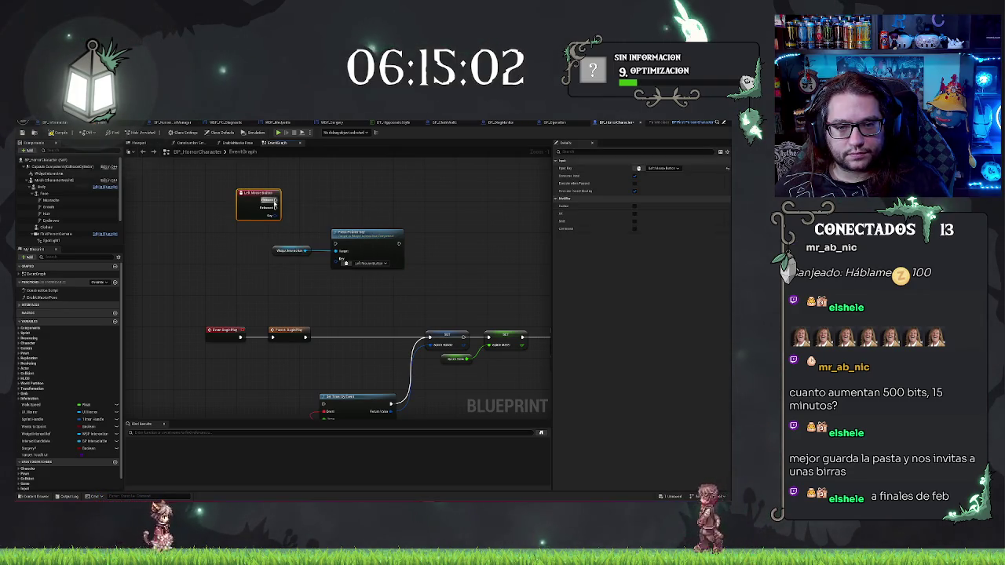
mouse_move(275, 202)
left_mouse_down()
mouse_move(335, 243)
mouse_move(393, 202)
left_mouse_up()
Step: Add a Release Pointer Key node on Widget Interaction and wire Released into it
left_click(348, 171)
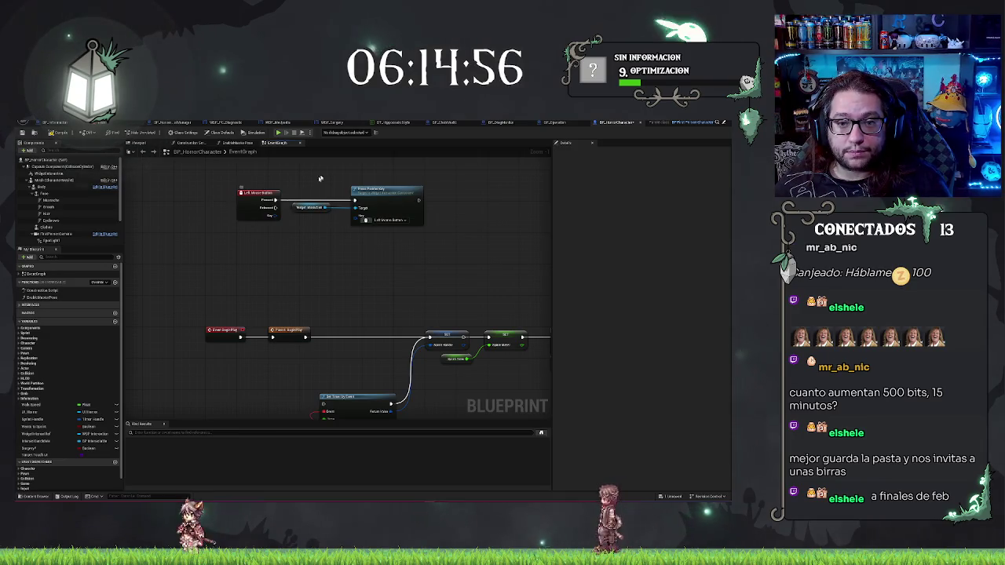
left_click_drag(325, 207, 348, 257)
type("pointer")
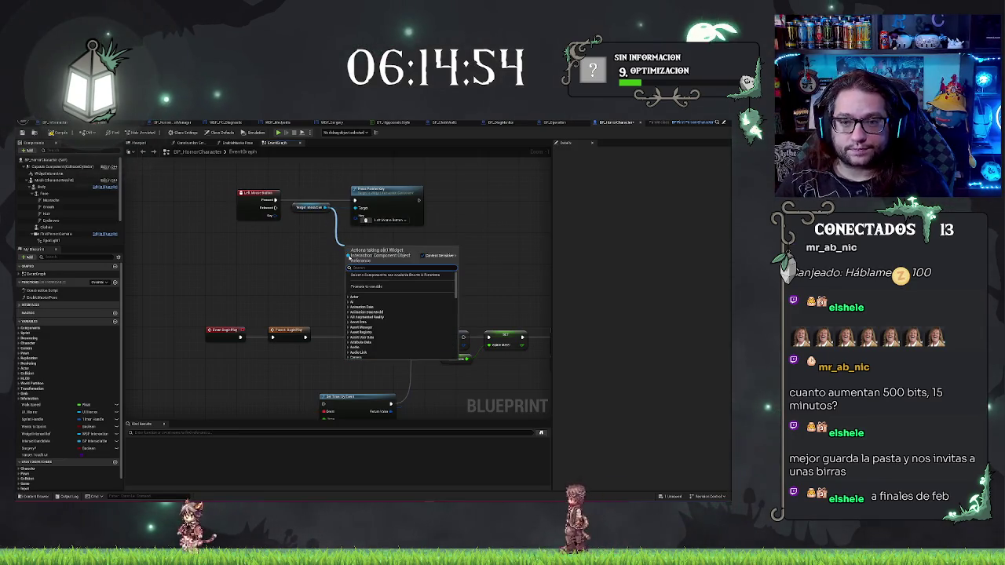
left_click(373, 286)
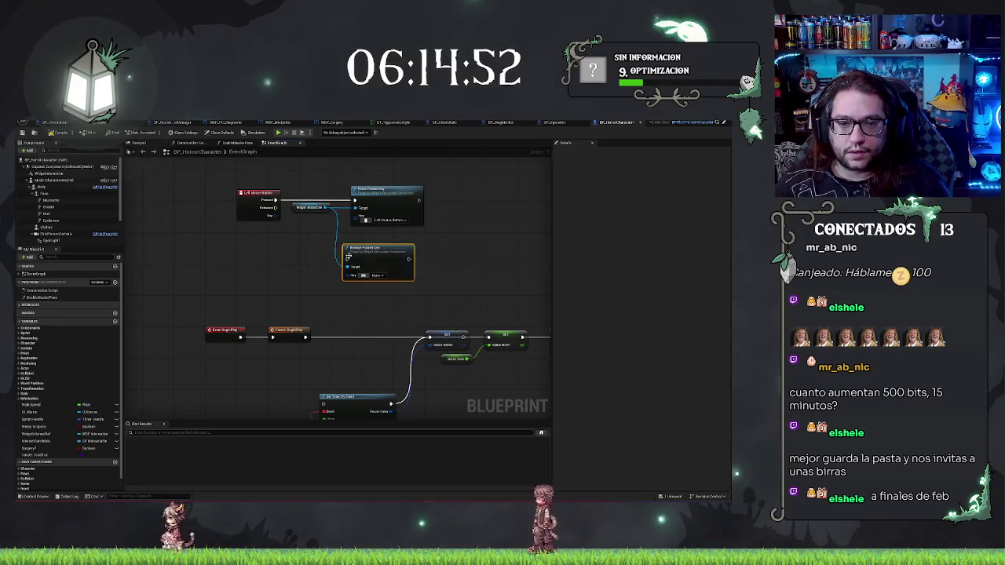
mouse_move(271, 209)
left_mouse_down()
mouse_move(362, 262)
mouse_move(385, 232)
left_mouse_up()
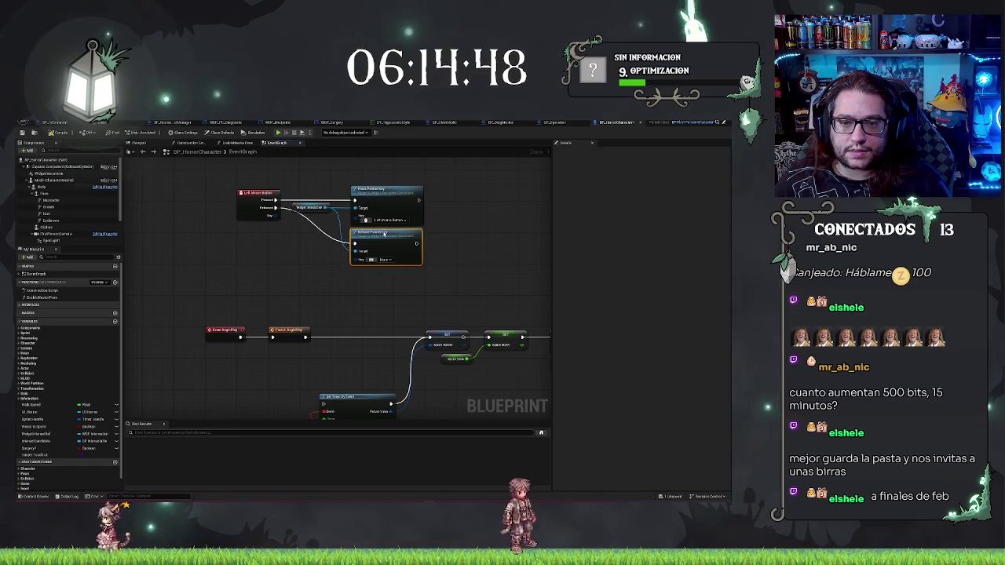
Step: Tuck Release Pointer Key under the press node, move the mouse-input nodes, and return to the level
left_click_drag(216, 169, 245, 210)
left_click_drag(310, 250, 428, 185)
left_click_drag(256, 199, 223, 179)
left_click(157, 184)
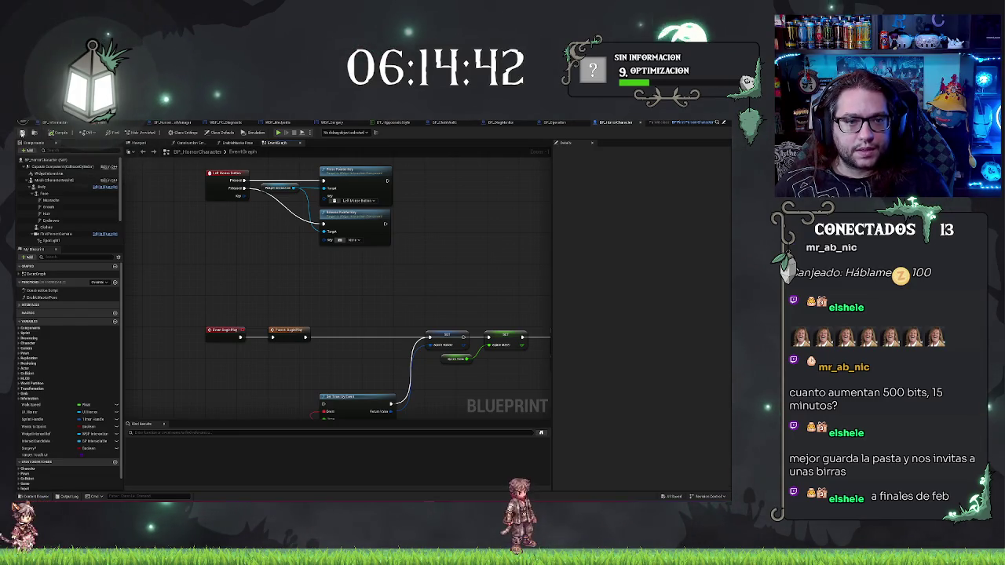
left_click(124, 123)
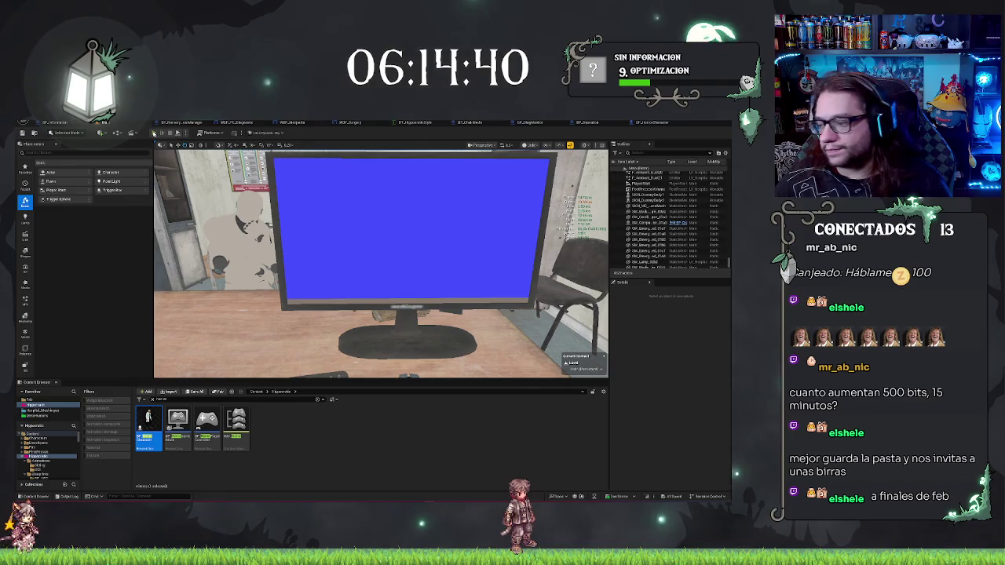
Step: Play the level, try clicking the MEDPEDIA monitor, stop, and reopen BP_HorrorCharacter's event graph
left_click(155, 133)
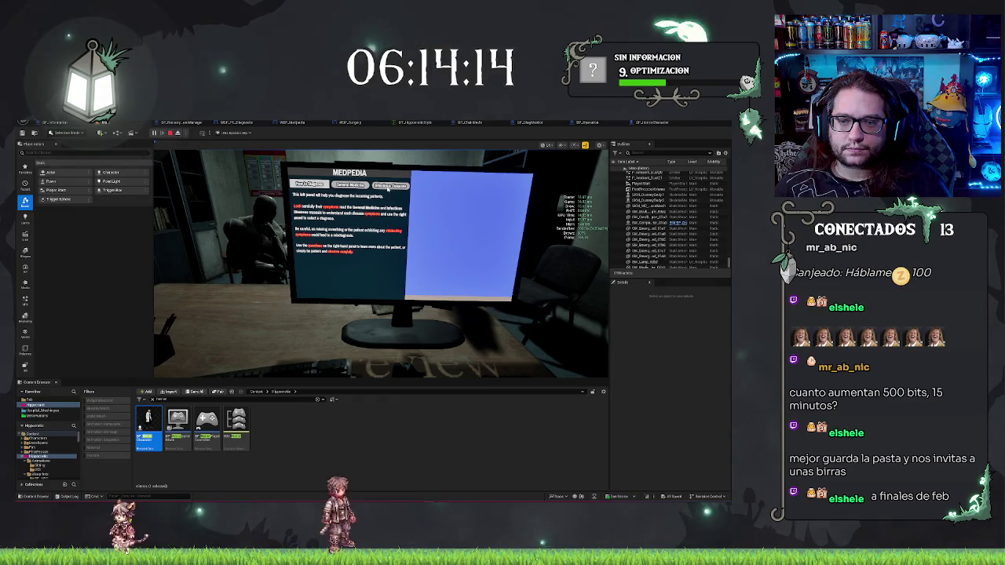
key("Escape")
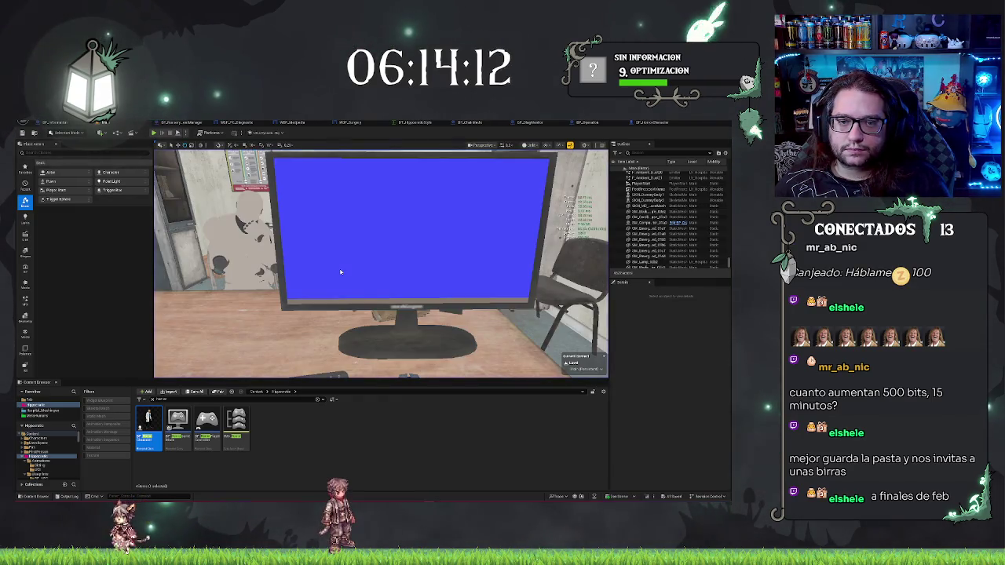
left_click(634, 123)
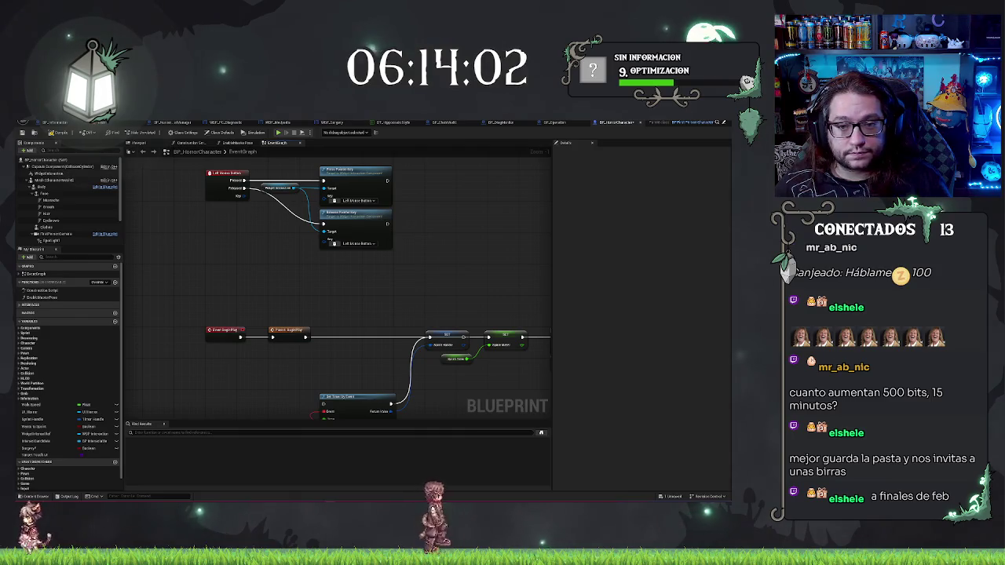
Step: Set the Release Pointer Key node's key to Left Mouse Button
left_click(371, 246)
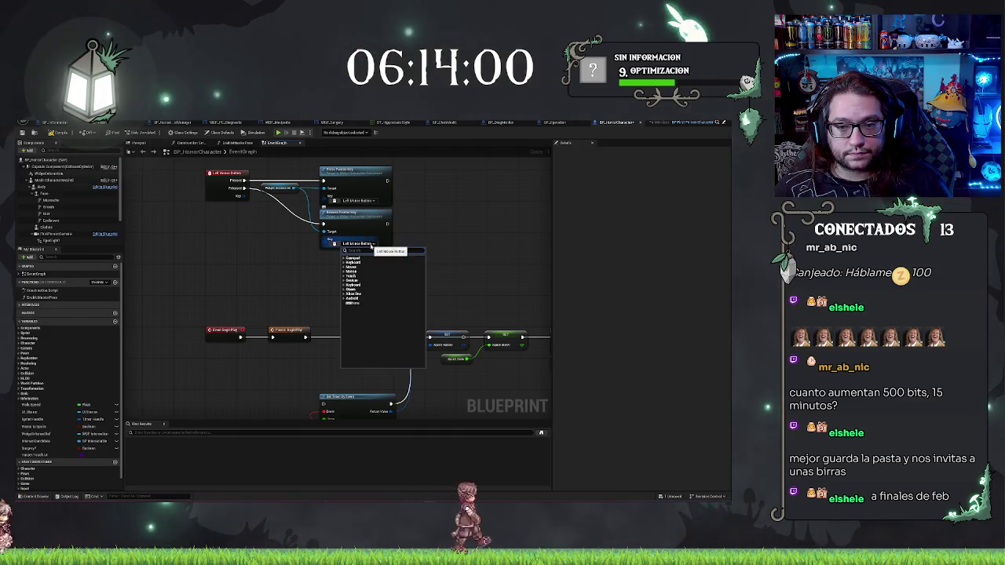
type("leftmo")
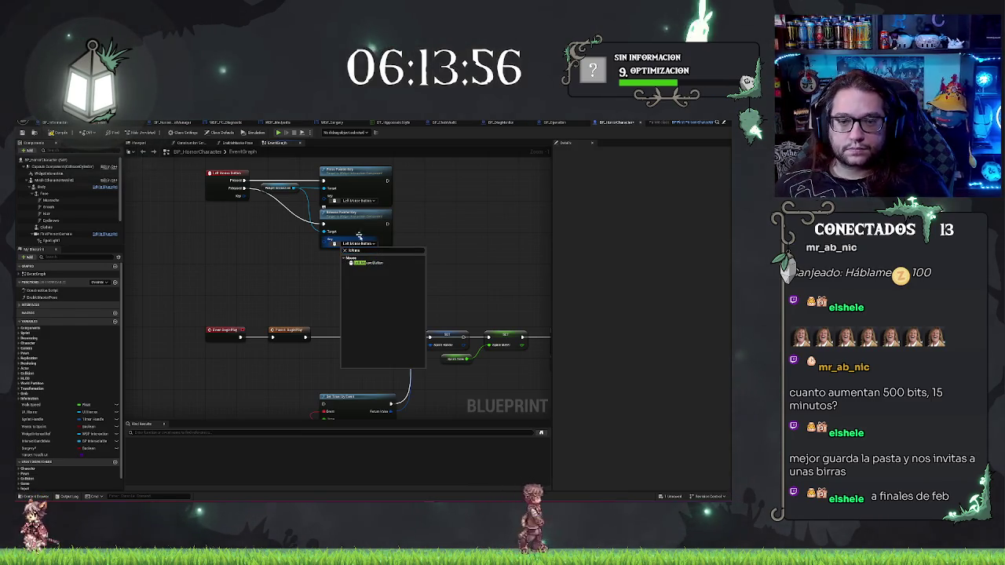
key("Return")
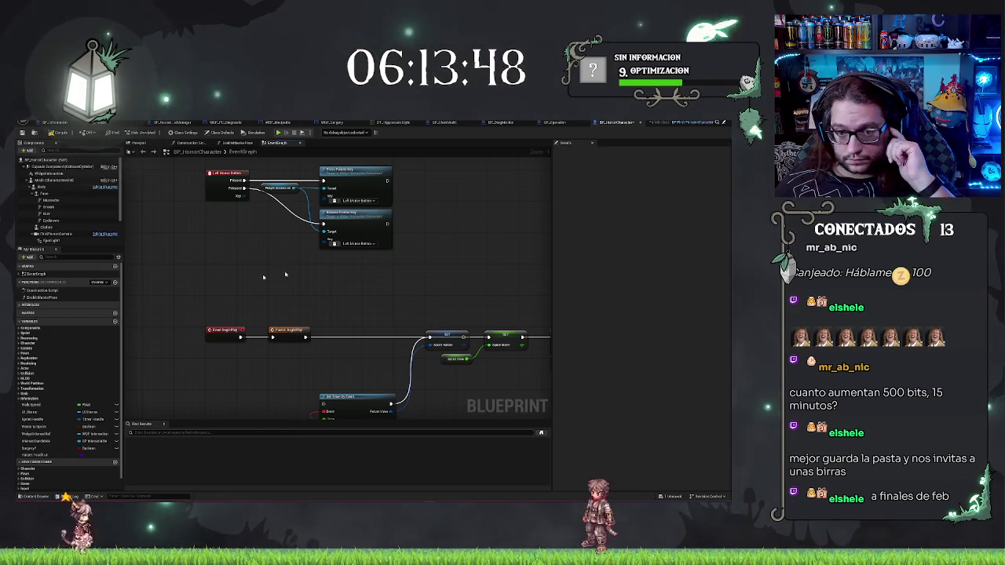
left_click(367, 243)
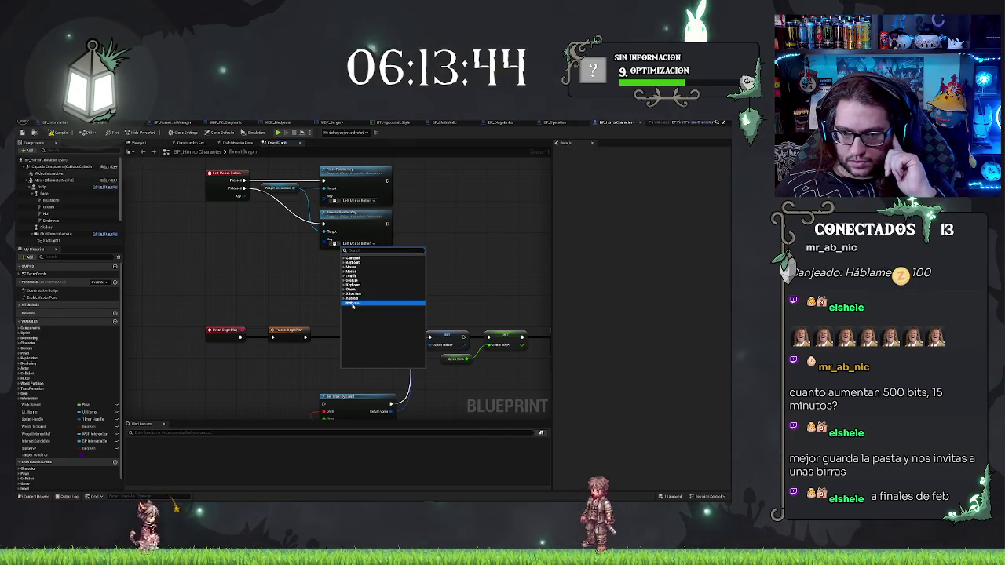
Step: Set the Press Pointer Key node's key to None and go back to the level view
left_click(338, 317)
left_click(357, 200)
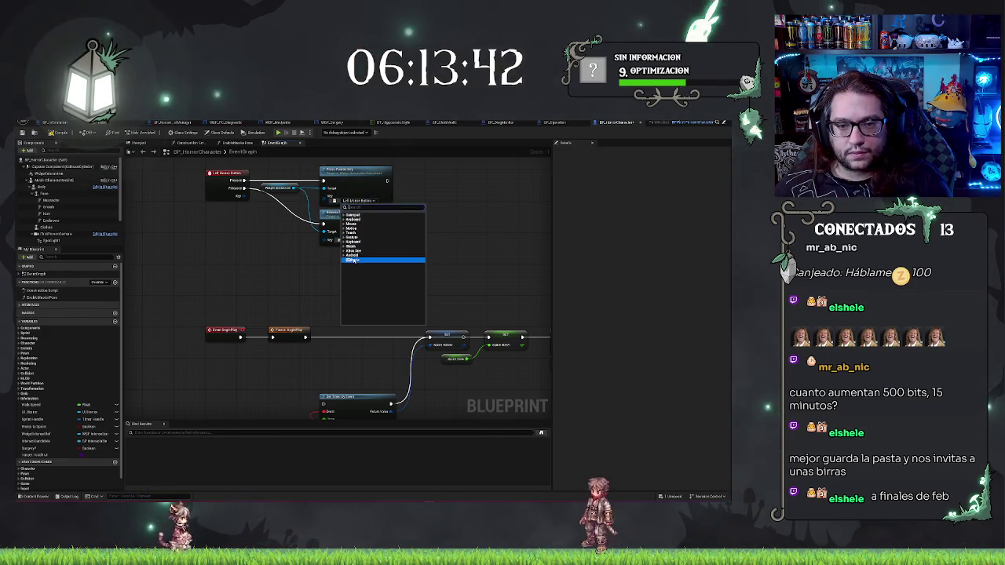
left_click(352, 260)
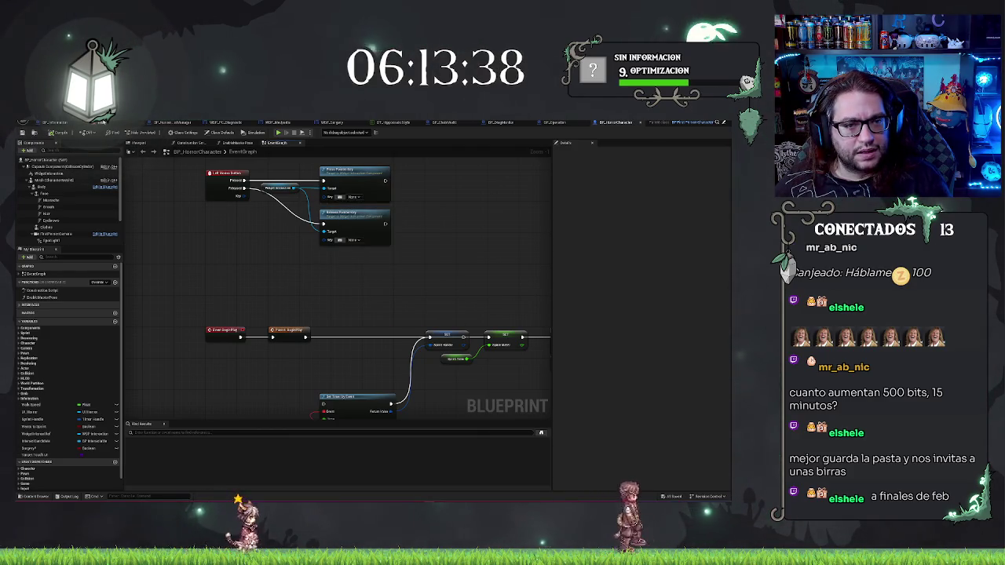
left_click(55, 123)
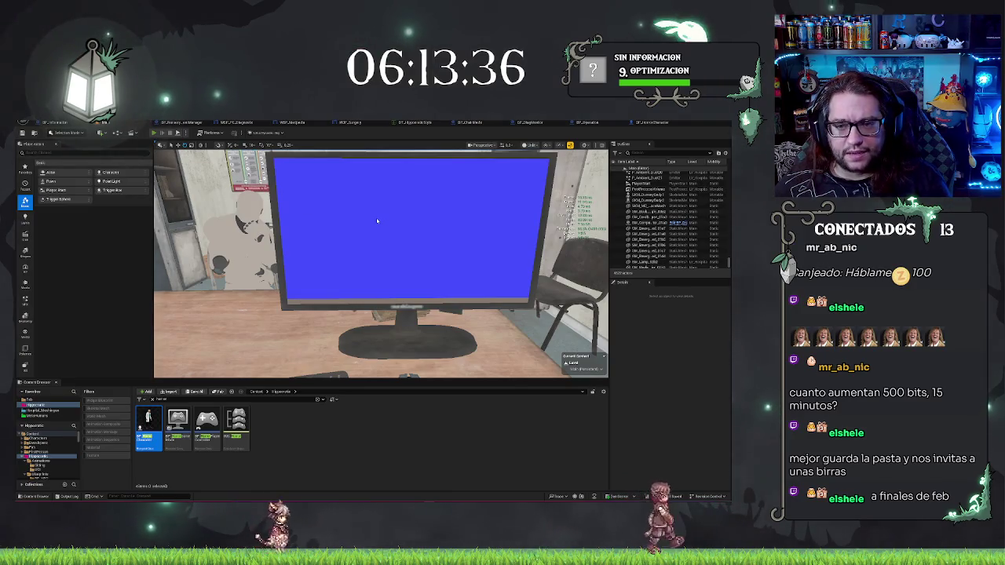
key("alt+p")
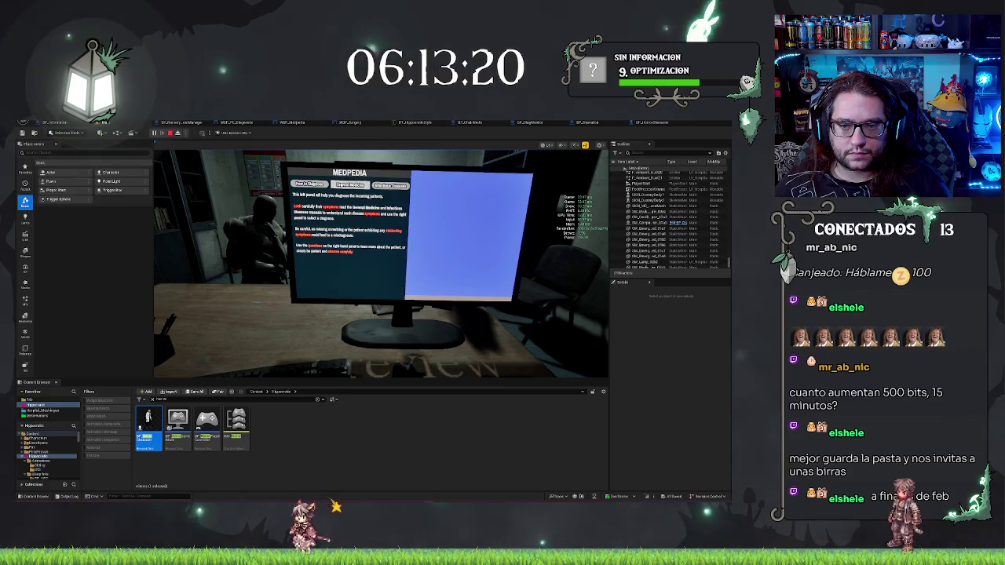
key("Escape")
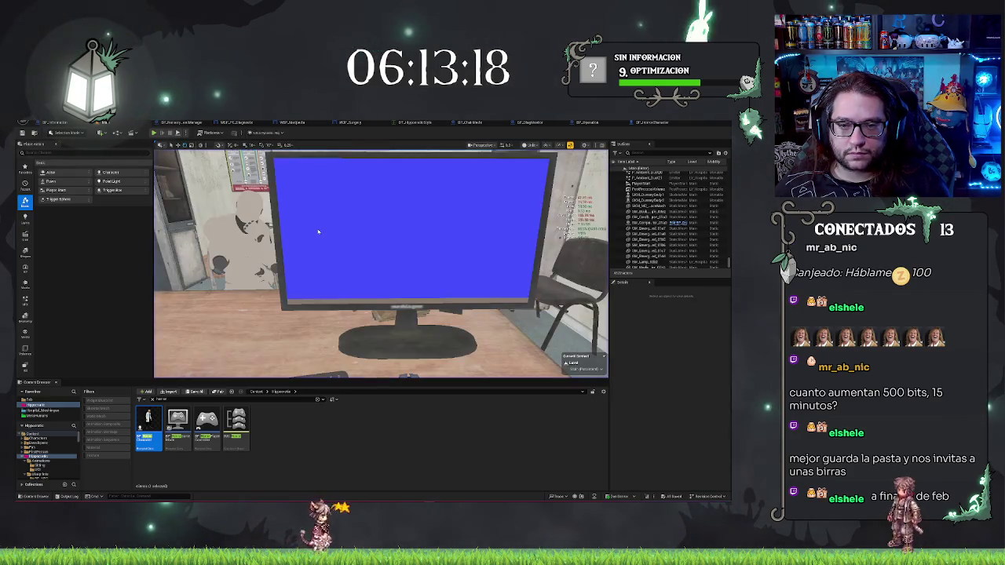
left_click(644, 122)
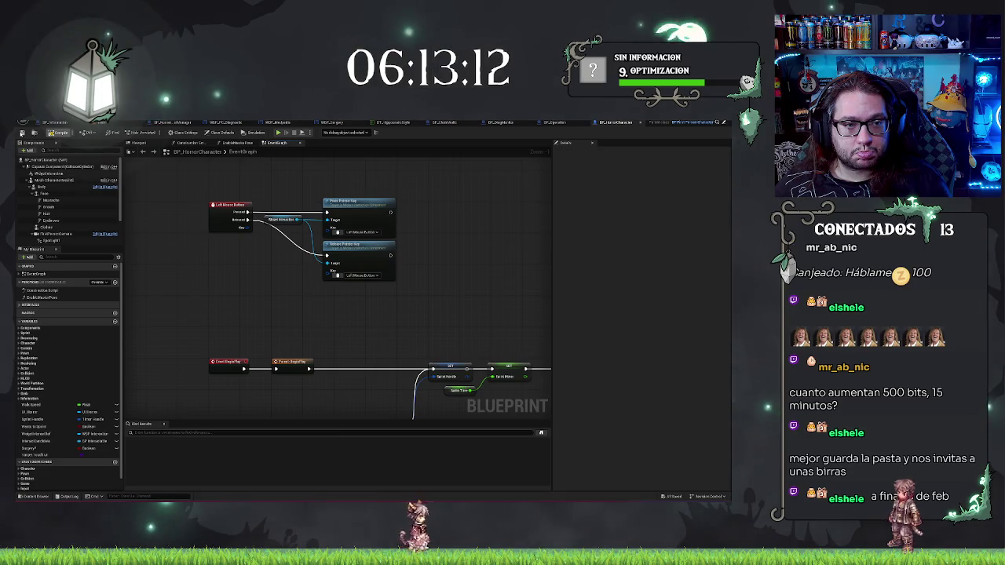
key("alt+Tab")
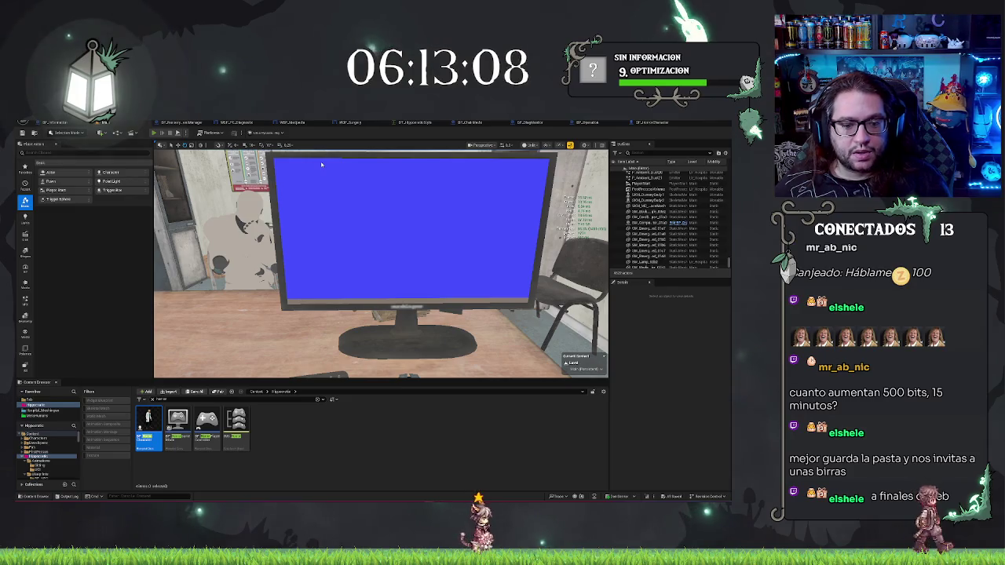
key("alt+p")
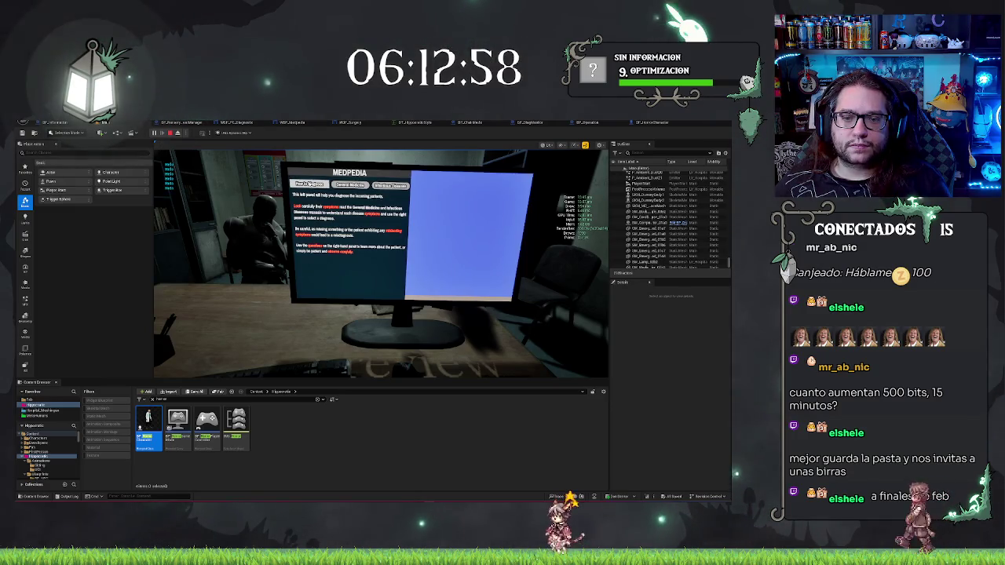
left_click(350, 184)
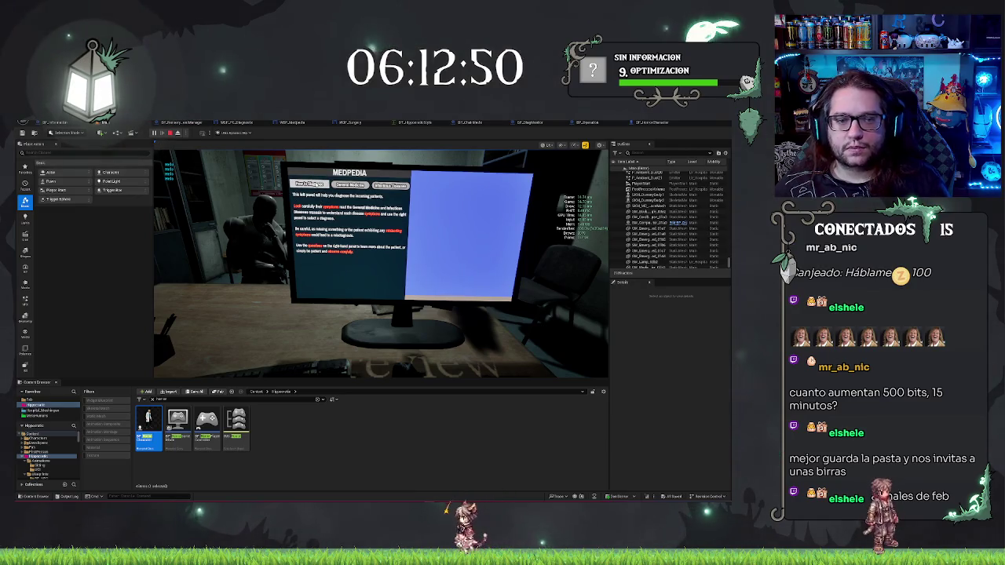
key("Escape")
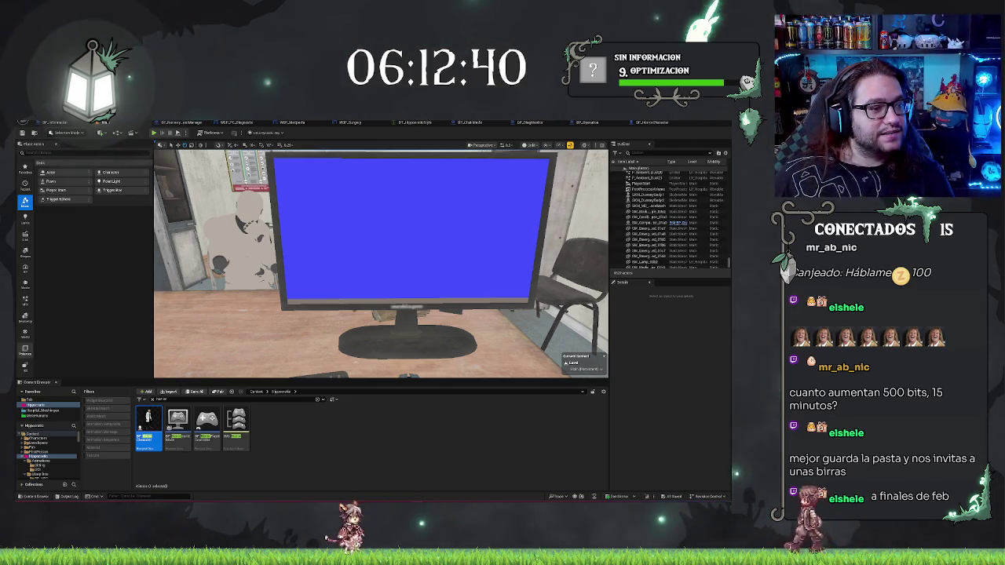
Step: Fly the viewport camera around the office desk to see the blue monitor and chair from another angle
right_click(409, 252)
key("Escape")
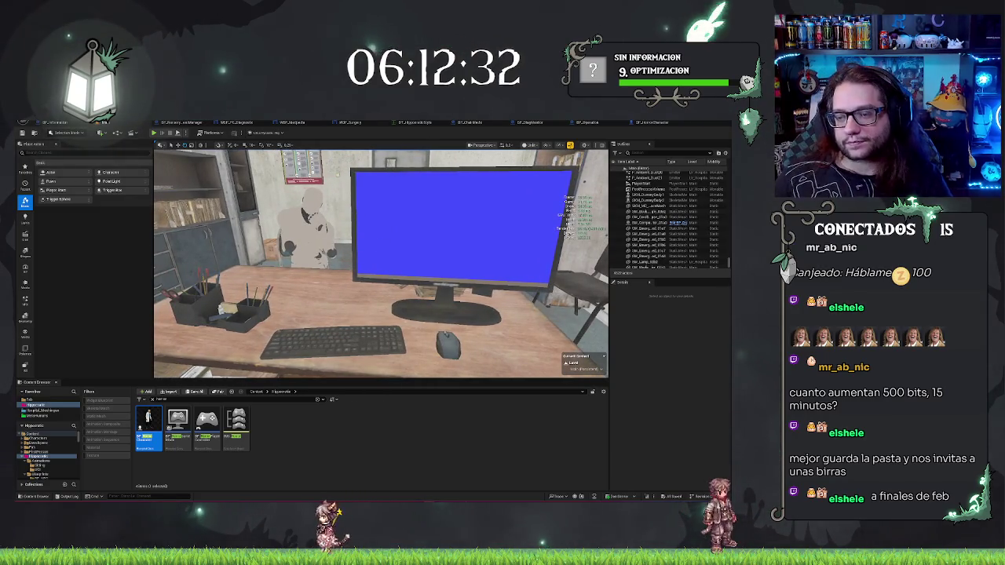
mouse_move(380, 263)
left_mouse_down()
mouse_move(408, 263)
mouse_move(385, 263)
mouse_move(381, 283)
mouse_move(389, 267)
left_mouse_up()
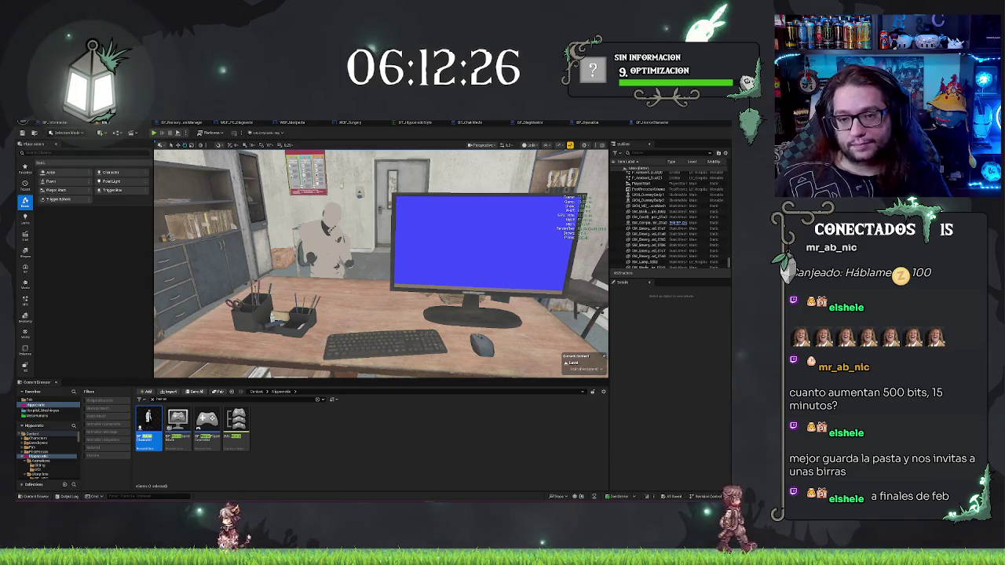
mouse_move(380, 263)
left_mouse_down()
mouse_move(369, 266)
mouse_move(369, 282)
mouse_move(318, 267)
mouse_move(361, 277)
left_mouse_up()
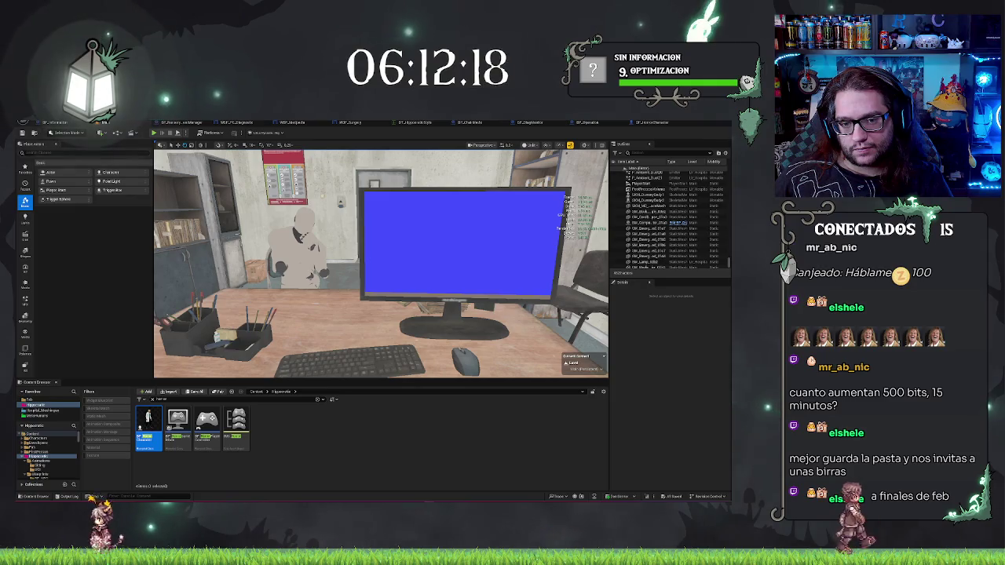
left_click_drag(361, 277, 393, 279)
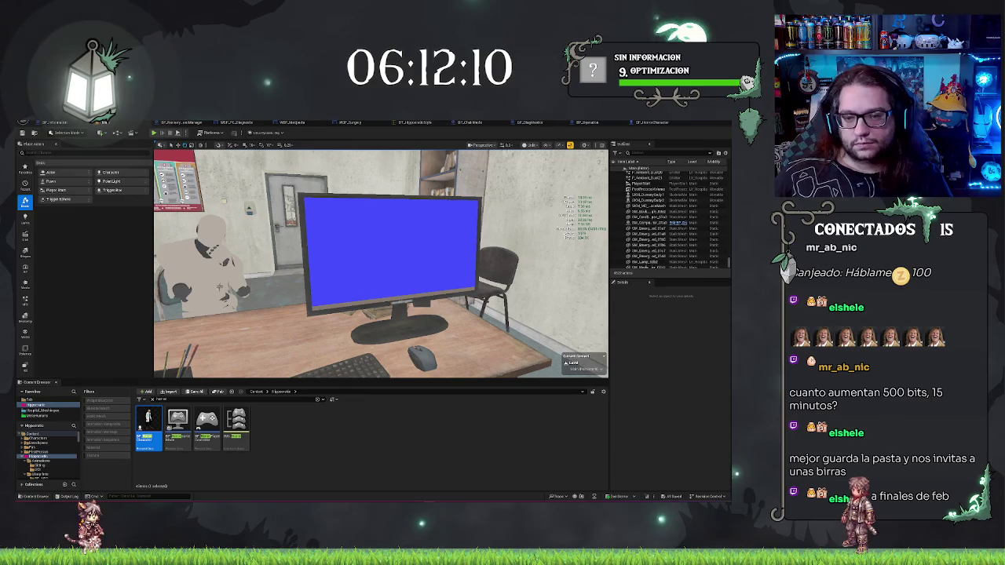
left_click_drag(456, 225, 424, 225)
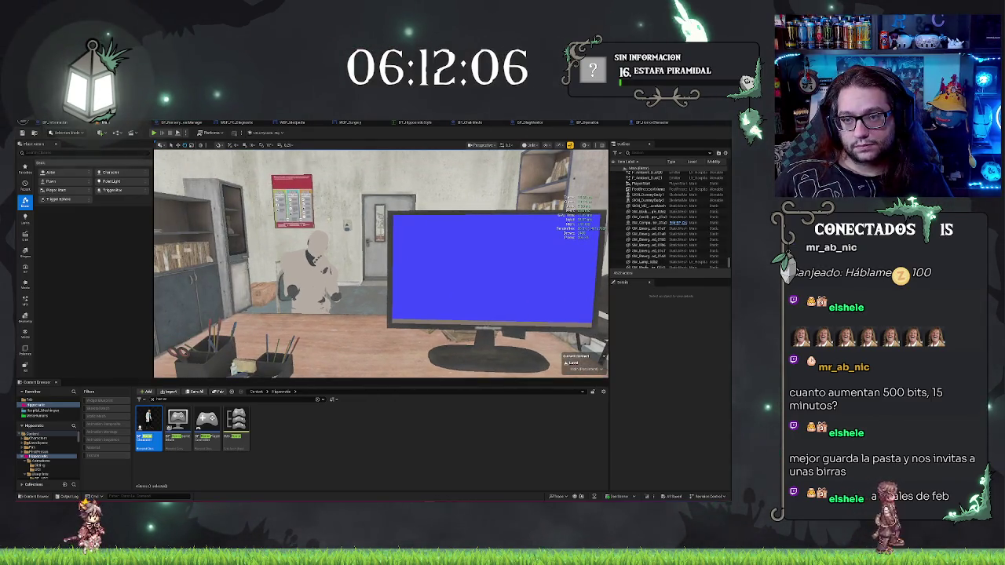
Step: Open BP_ChairMedic and select the Body and Set Visibility nodes in the Construction Script
left_click(468, 123)
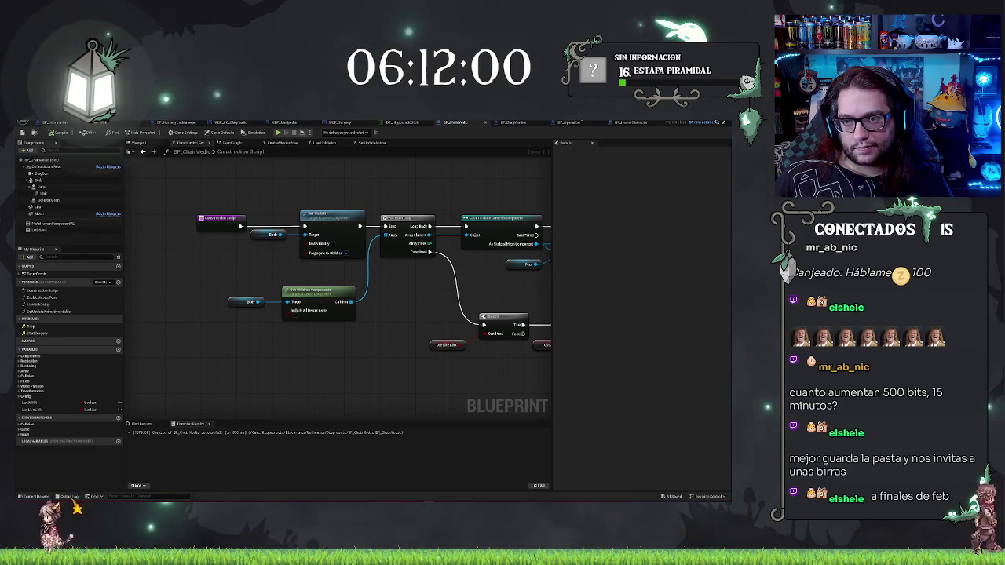
scroll(259, 332, "down", 4)
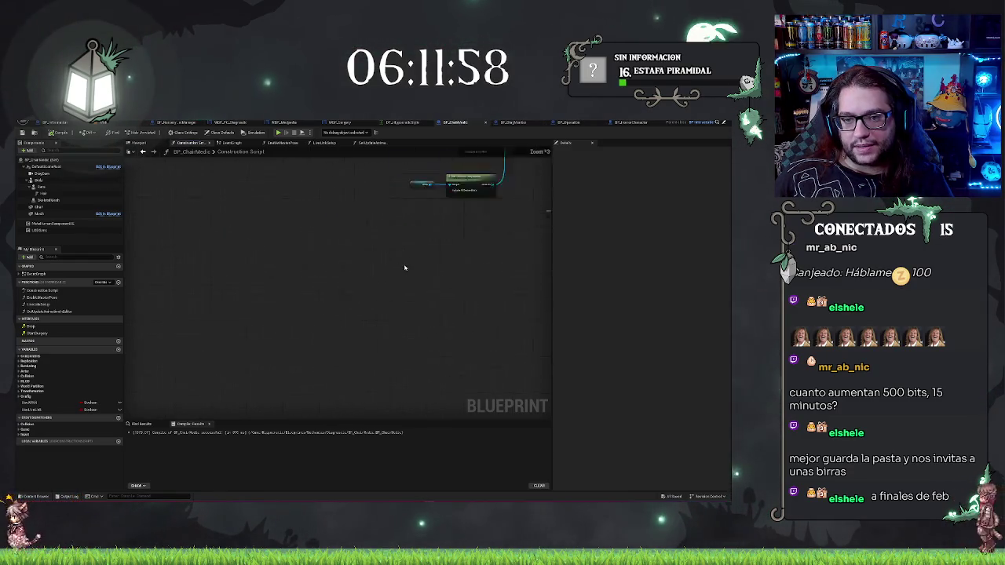
scroll(250, 377, "up", 3)
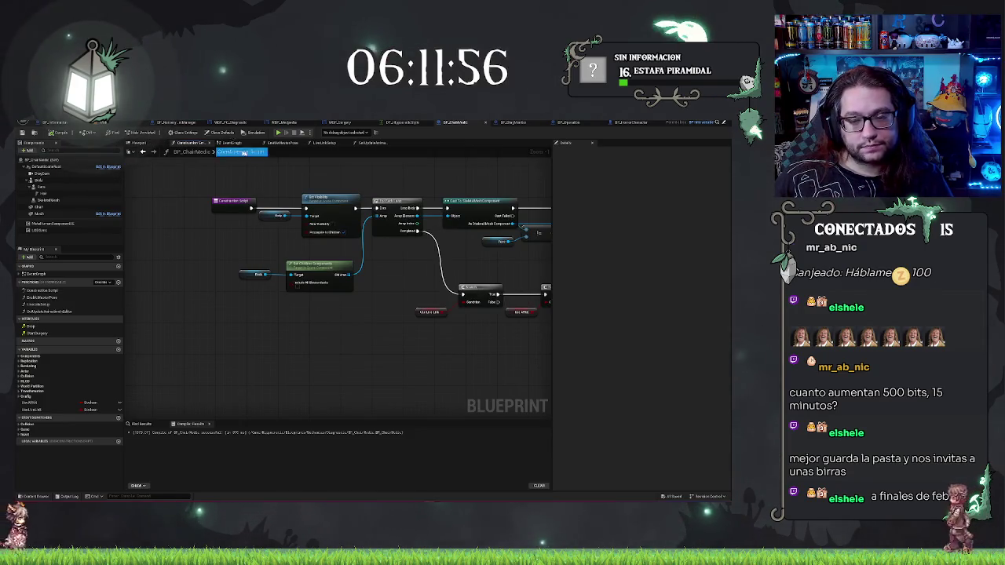
left_click_drag(349, 164, 310, 186)
left_click_drag(224, 246, 277, 160)
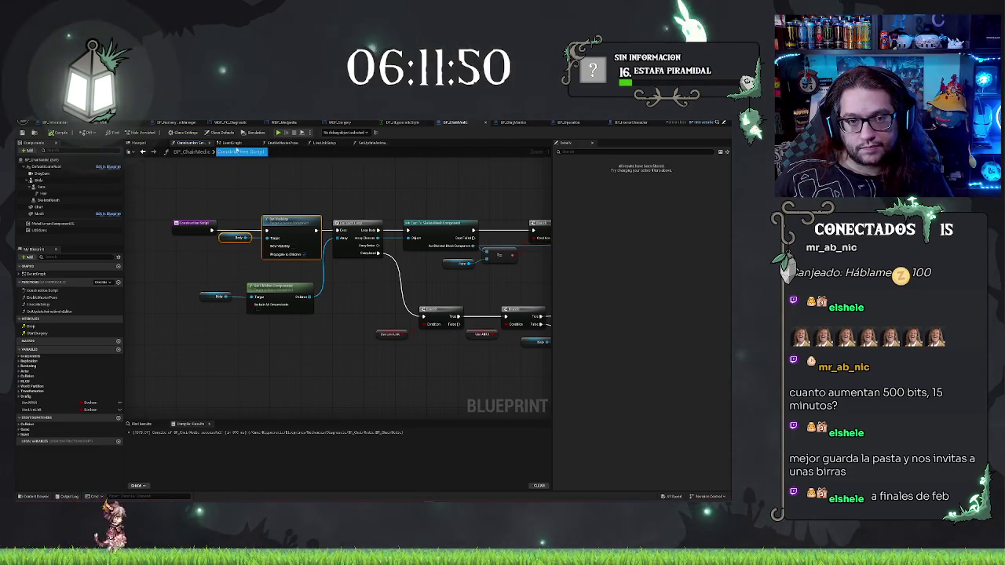
Step: Paste Set Visibility and Body into the EventGraph, wire it between Start Camera Fade and Set Input Mode, and compile
left_click(232, 143)
mouse_move(370, 209)
left_mouse_down()
mouse_move(335, 214)
mouse_move(448, 209)
mouse_move(464, 197)
mouse_move(412, 202)
mouse_move(419, 193)
mouse_move(541, 188)
mouse_move(314, 200)
mouse_move(187, 190)
left_mouse_up()
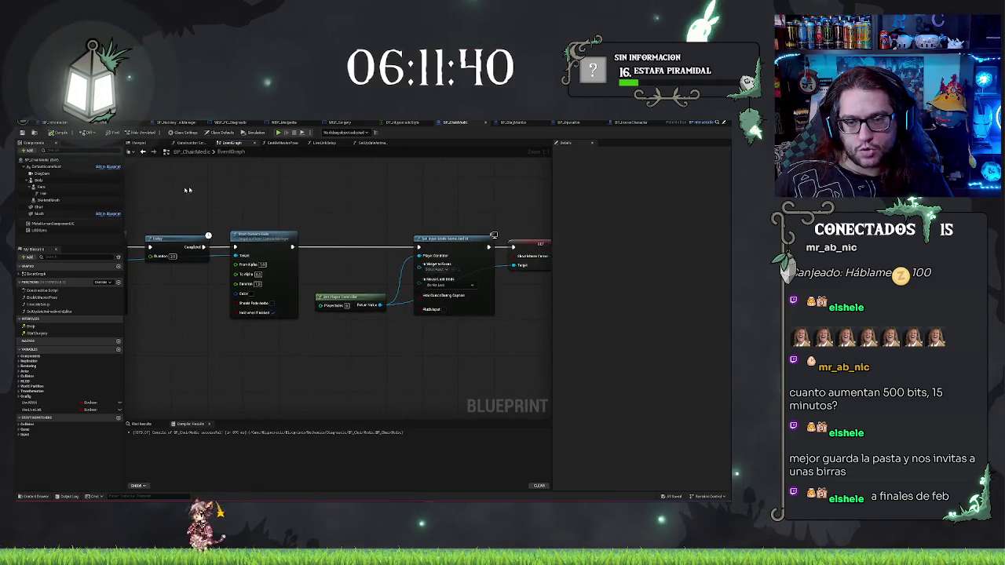
mouse_move(302, 190)
left_mouse_down()
mouse_move(376, 207)
mouse_move(373, 233)
mouse_move(299, 183)
mouse_move(338, 197)
mouse_move(391, 242)
left_mouse_up()
key("ctrl+v")
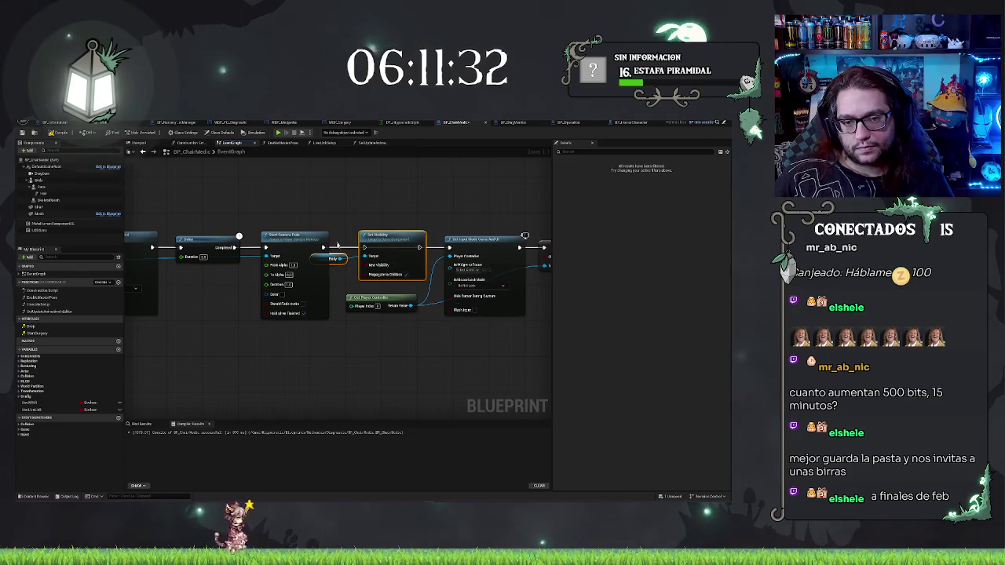
left_click_drag(333, 258, 351, 290)
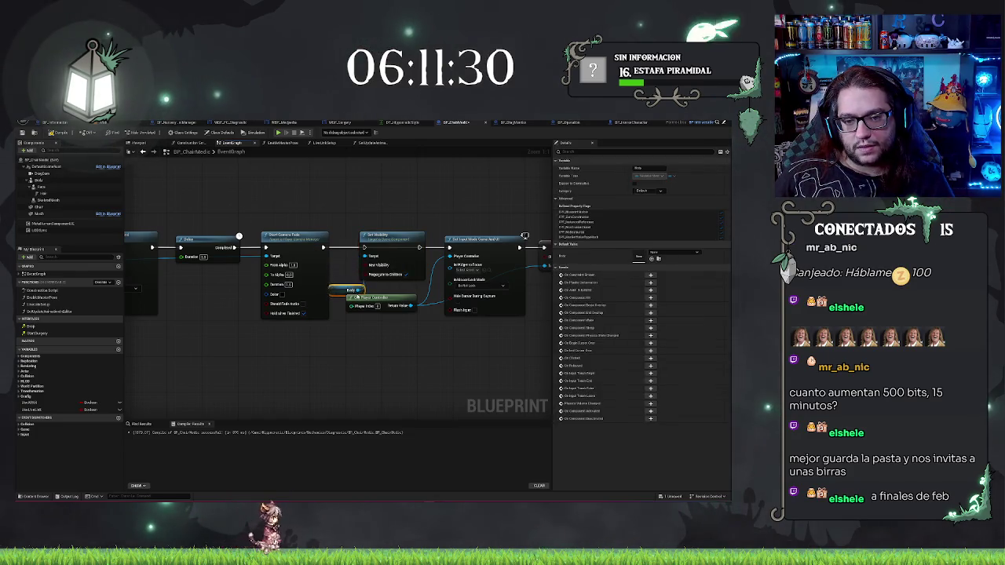
left_click_drag(322, 248, 364, 249)
left_click_drag(452, 249, 450, 248)
left_click(424, 212)
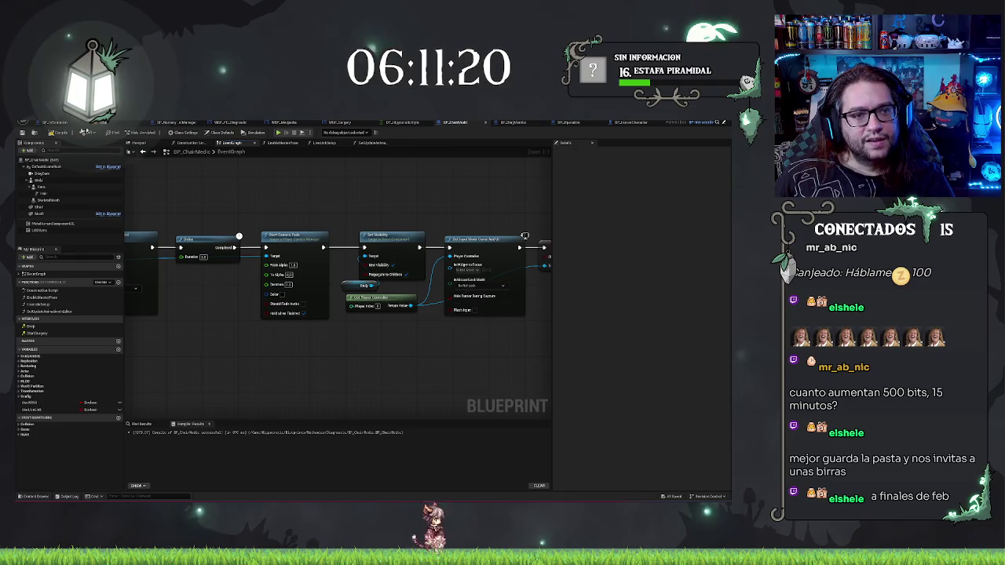
key("F7")
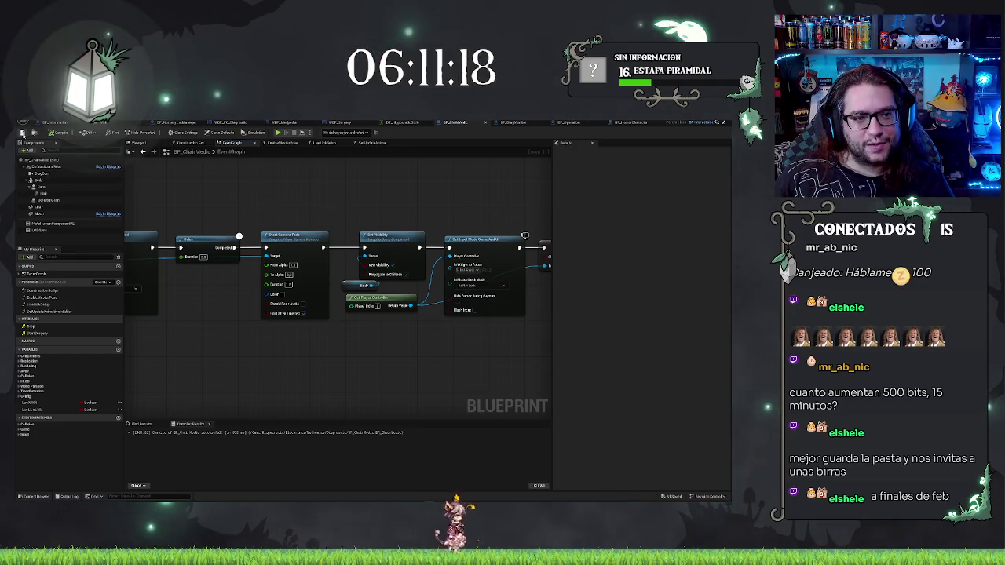
left_click(120, 123)
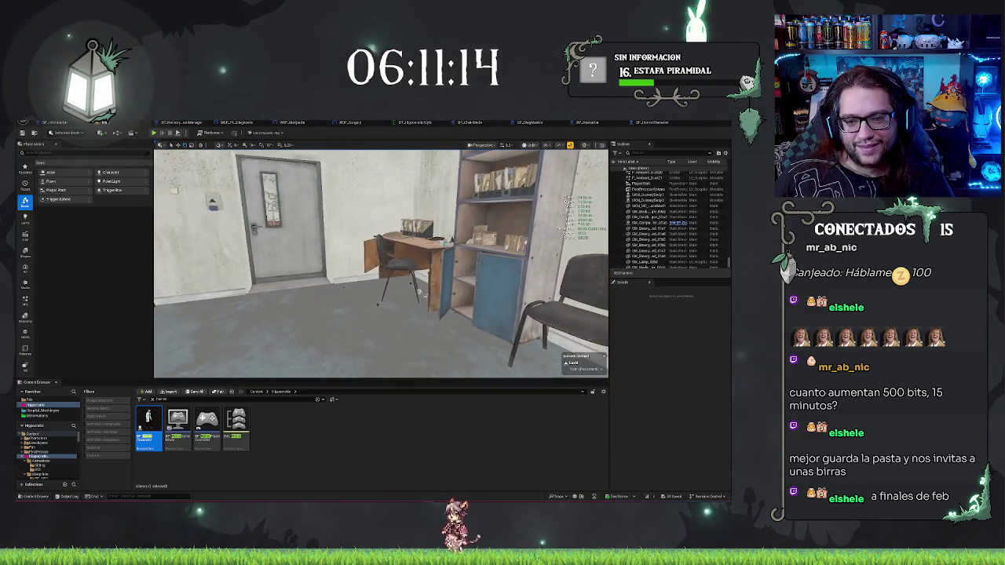
Step: Play-test sitting in the chair at the MEDPEDIA monitor, then stop the session
right_click(351, 332)
key("Escape")
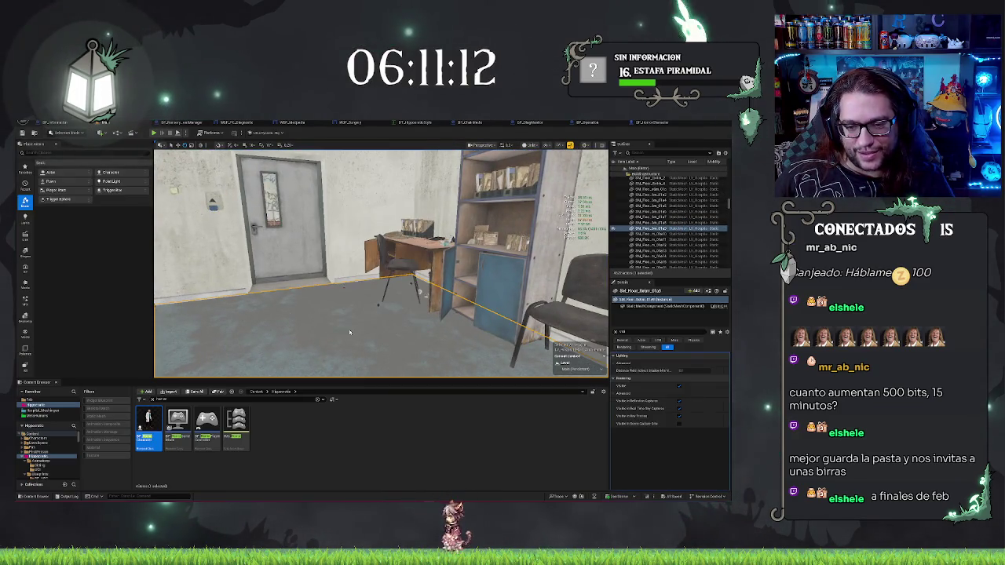
key("alt+p")
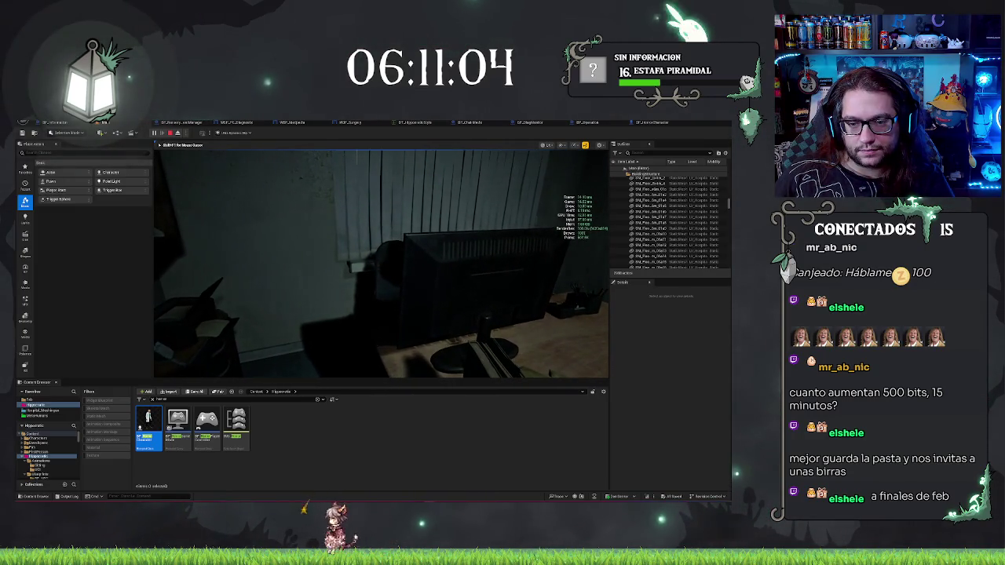
key("e")
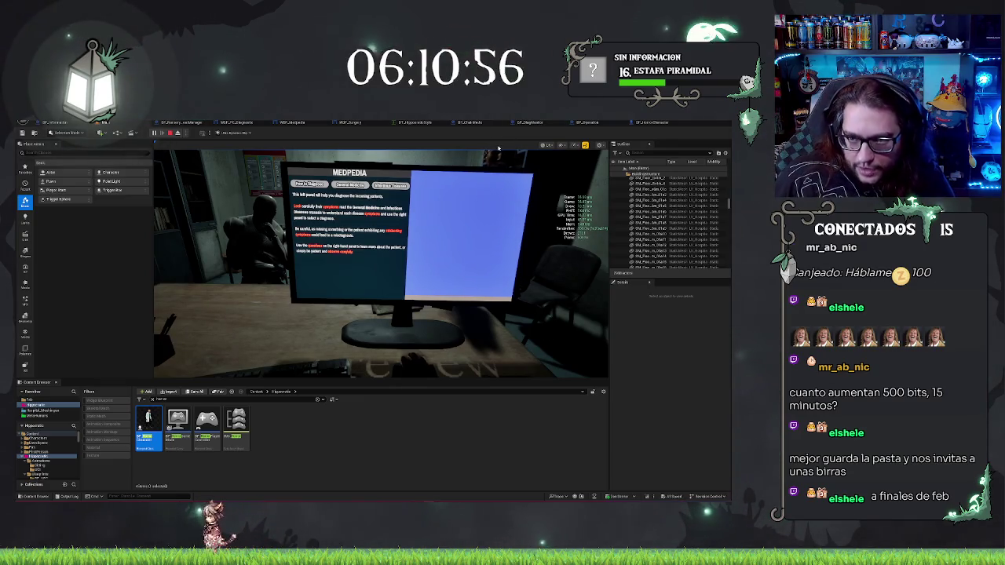
key("Escape")
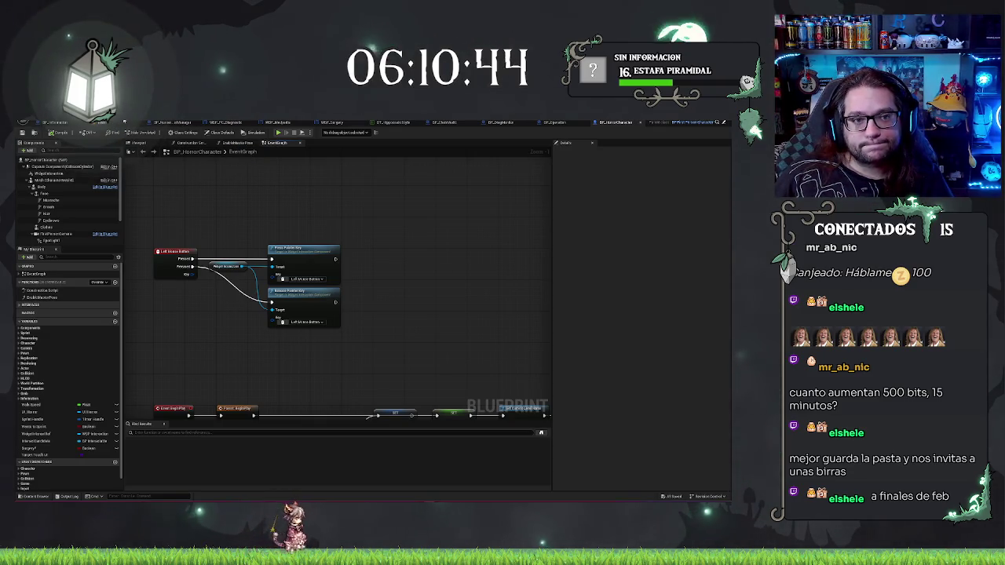
Step: In BP_ChairMedic's graph, add a Set Visibility node for Body via a 'set visi' search
left_click(124, 123)
left_click(471, 122)
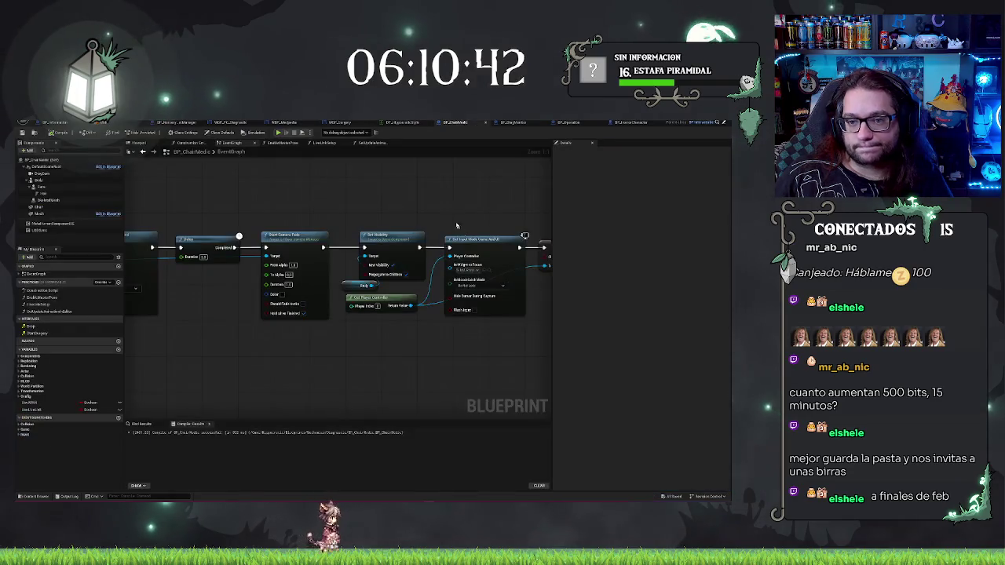
mouse_move(493, 195)
left_mouse_down()
mouse_move(339, 205)
mouse_move(402, 234)
left_mouse_up()
left_click_drag(218, 311, 383, 312)
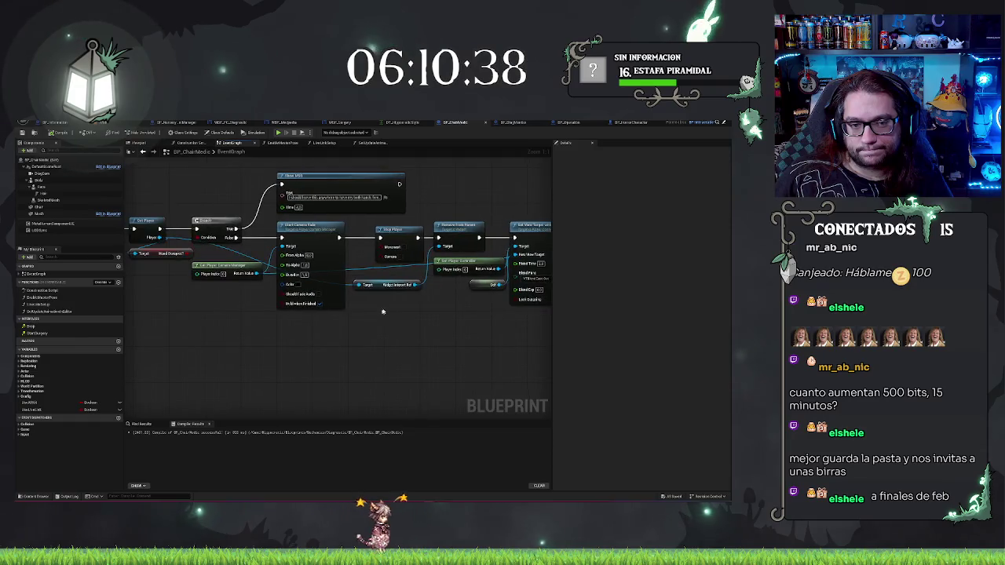
left_click_drag(160, 238, 396, 366)
type("set")
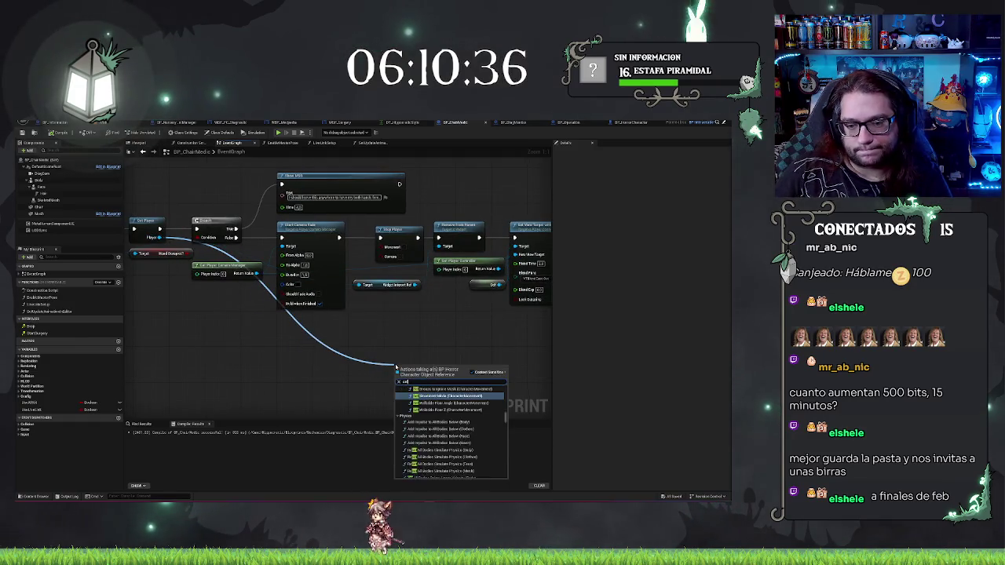
type(" visi")
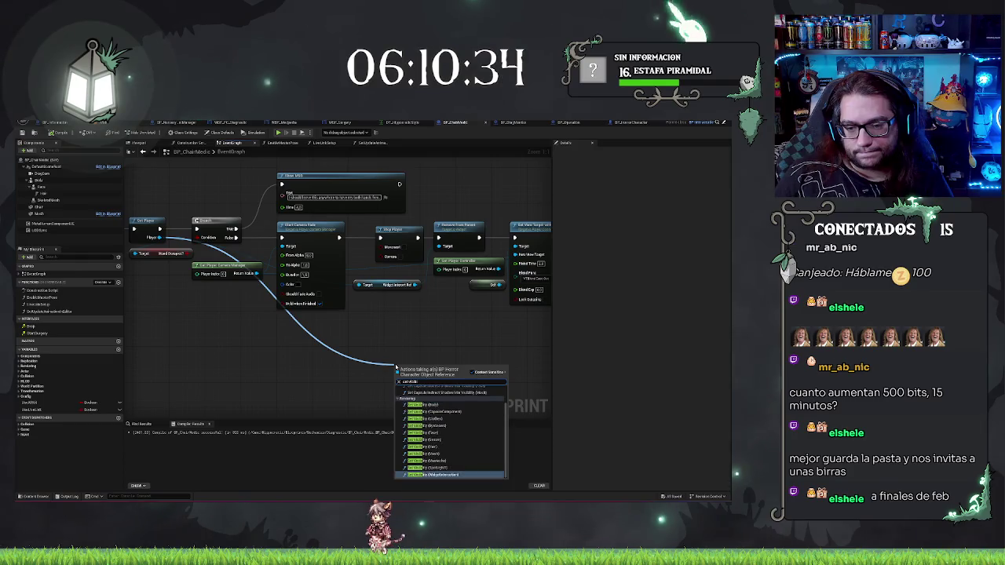
scroll(427, 424, "up", 2)
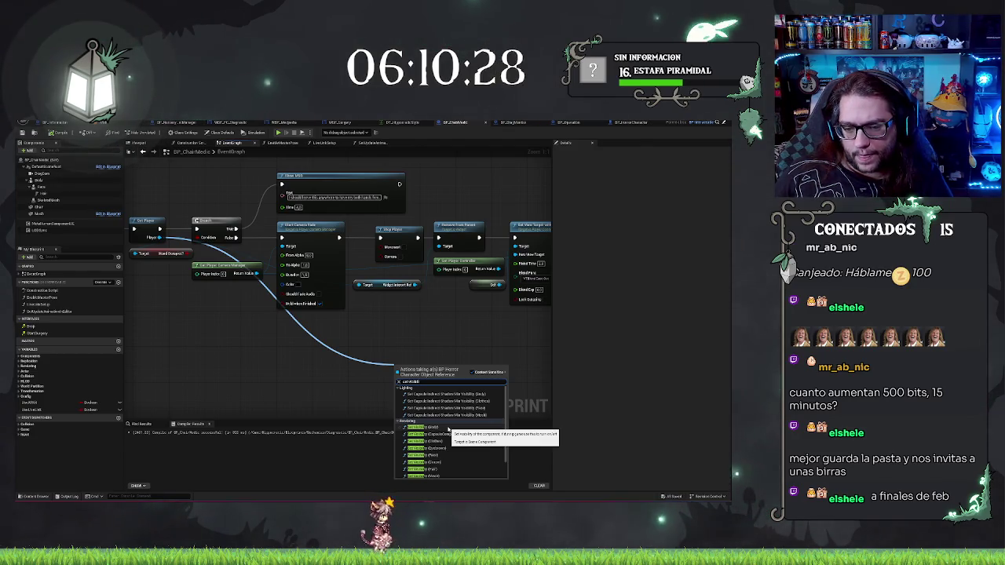
left_click(449, 429)
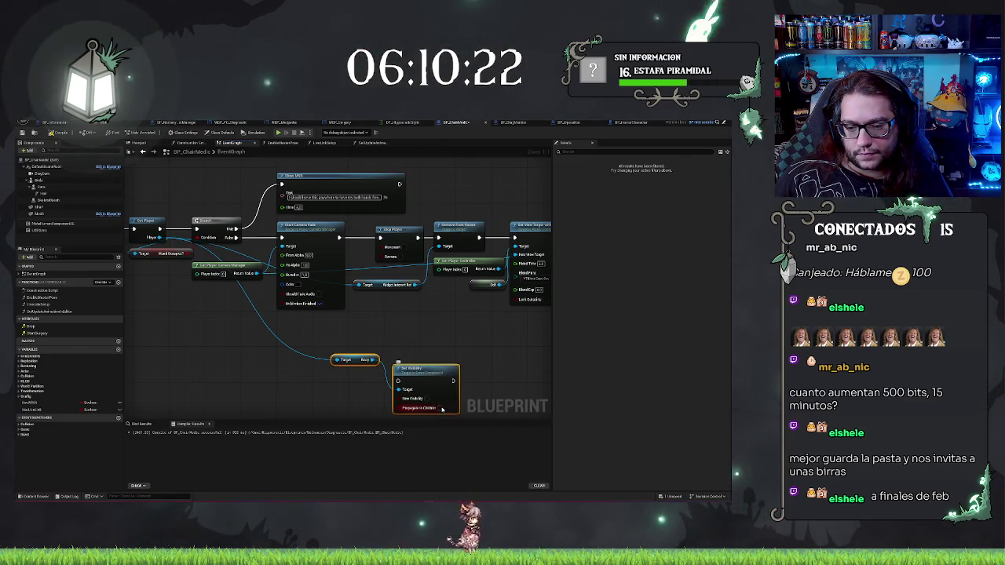
Step: Reposition the new node and shift Set Input Mode, Show Mouse Cursor and Get Player Controller right
left_click_drag(462, 338, 365, 337)
mouse_move(294, 367)
left_mouse_down()
mouse_move(294, 339)
mouse_move(535, 335)
mouse_move(286, 338)
mouse_move(404, 230)
mouse_move(253, 328)
mouse_move(285, 334)
left_mouse_up()
scroll(232, 316, "down", 2)
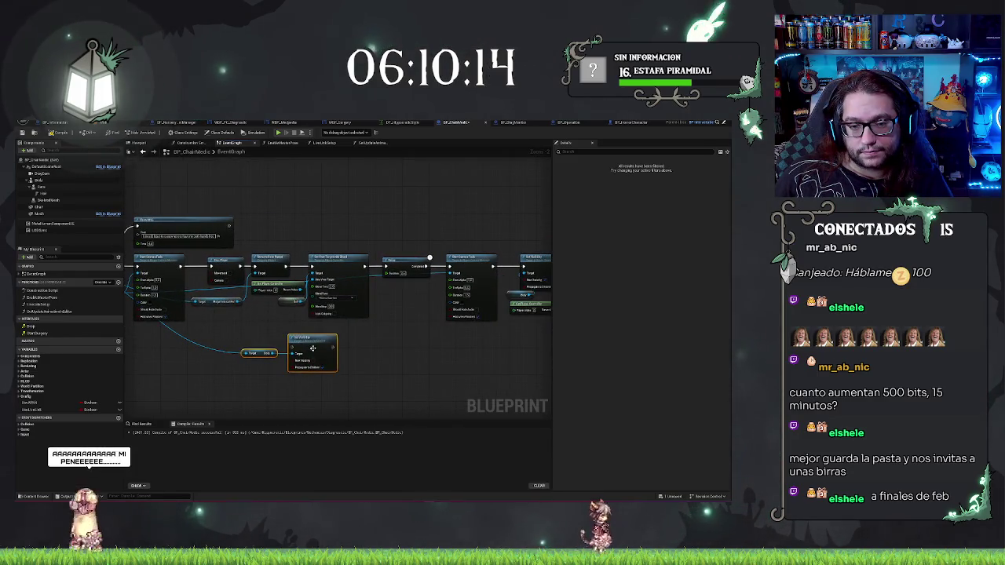
left_click_drag(306, 339, 457, 363)
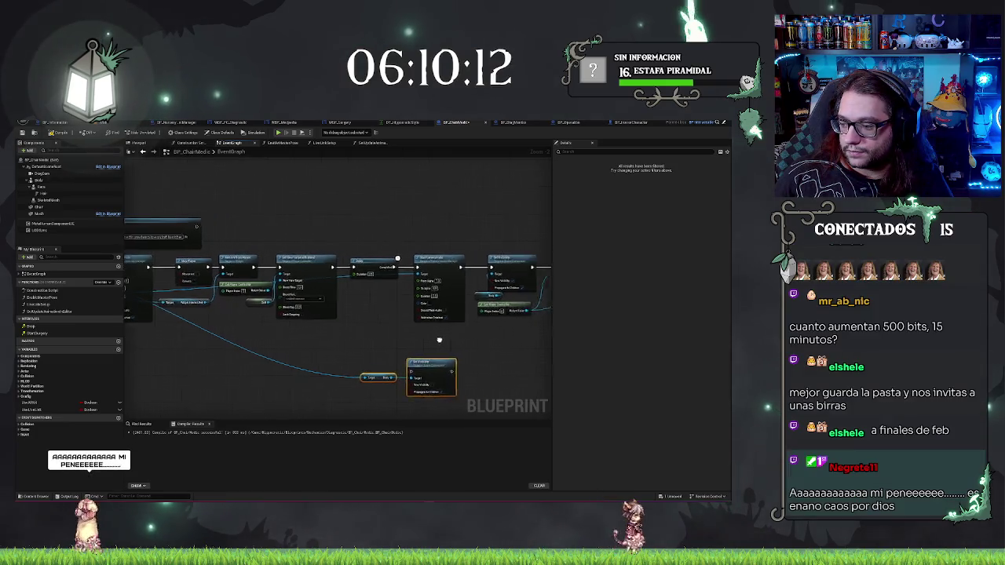
scroll(478, 343, "up", 2)
left_click_drag(406, 343, 241, 339)
left_click_drag(358, 298, 323, 314)
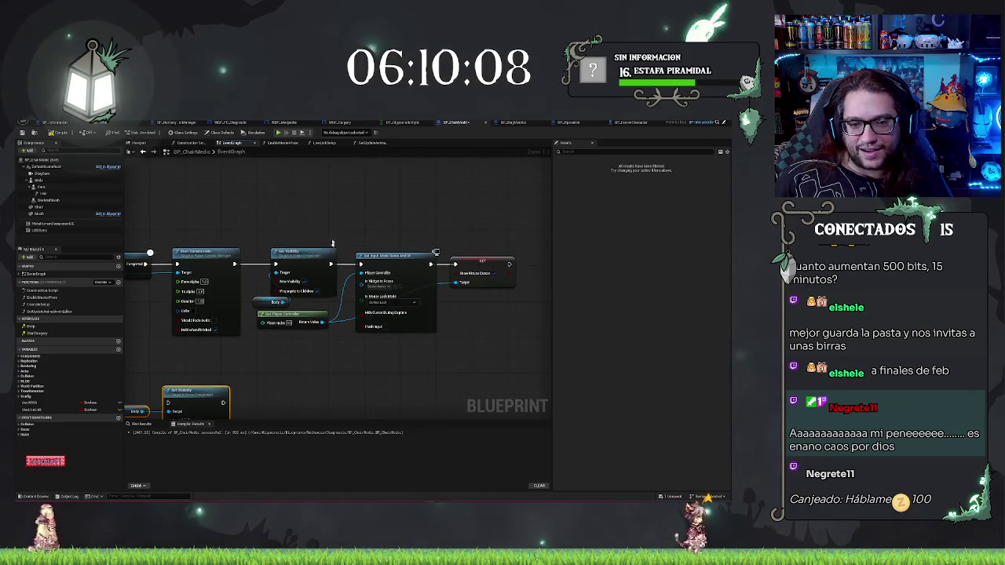
left_click_drag(388, 232, 508, 341)
left_click(266, 318, "shift")
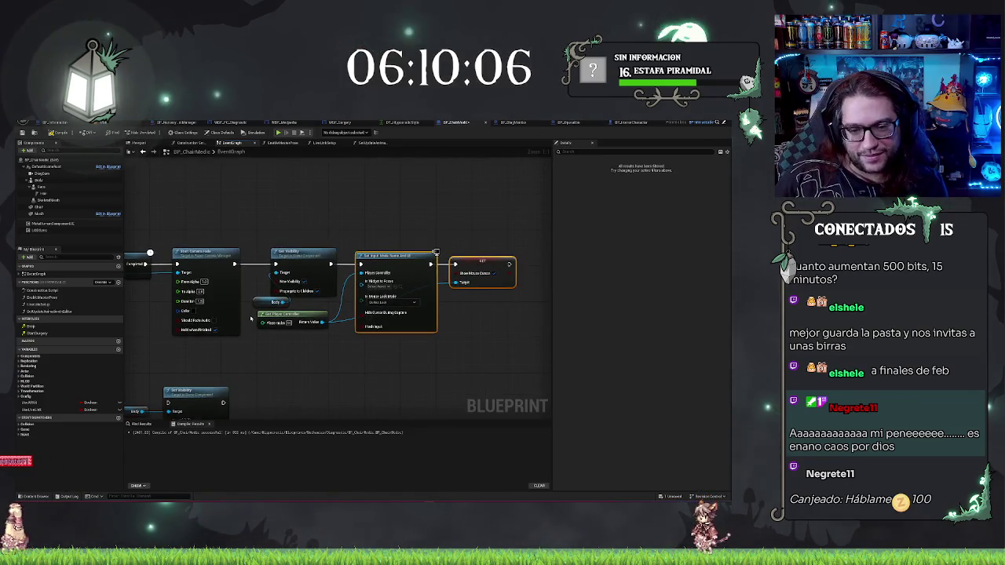
left_click(479, 259, "ctrl")
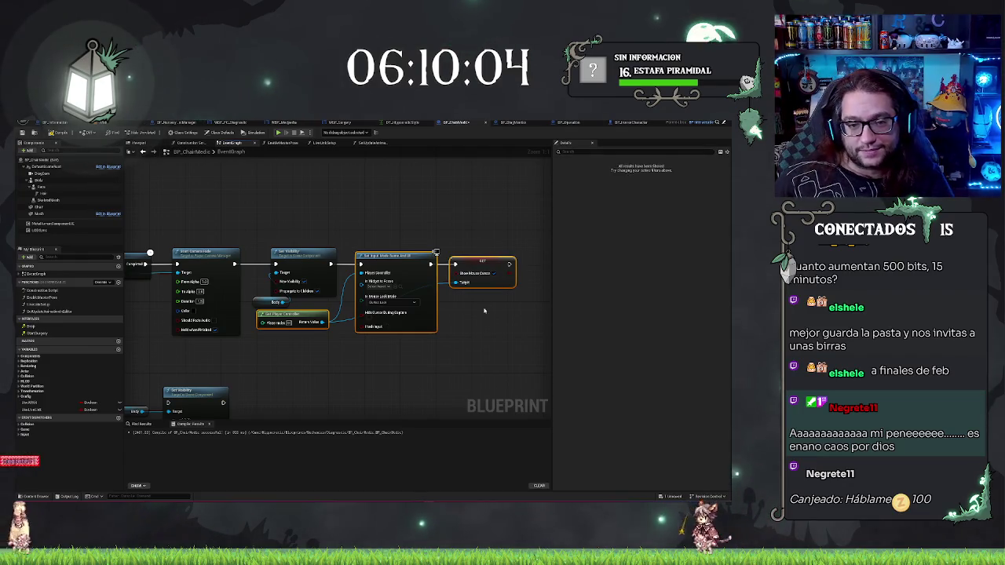
left_click_drag(440, 311, 484, 312)
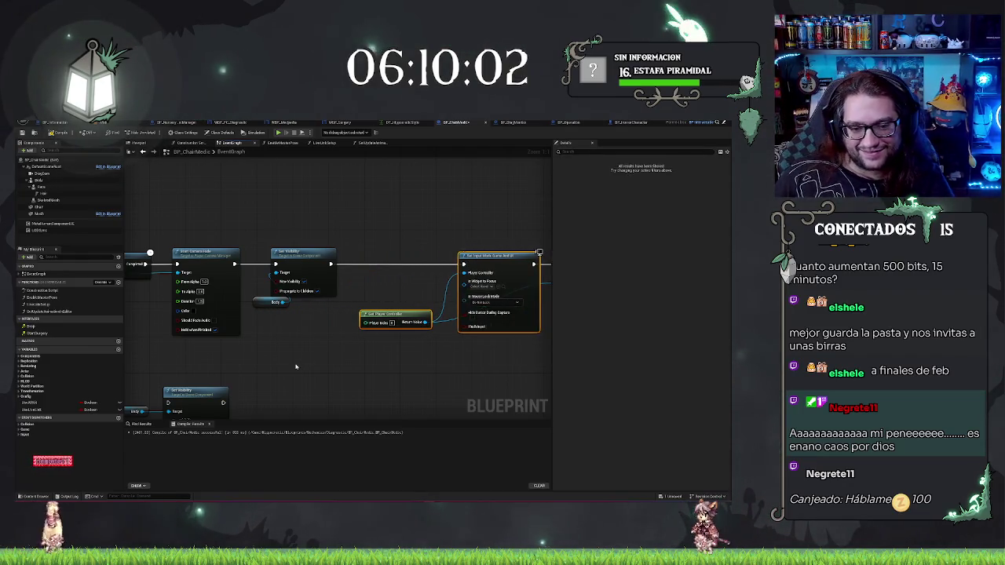
Step: Place the second Set Visibility node in the main row with its Body getter just below
left_click_drag(136, 382, 213, 285)
left_click(287, 305)
mouse_move(288, 305)
left_mouse_down()
mouse_move(510, 165)
mouse_move(491, 212)
mouse_move(474, 209)
left_mouse_up()
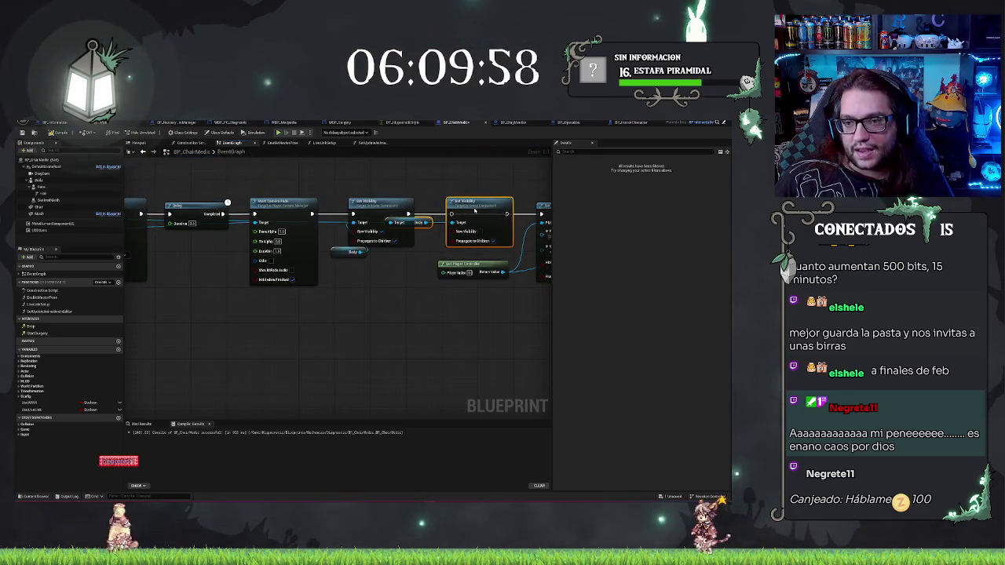
left_click(422, 227)
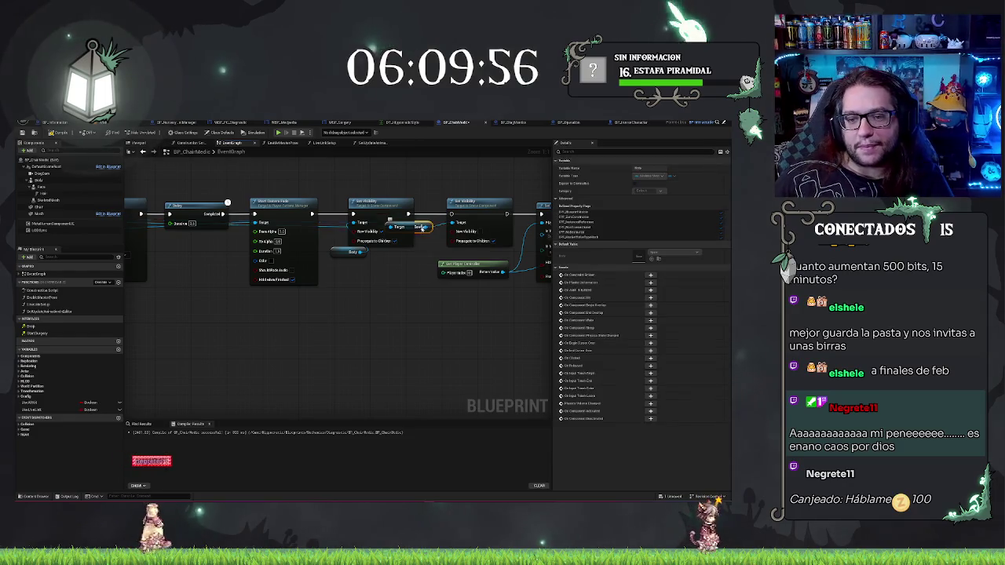
left_click_drag(422, 229, 422, 242)
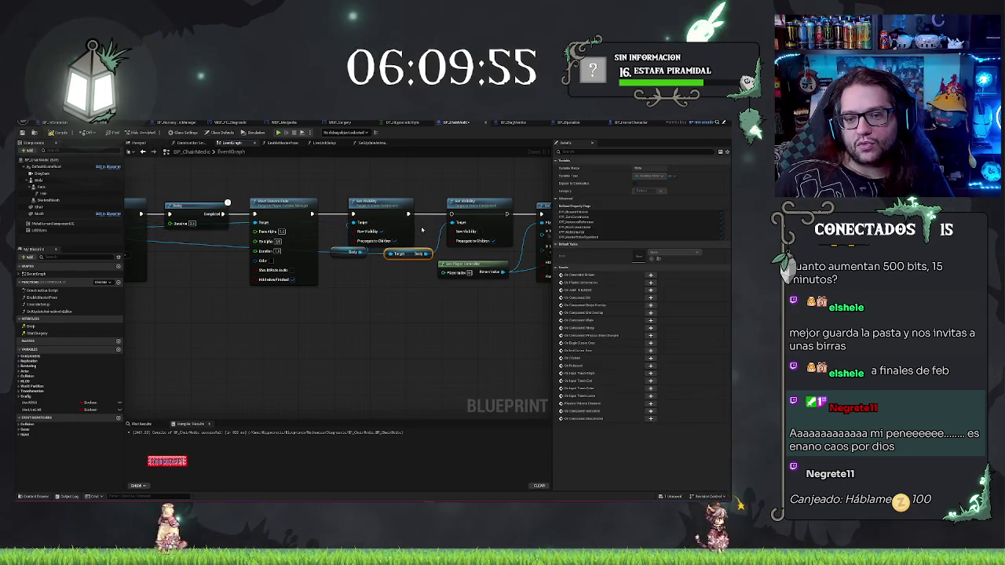
left_click(205, 248)
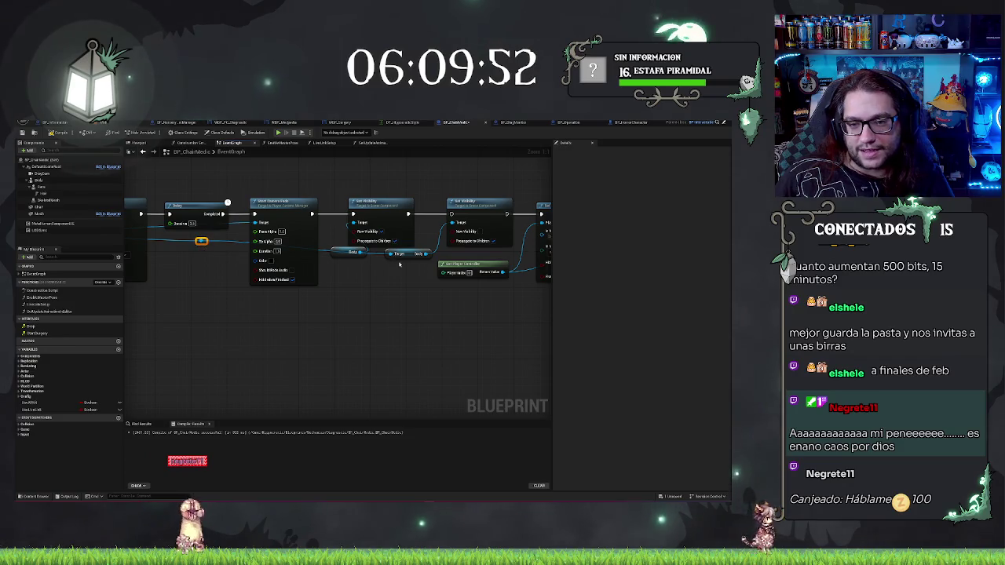
Step: Review the chain from Event Interact, save the Blueprint, and select both Set Visibility nodes
left_click_drag(408, 258, 608, 283)
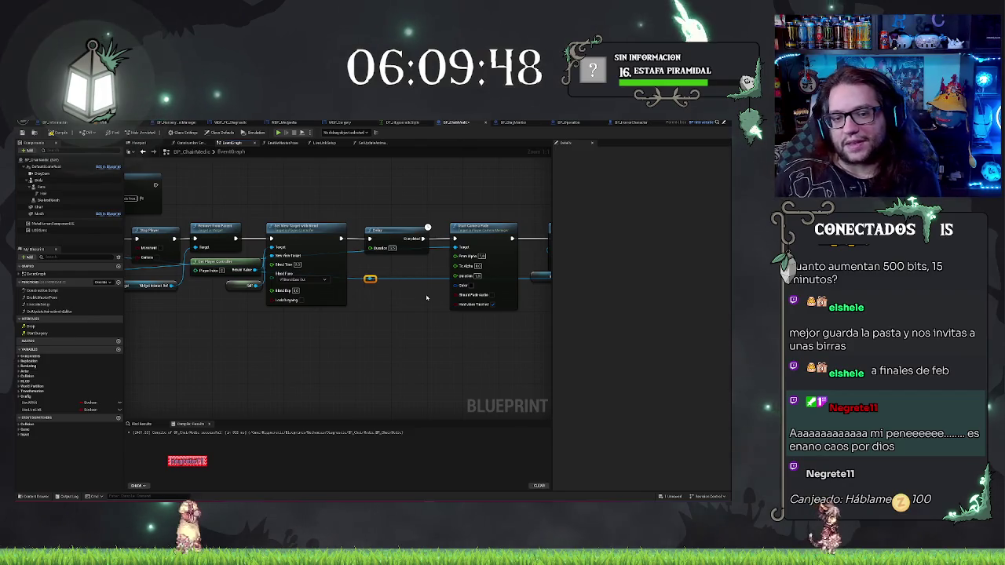
left_click_drag(240, 355, 356, 342)
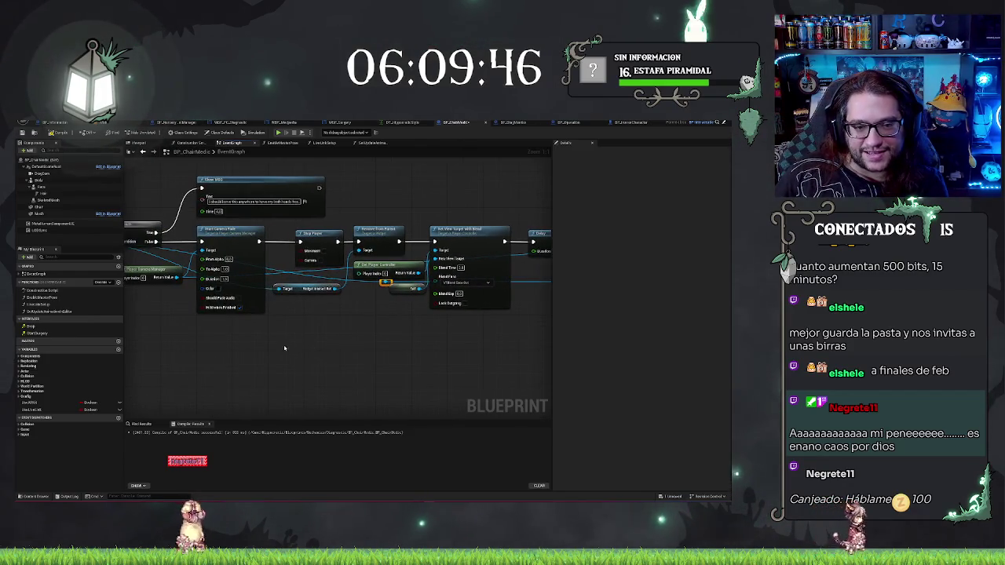
mouse_move(151, 377)
left_mouse_down()
mouse_move(398, 357)
mouse_move(301, 308)
left_mouse_up()
key("ctrl+s")
left_click_drag(212, 263, 265, 282)
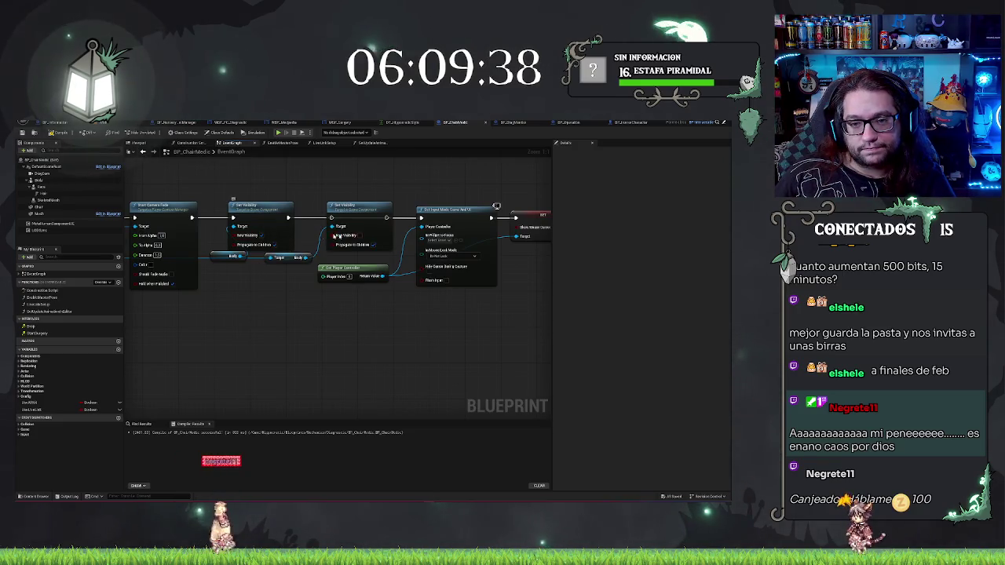
left_click_drag(391, 219, 430, 229)
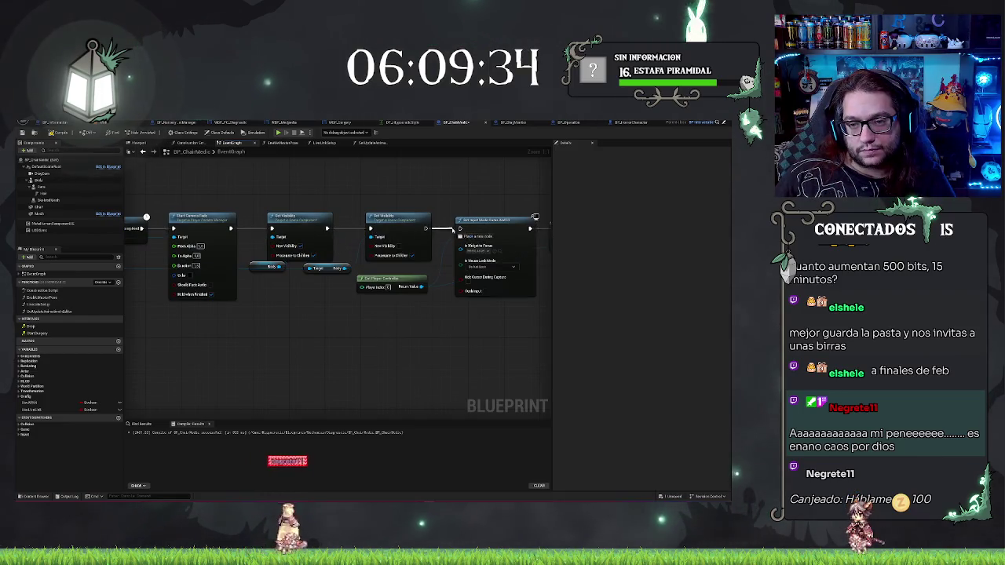
mouse_move(263, 191)
left_mouse_down()
mouse_move(385, 246)
mouse_move(417, 272)
left_mouse_up()
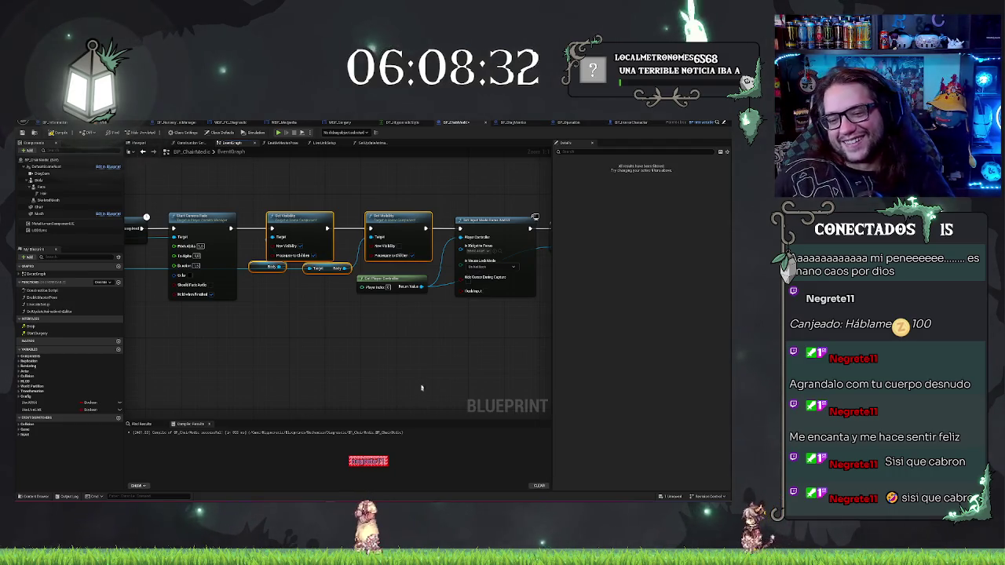
left_click_drag(379, 378, 263, 396)
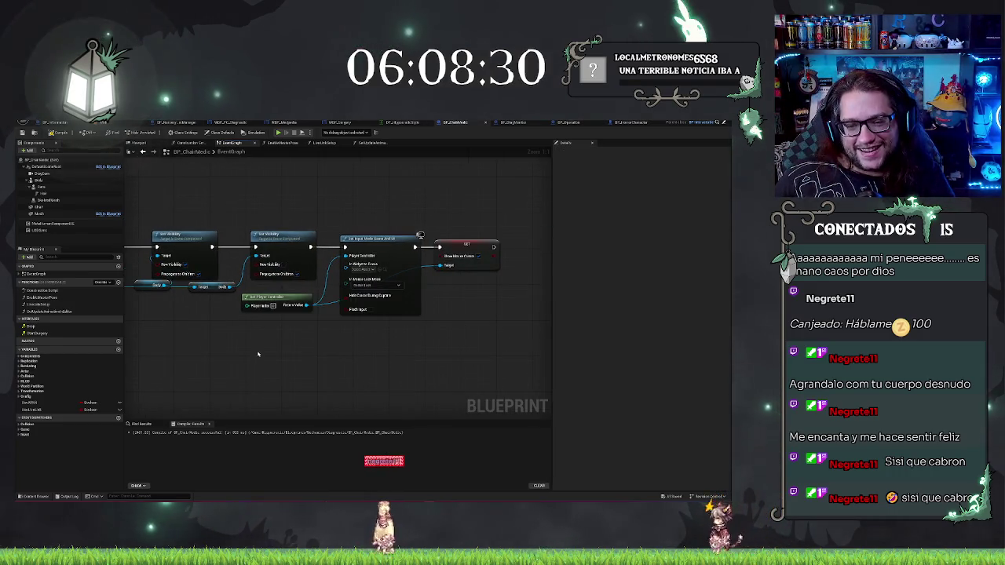
mouse_move(260, 353)
left_mouse_down()
mouse_move(449, 353)
mouse_move(260, 369)
mouse_move(547, 370)
left_mouse_up()
scroll(547, 371, "down", 3)
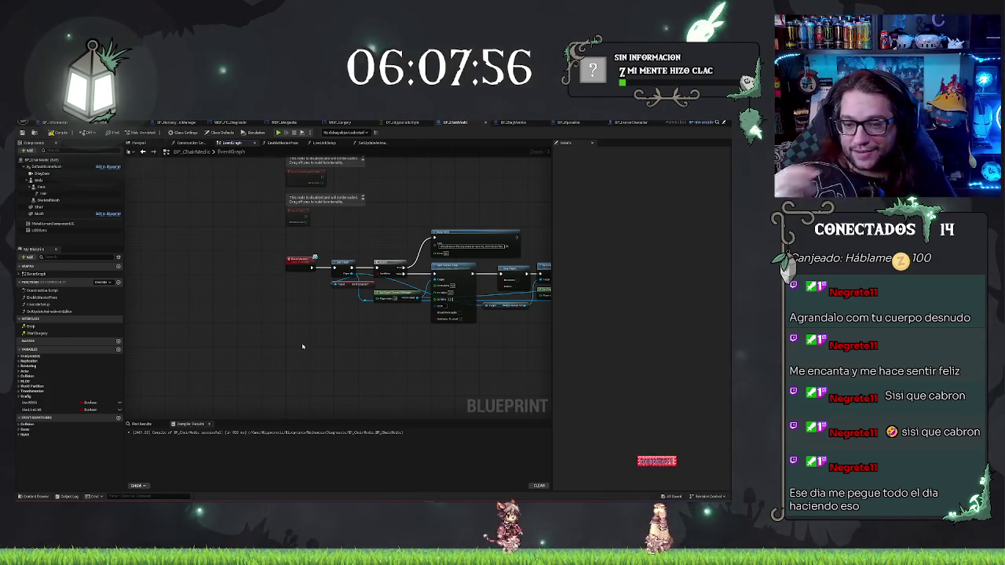
Step: Delete the three disabled nodes above the Event Interact chain and recenter the remaining chain
mouse_move(422, 383)
left_mouse_down()
mouse_move(315, 385)
mouse_move(348, 426)
mouse_move(456, 471)
mouse_move(364, 289)
mouse_move(326, 309)
left_mouse_up()
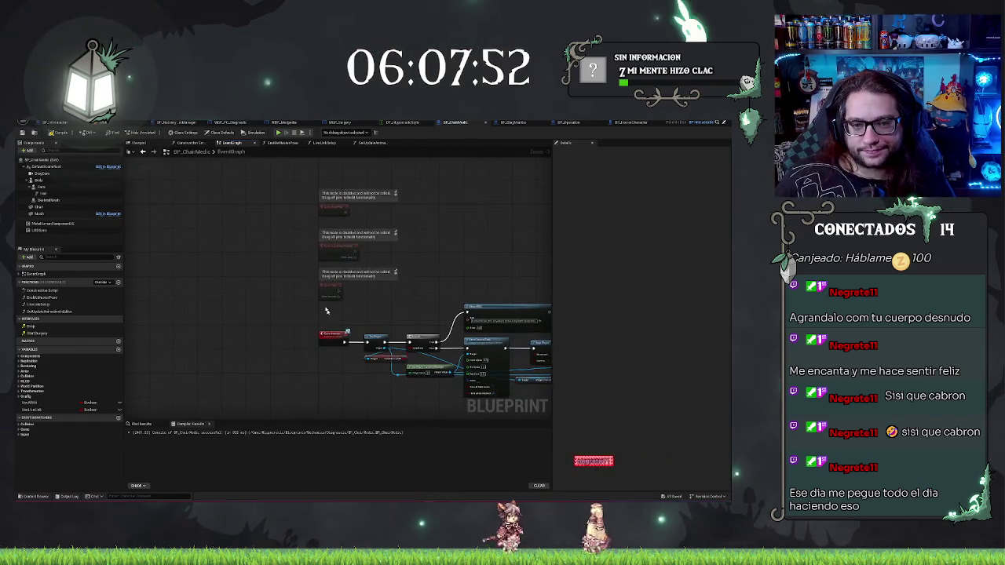
left_click_drag(284, 168, 393, 316)
key("Delete")
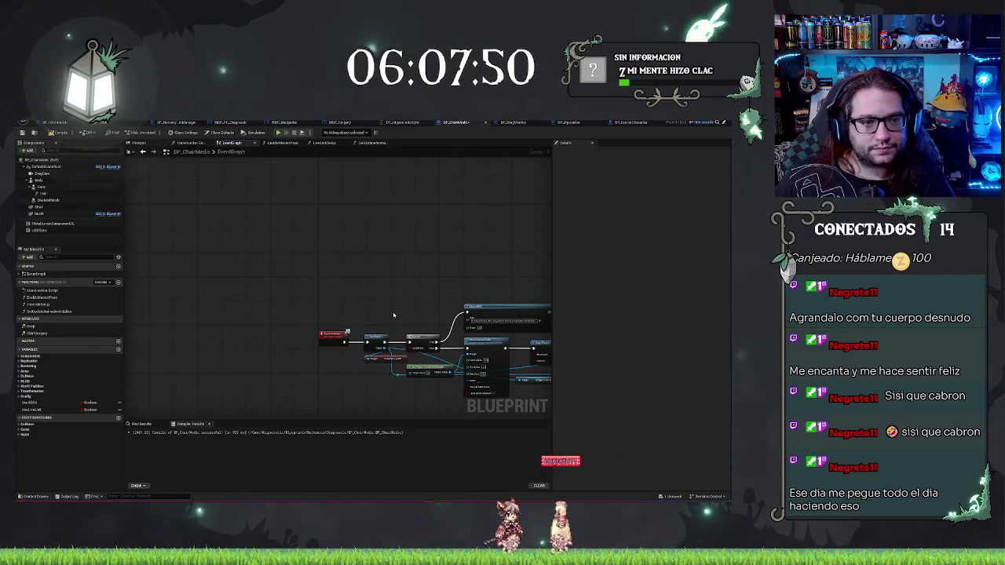
left_click_drag(349, 275, 272, 186)
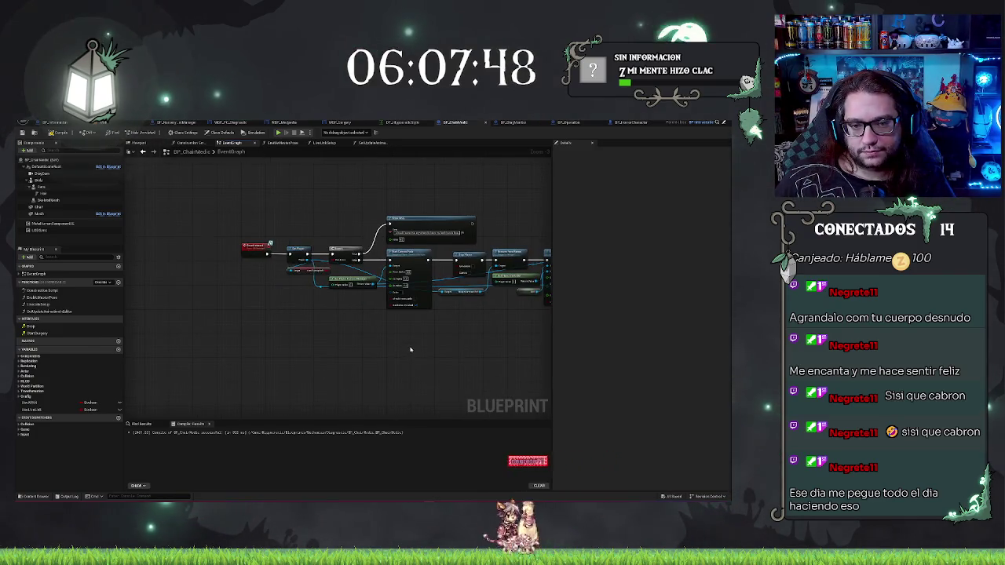
left_click_drag(410, 350, 307, 336)
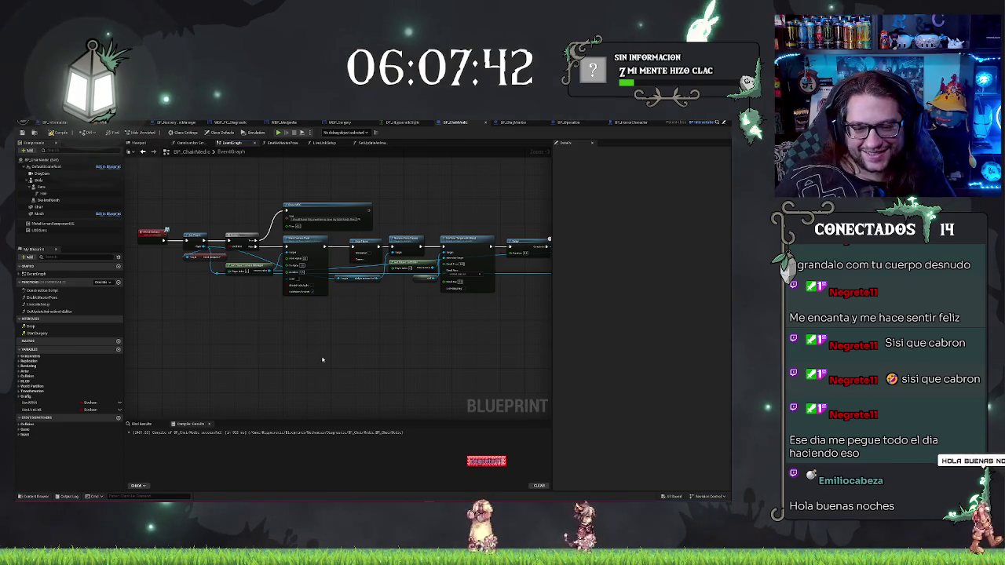
mouse_move(325, 359)
left_mouse_down()
mouse_move(413, 363)
mouse_move(359, 354)
mouse_move(448, 316)
mouse_move(240, 354)
mouse_move(285, 368)
left_mouse_up()
scroll(241, 356, "up", 2)
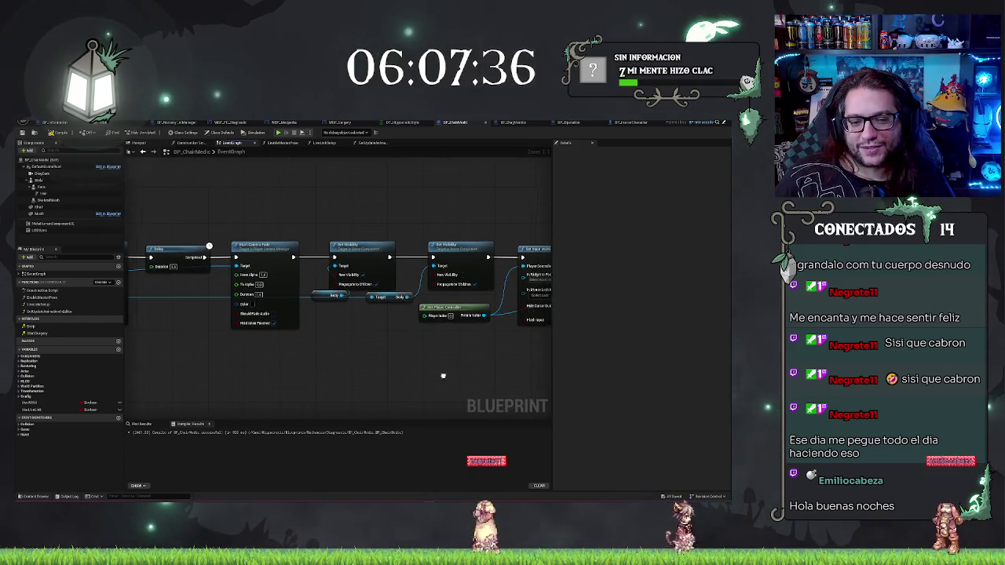
mouse_move(442, 377)
left_mouse_down()
mouse_move(386, 364)
mouse_move(359, 370)
mouse_move(327, 348)
mouse_move(426, 354)
mouse_move(352, 377)
left_mouse_up()
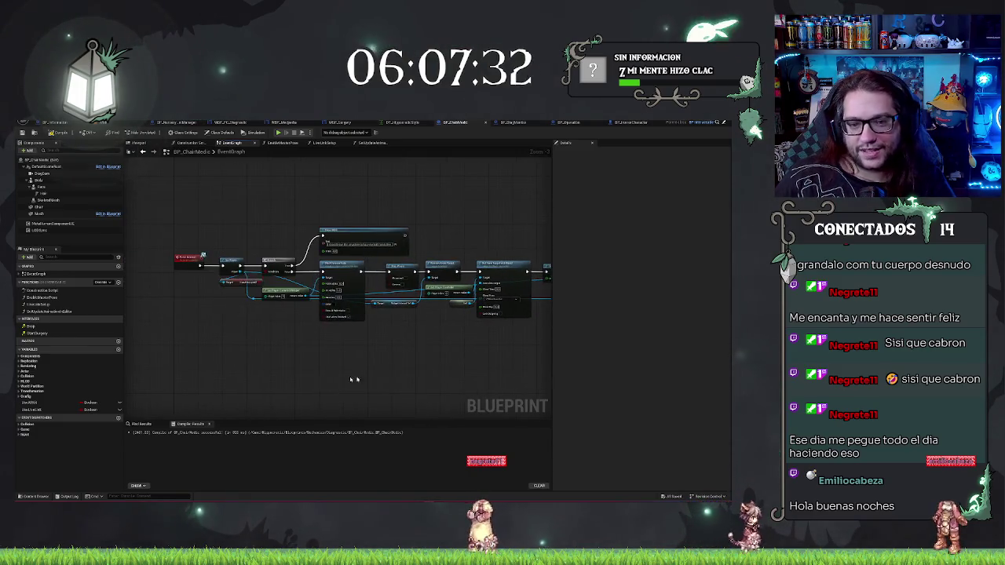
scroll(379, 366, "down", 1)
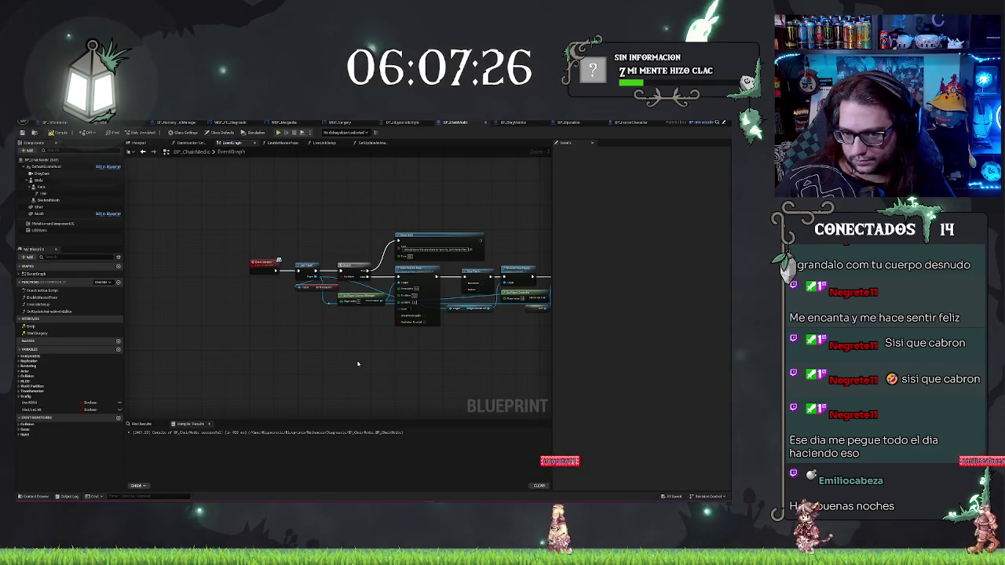
Step: Add an input event node found by searching 'add in', place it, and return to the level
right_click(281, 348)
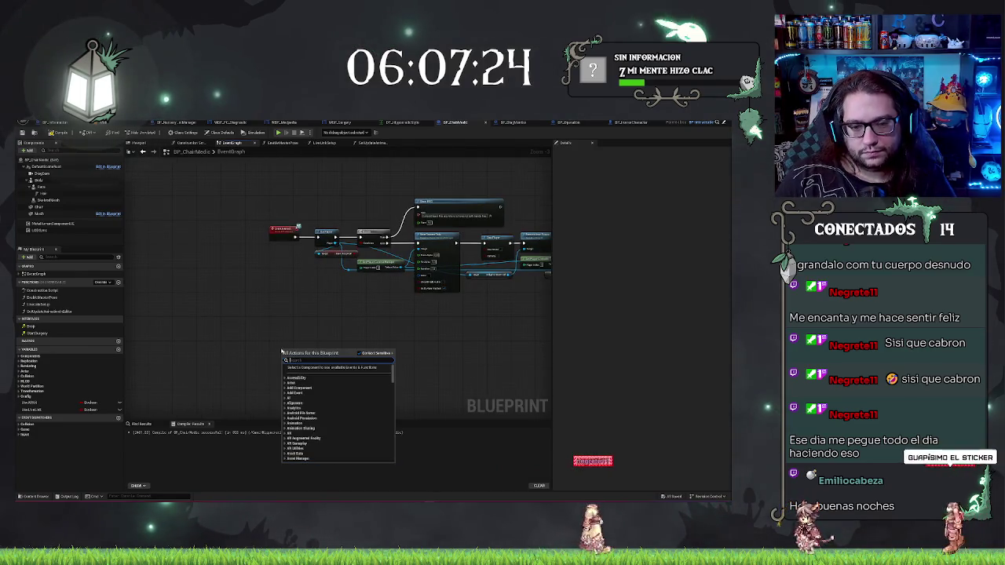
type("add in")
key("Return")
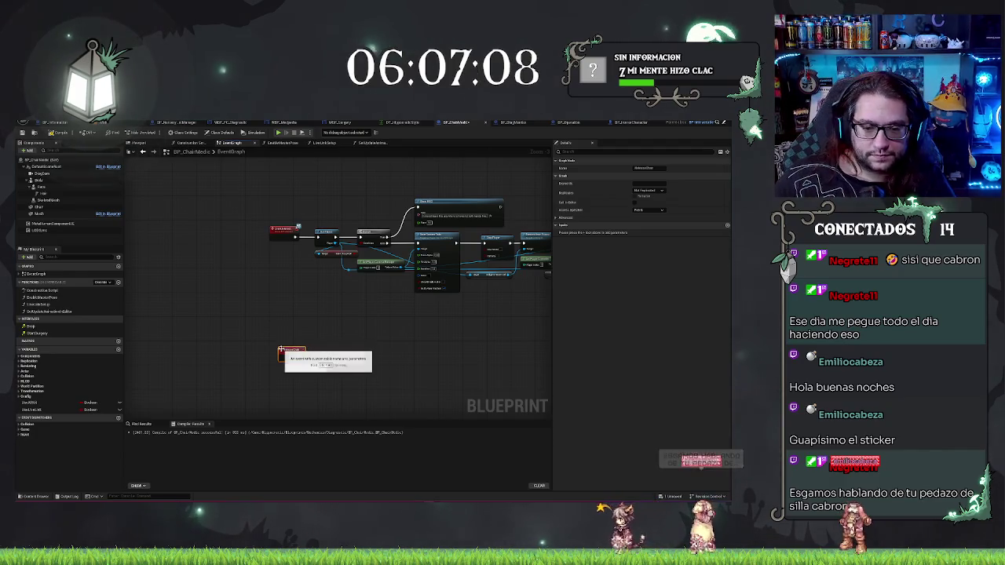
left_click_drag(281, 347, 277, 340)
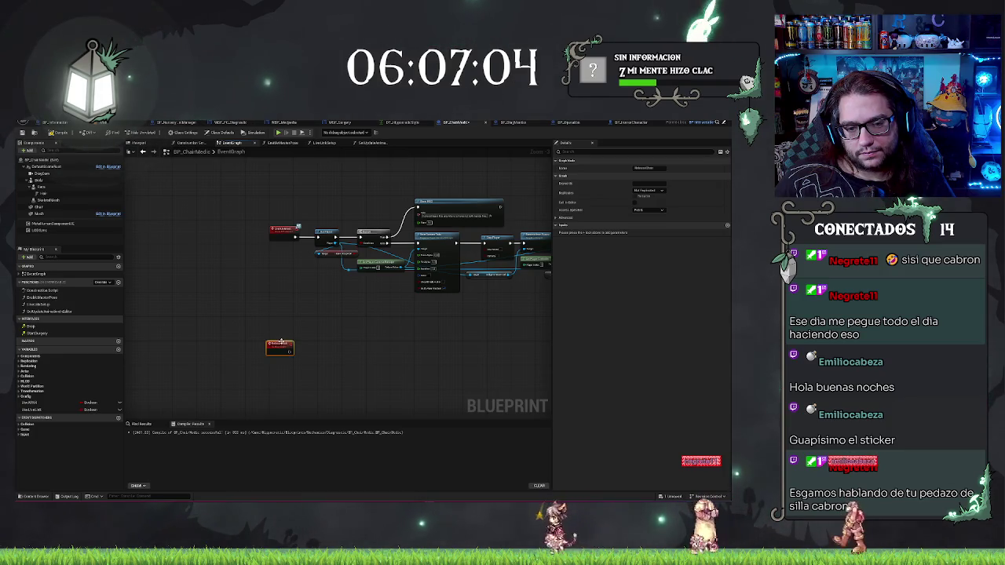
left_click(317, 333)
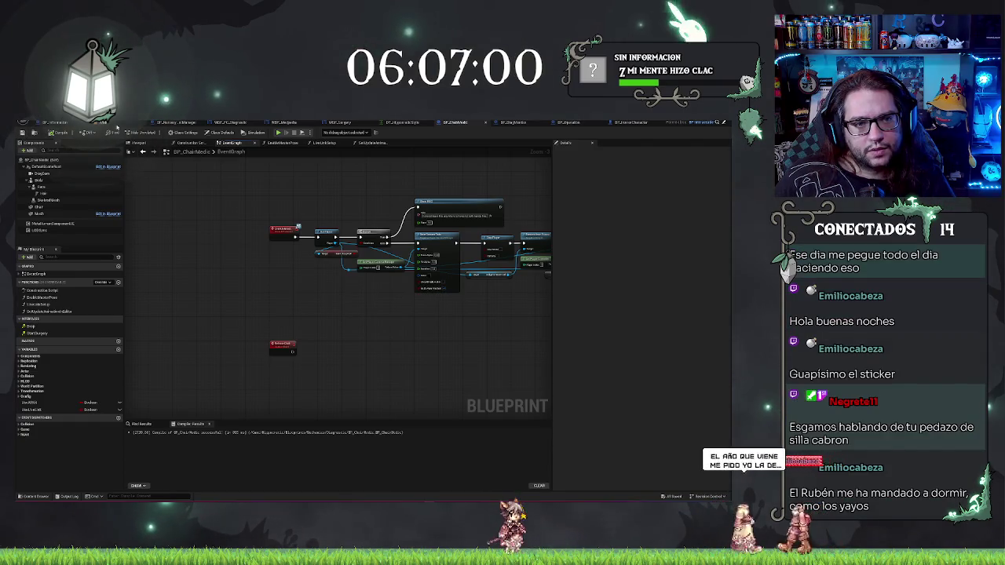
left_click(117, 124)
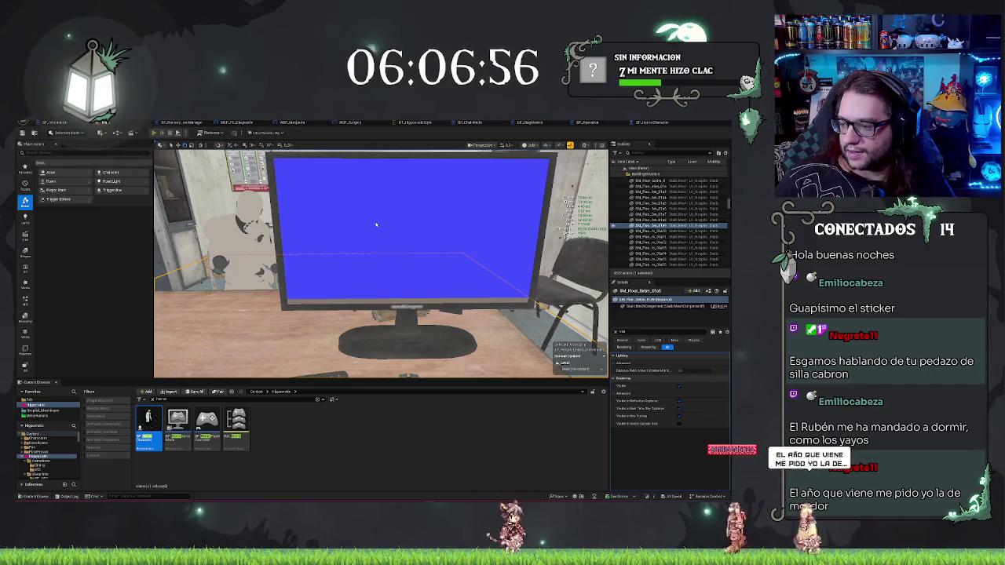
Step: Playtest walking to the desk and sitting in the chair to view MEDPEDIA, then stop
key("alt+p")
key("w")
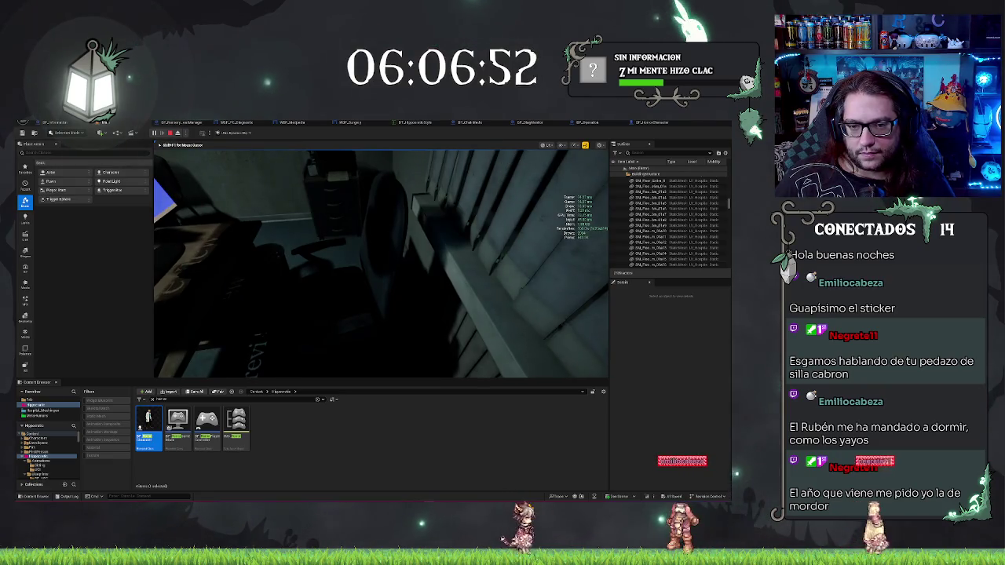
key("e")
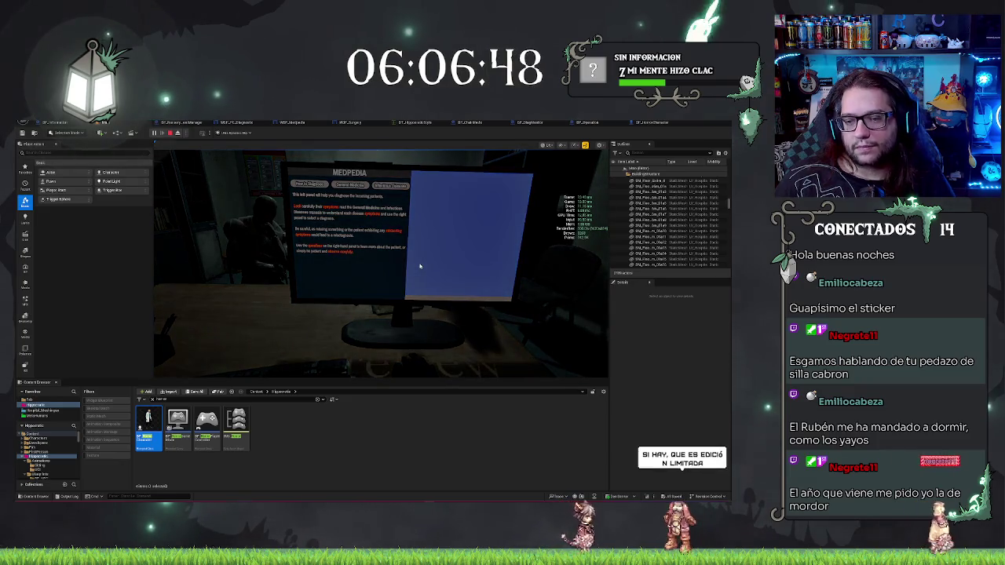
key("Escape")
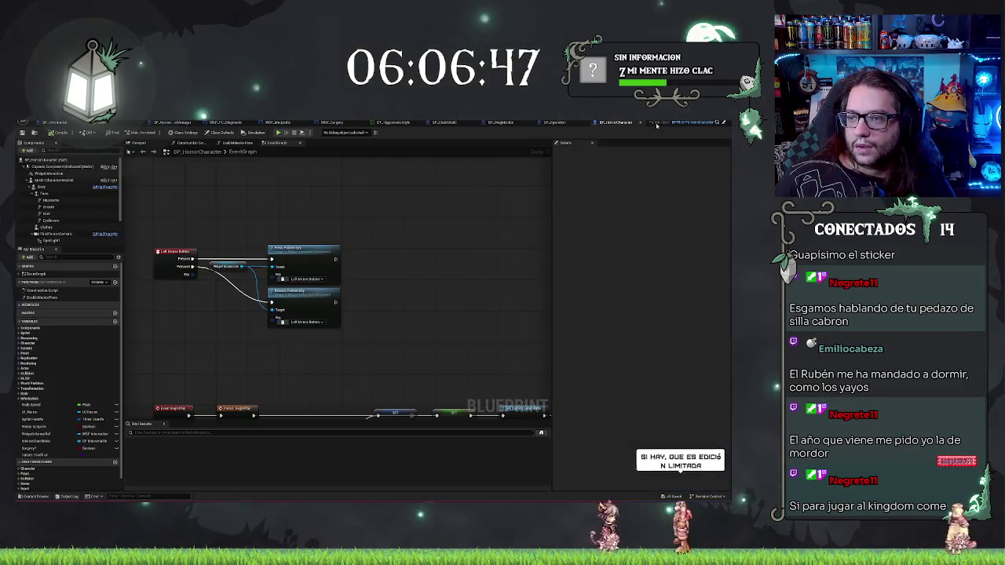
Step: Review BP_Operation's event chain through the Add to Viewport, input-mode and Enable Input nodes
left_click(608, 123)
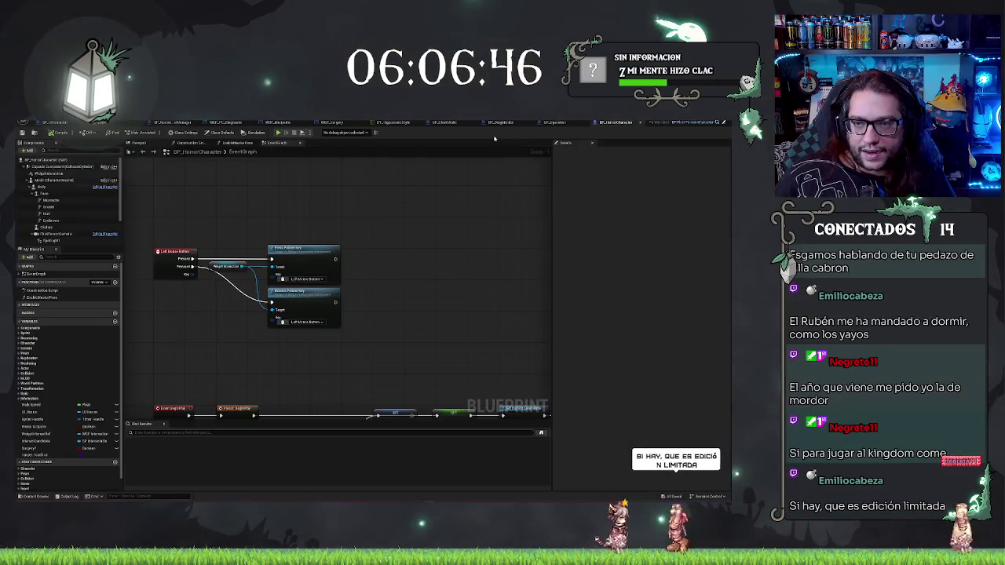
left_click(554, 122)
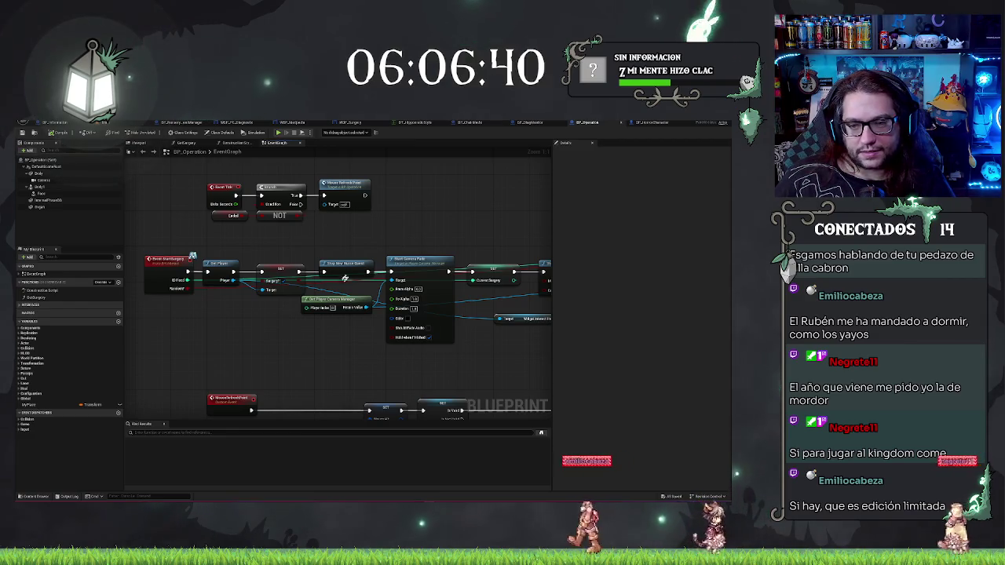
left_click_drag(408, 241, 362, 217)
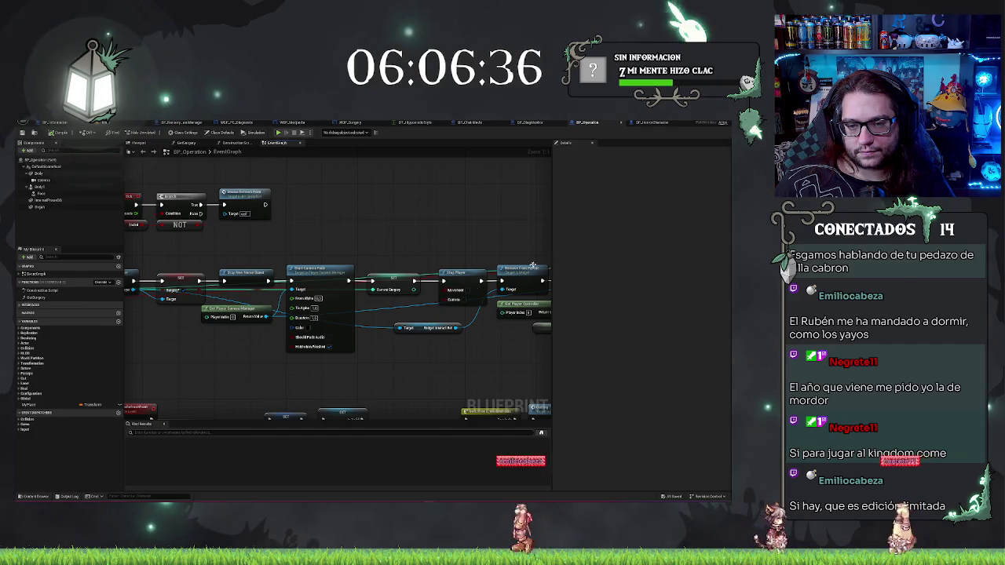
mouse_move(464, 252)
left_mouse_down()
mouse_move(507, 224)
mouse_move(542, 222)
mouse_move(135, 248)
left_mouse_up()
left_click_drag(465, 211, 193, 208)
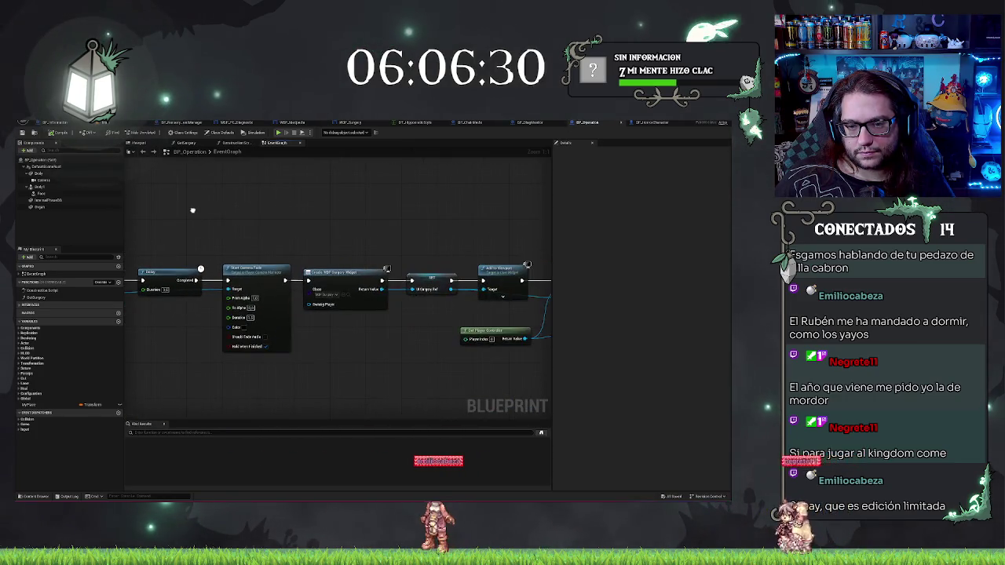
left_click_drag(416, 202, 237, 207)
left_click_drag(361, 235, 239, 236)
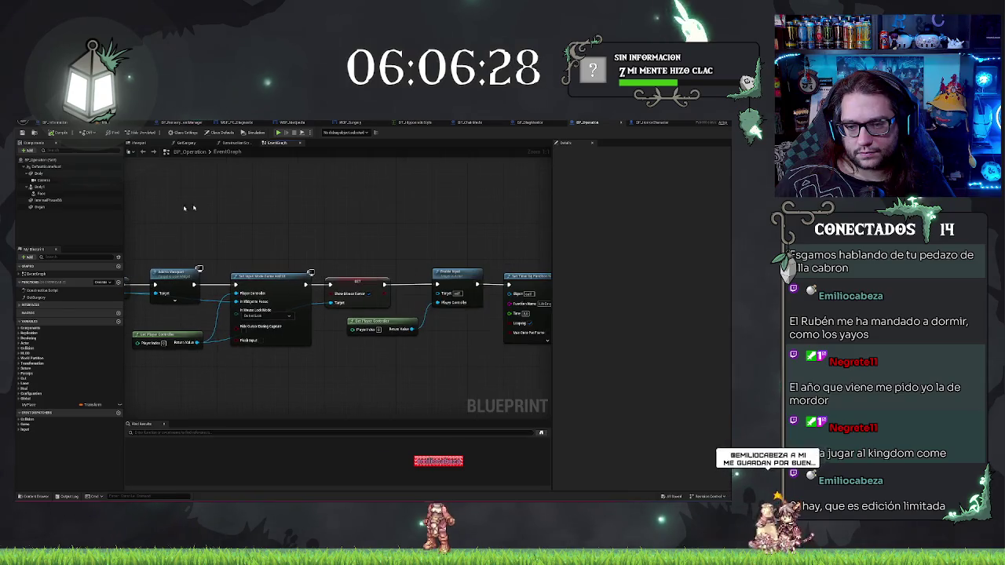
mouse_move(400, 361)
left_mouse_down()
mouse_move(243, 370)
mouse_move(365, 386)
left_mouse_up()
left_click_drag(141, 314, 354, 312)
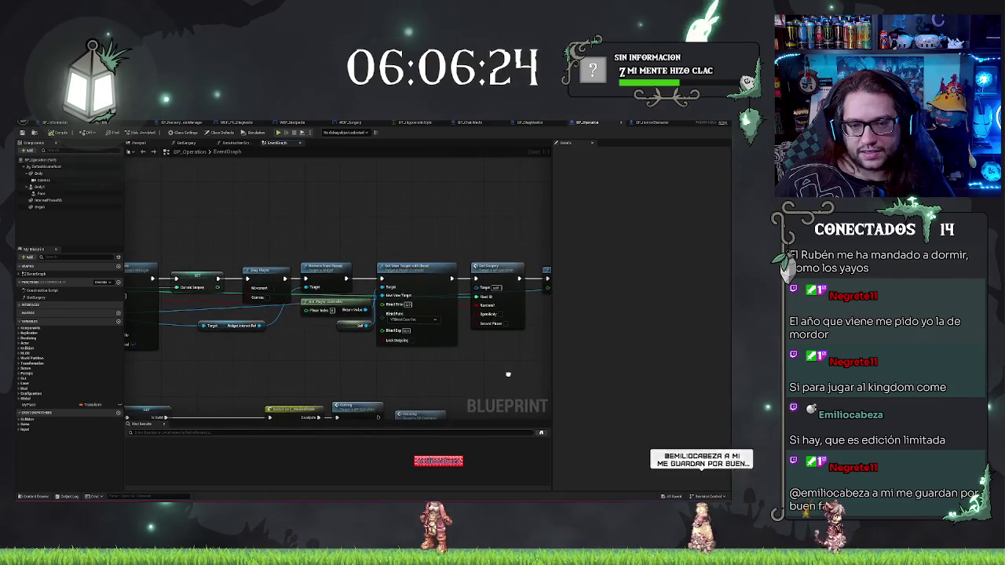
Step: Inspect BP_HorrorCharacter's graph around the Create Widget and Lock nodes
left_click(658, 123)
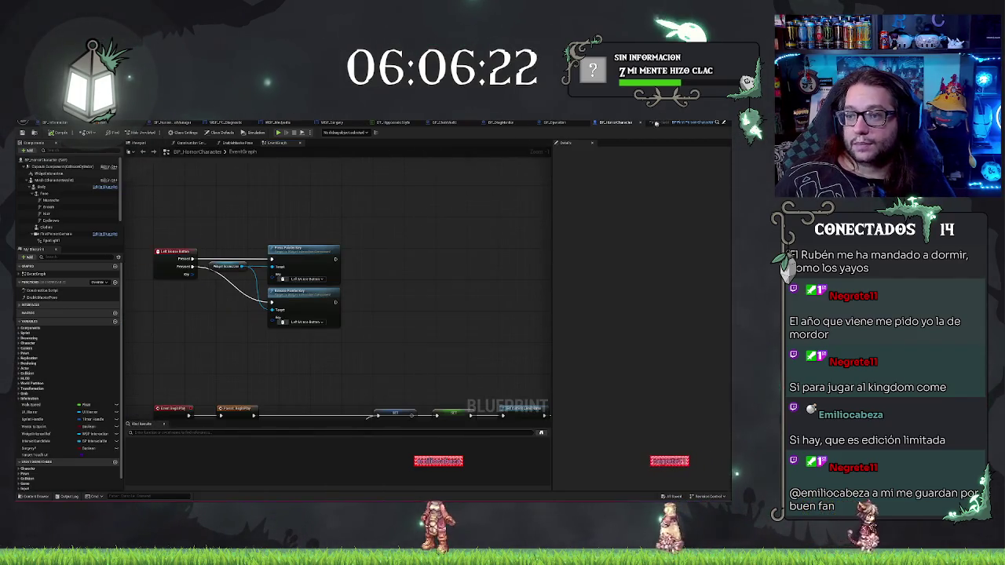
scroll(410, 234, "down", 2)
left_click_drag(492, 303, 424, 222)
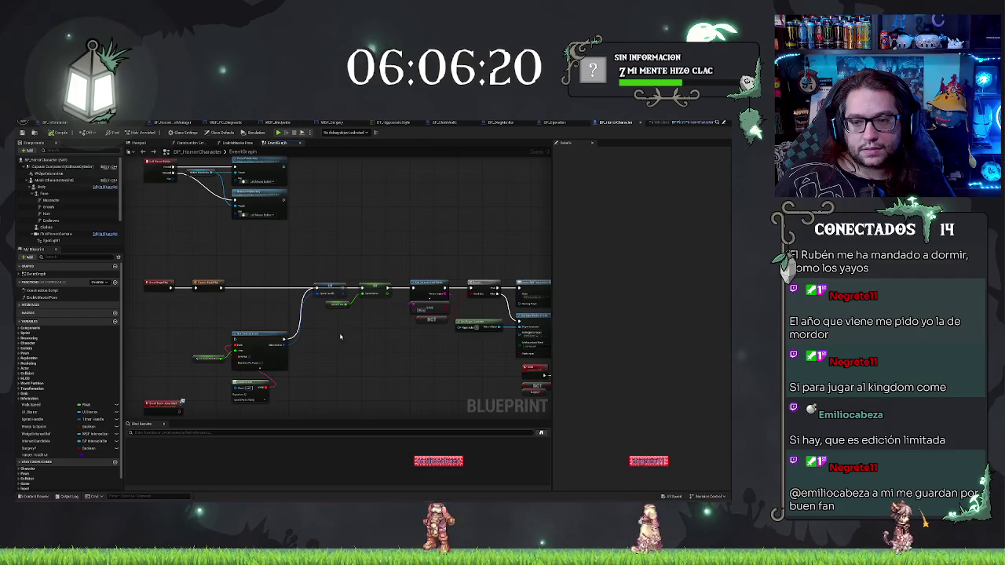
mouse_move(340, 336)
left_mouse_down()
mouse_move(235, 298)
mouse_move(92, 277)
left_mouse_up()
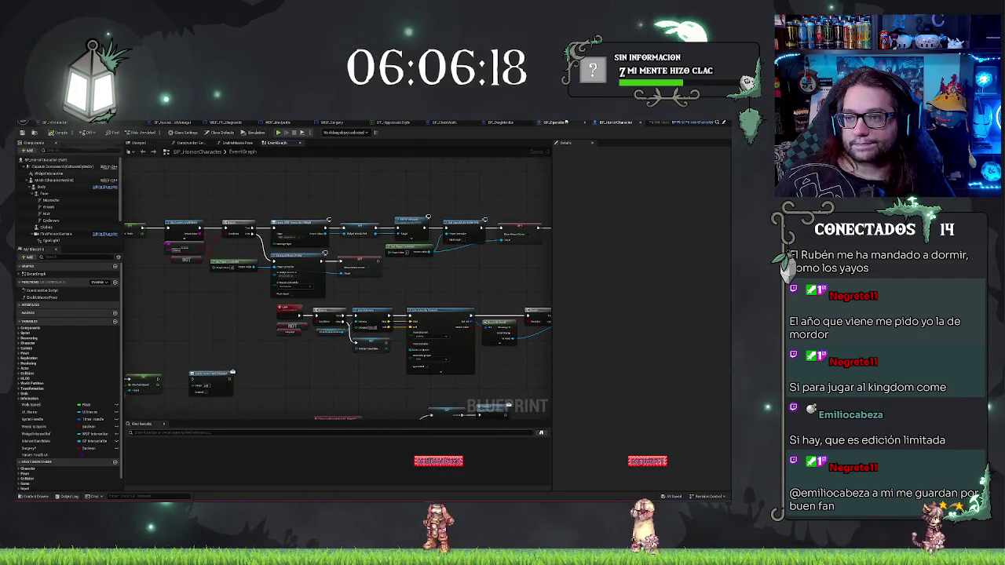
Step: Paste the Get Player Controller and cast nodes at the end of BP_ChairMedic's interact chain
left_click(442, 124)
mouse_move(440, 322)
left_mouse_down()
mouse_move(275, 346)
mouse_move(368, 300)
left_mouse_up()
mouse_move(298, 289)
left_mouse_down()
mouse_move(317, 303)
mouse_move(370, 255)
left_mouse_up()
key("ctrl+v")
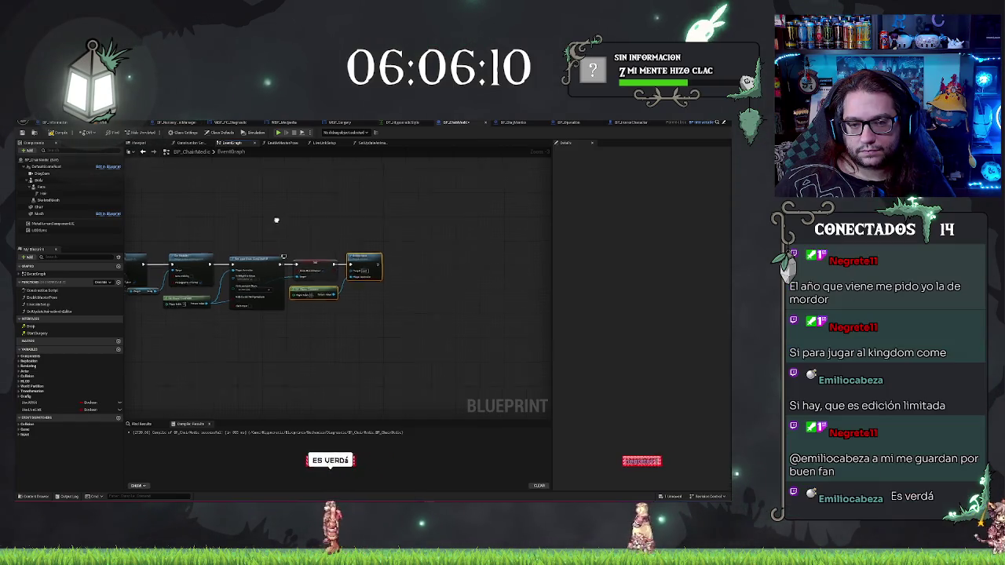
left_click_drag(276, 217, 415, 287)
scroll(388, 301, "up", 2)
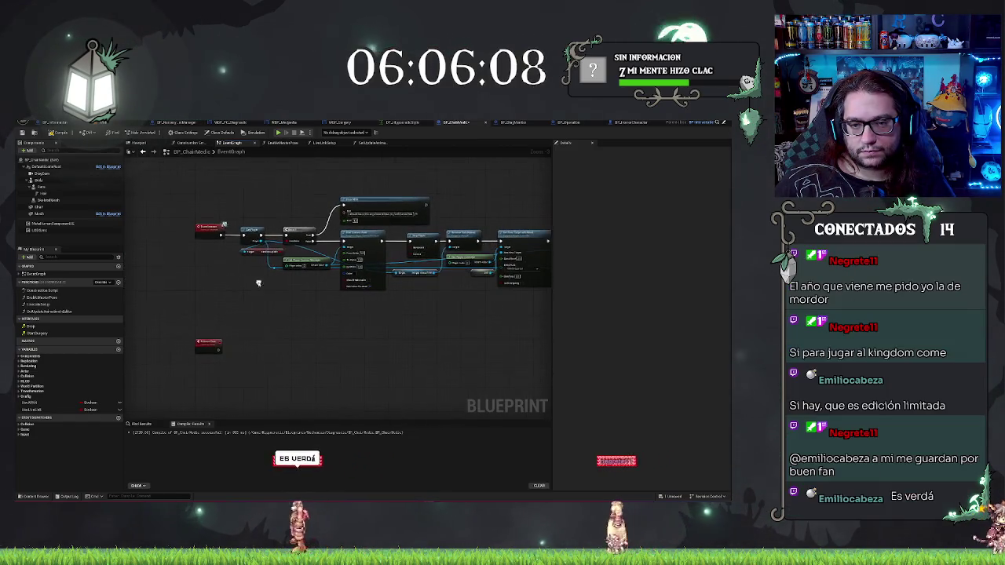
scroll(467, 299, "up", 1)
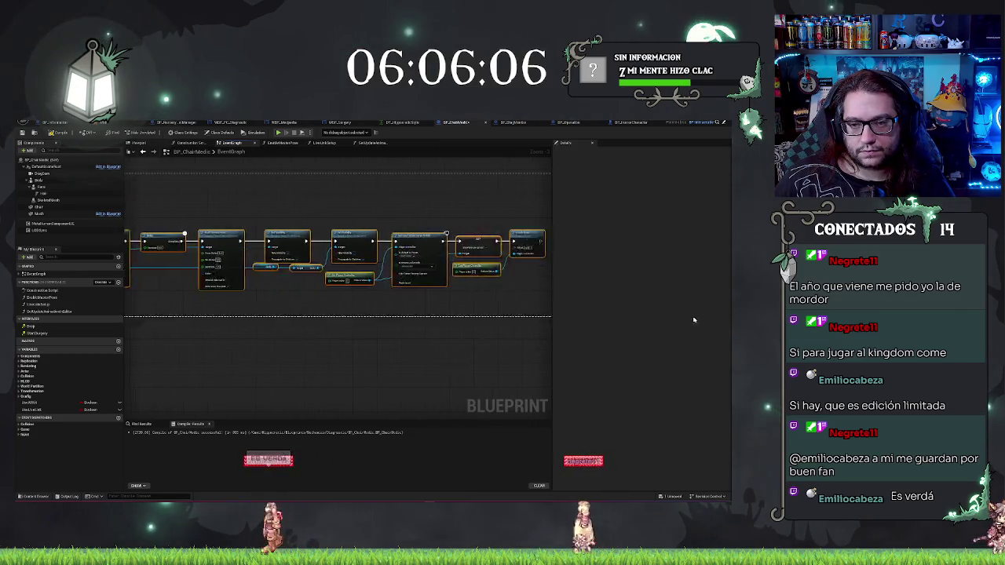
scroll(179, 306, "up", 2)
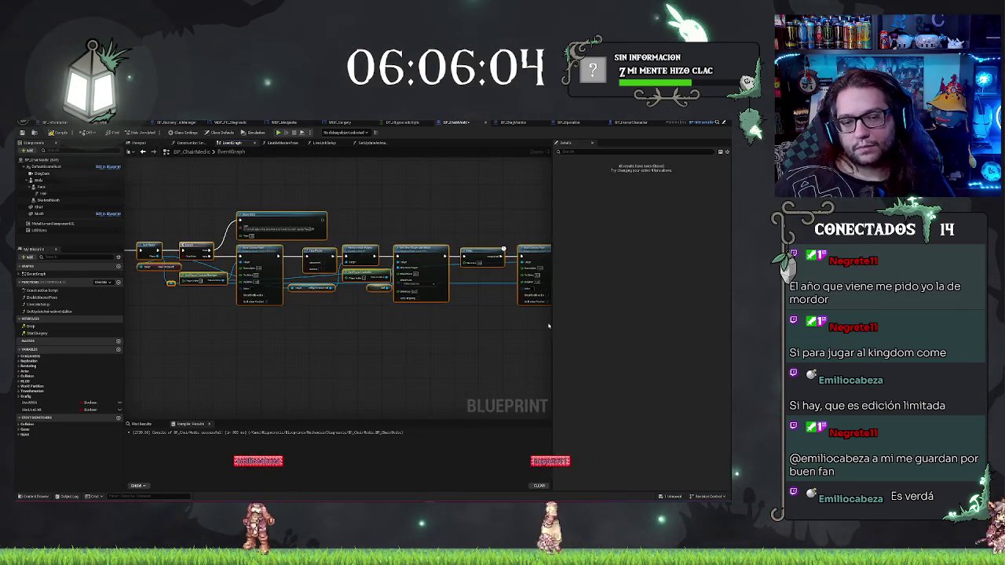
Step: Add a Disable Input node fed by Get Player Controller right after Event Interact
left_click_drag(197, 314, 445, 336)
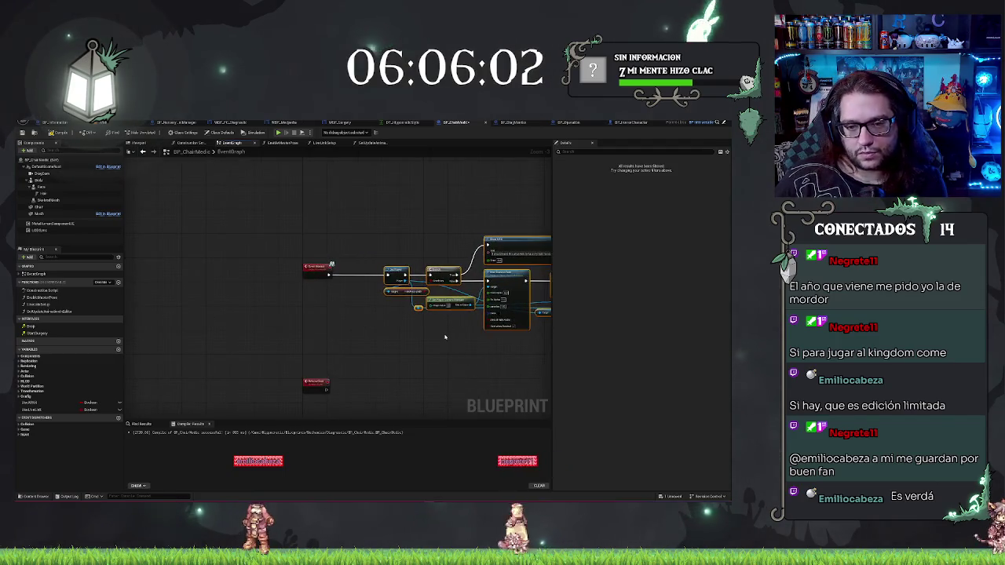
mouse_move(408, 292)
left_mouse_down()
mouse_move(366, 301)
mouse_move(356, 278)
left_mouse_up()
key("q")
type("disabl")
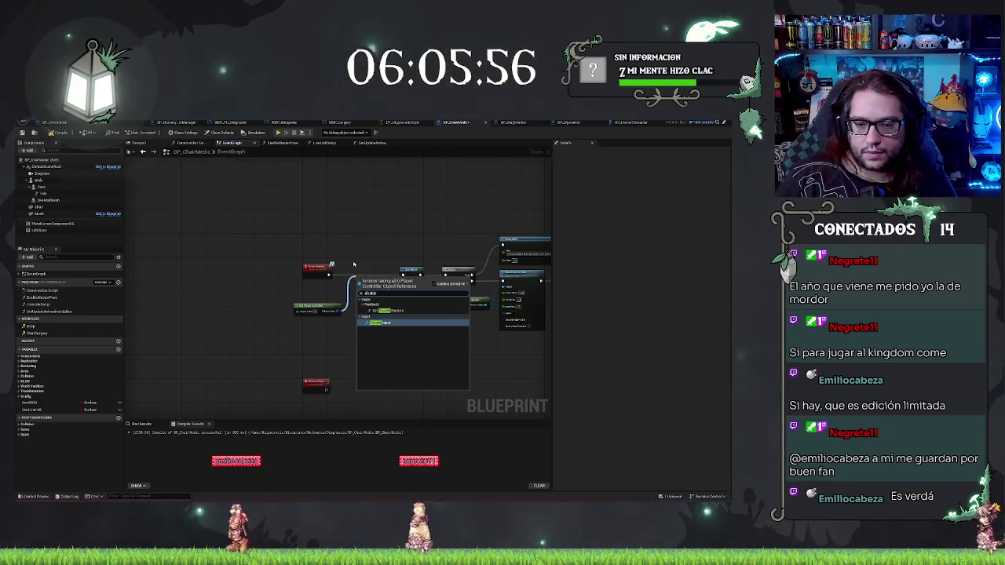
type("e")
key("Return")
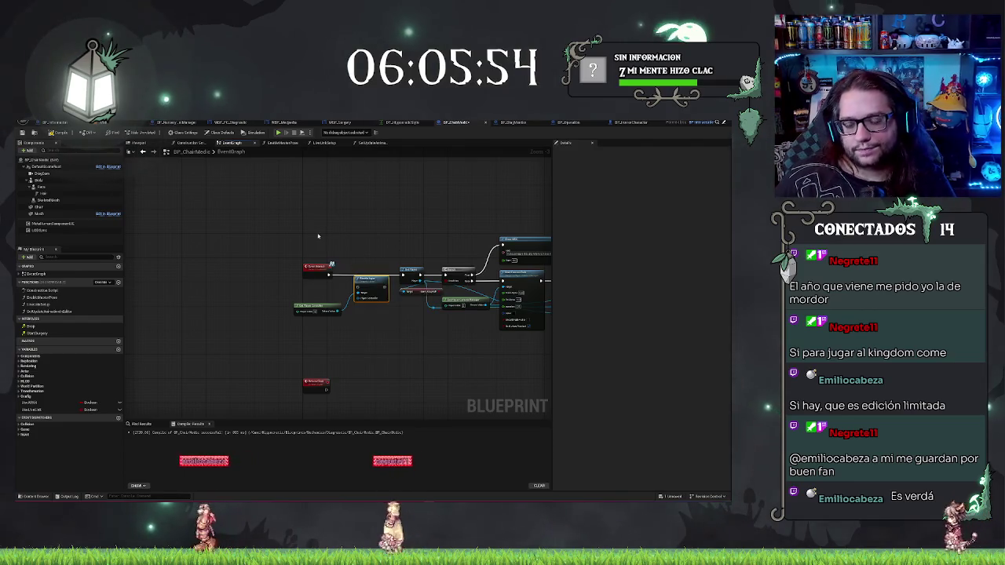
left_click_drag(367, 271, 355, 280)
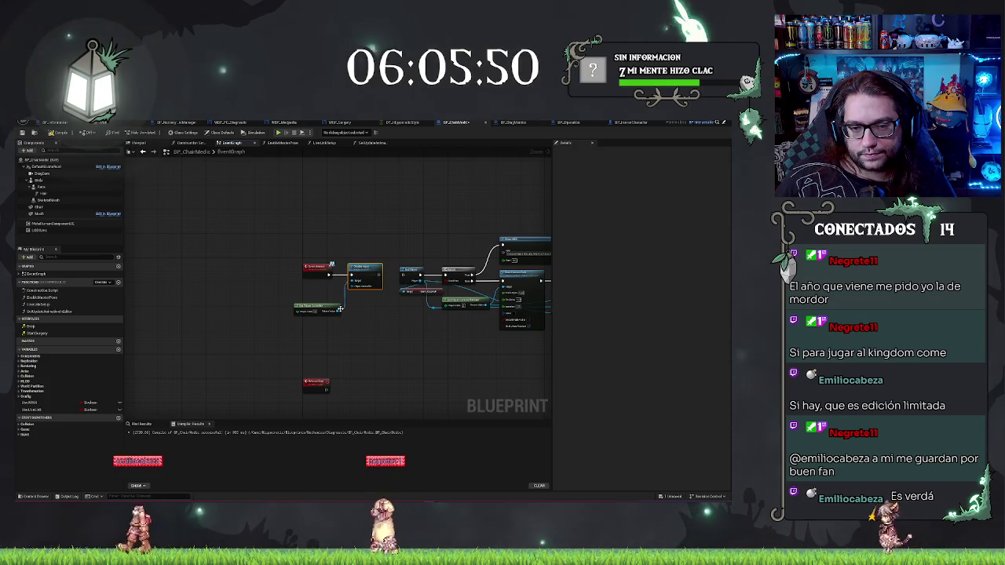
Step: Check the Get Player Controller, Show Mod and camera fade nodes, then switch to BP_Operation
scroll(357, 311, "up", 3)
left_click(326, 285)
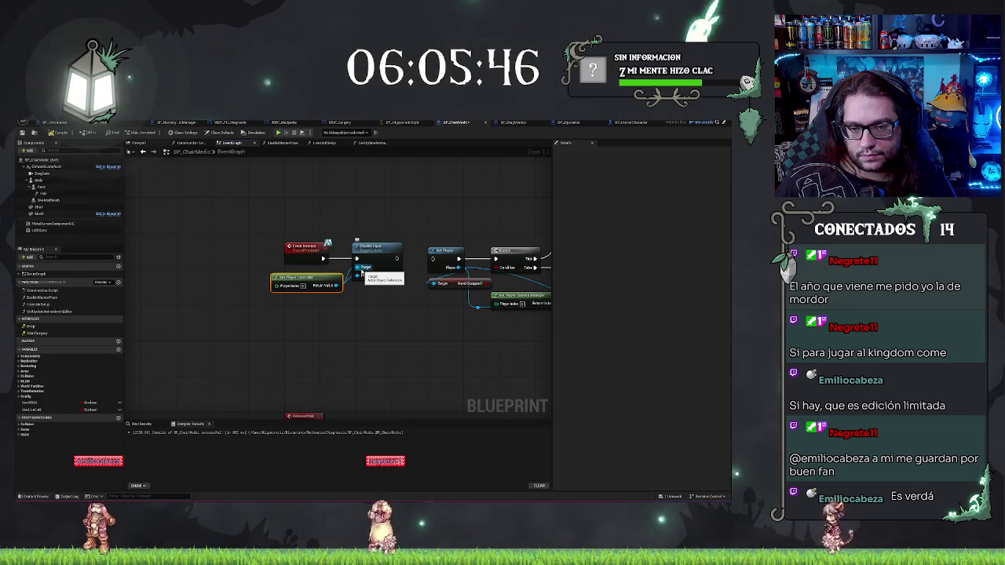
left_click_drag(364, 269, 259, 327)
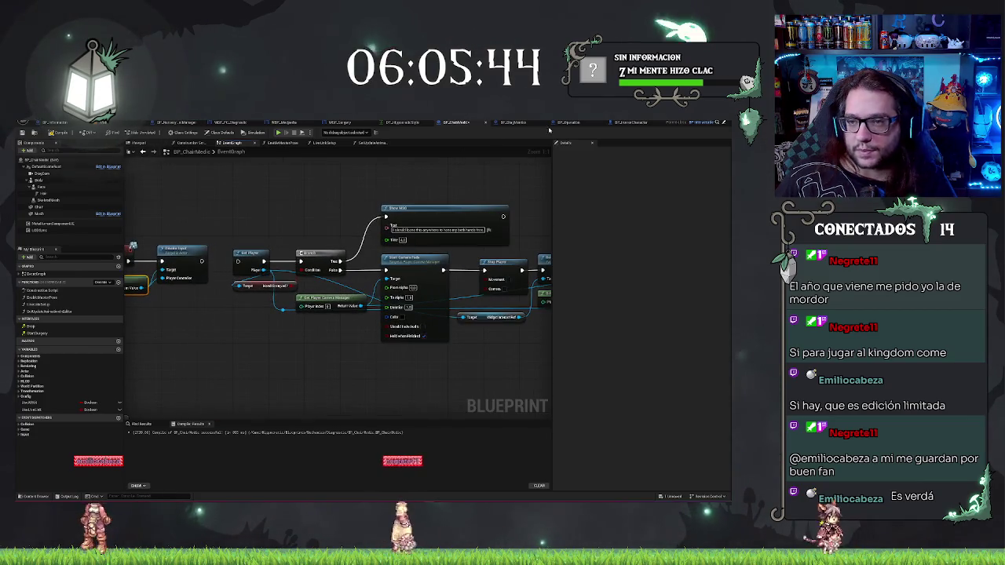
left_click(577, 124)
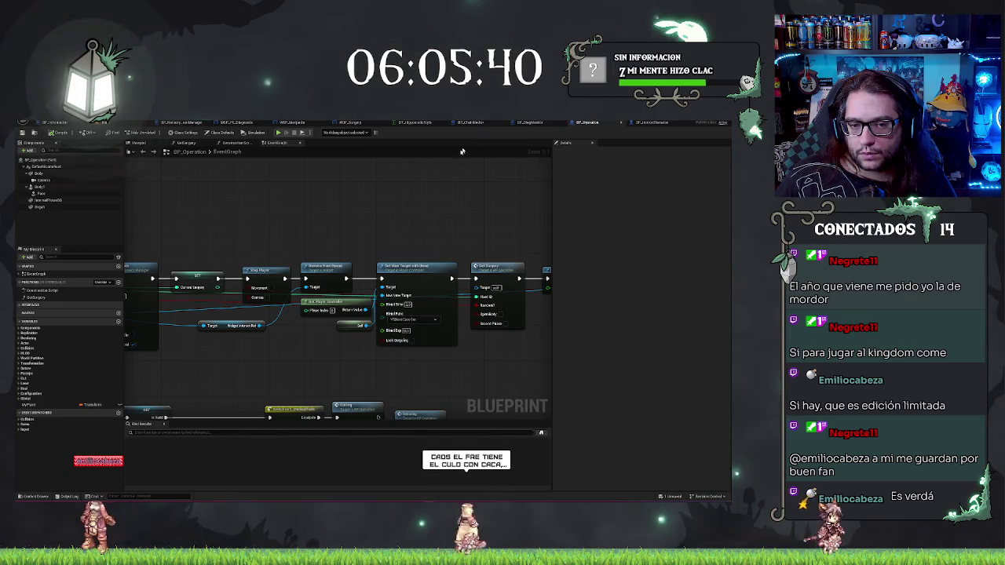
Step: Review BP_Operation's graph from EventTick across to the Forceps section
scroll(461, 152, "down", 2)
scroll(419, 190, "down", 1)
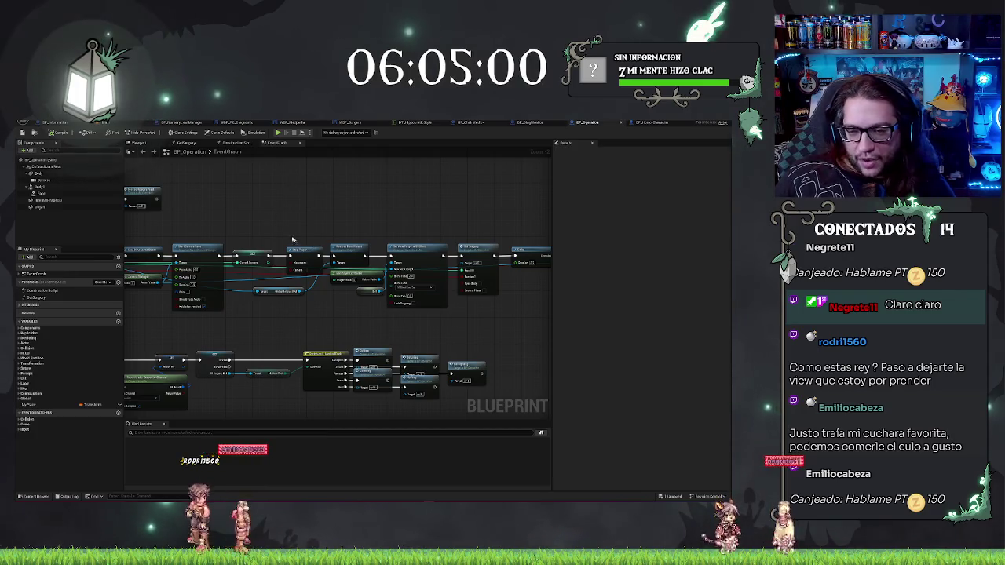
left_click_drag(269, 216, 364, 204)
left_click_drag(549, 299, 279, 288)
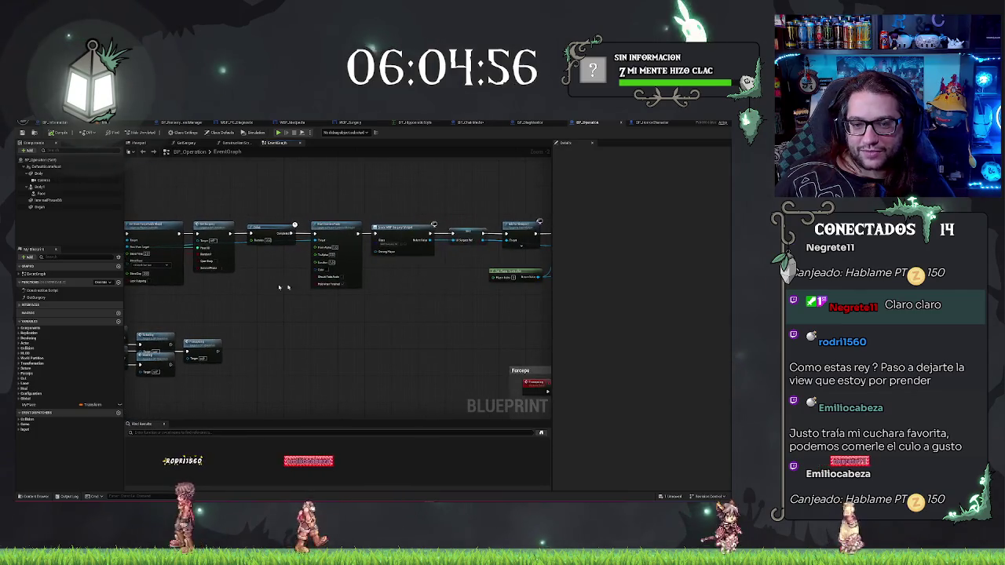
left_click_drag(430, 303, 174, 315)
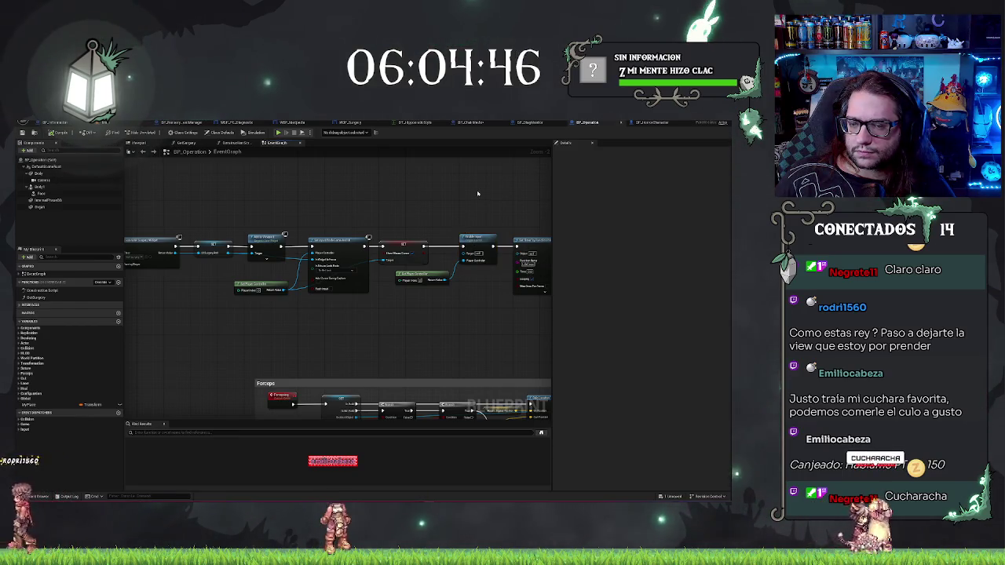
left_click(595, 124)
left_click(552, 123)
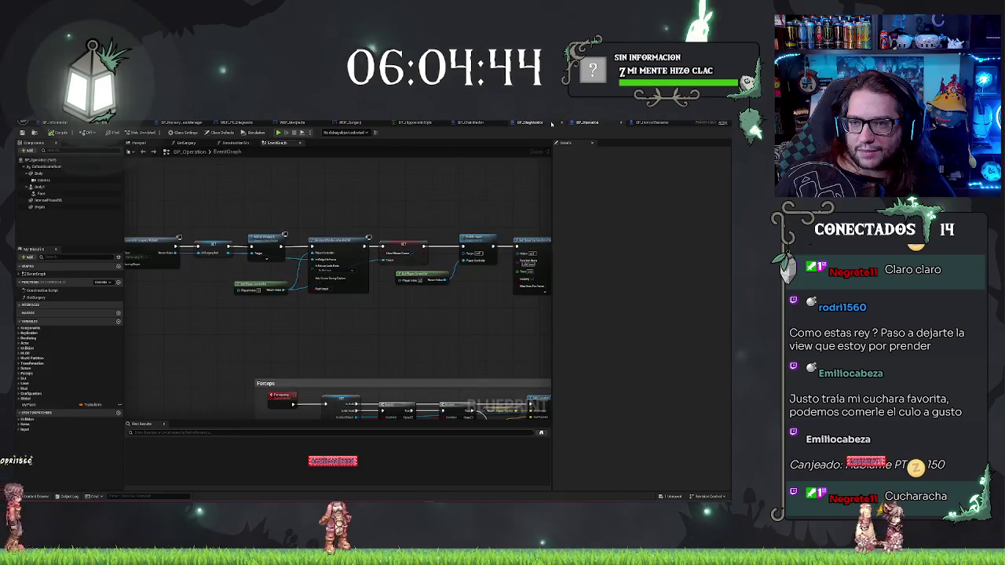
Step: Wire BP_ChairMedic's Disable Input exec into the Get Player node, then return to the level
left_click(468, 122)
left_click_drag(309, 357, 503, 360)
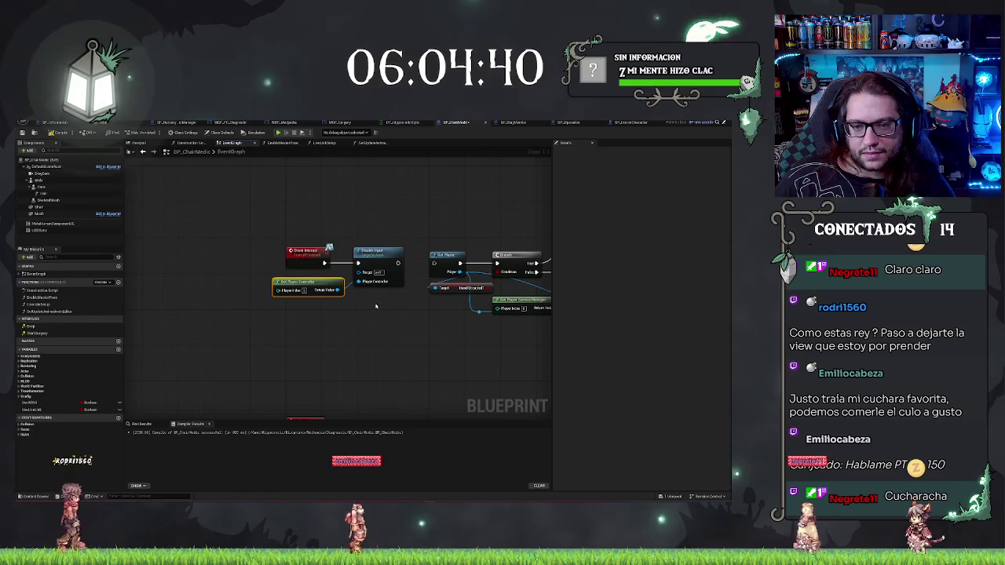
left_click_drag(398, 263, 433, 263)
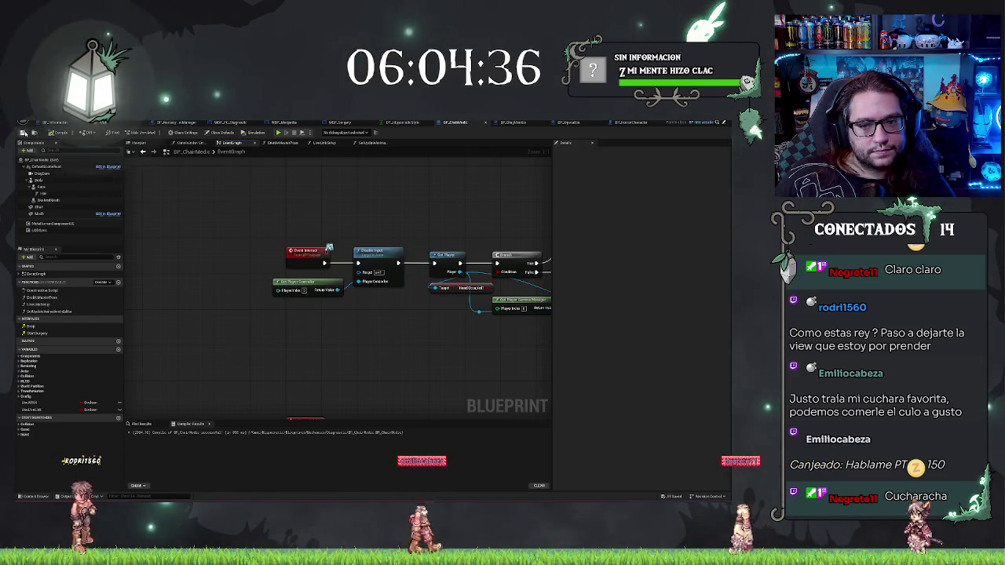
left_click(55, 123)
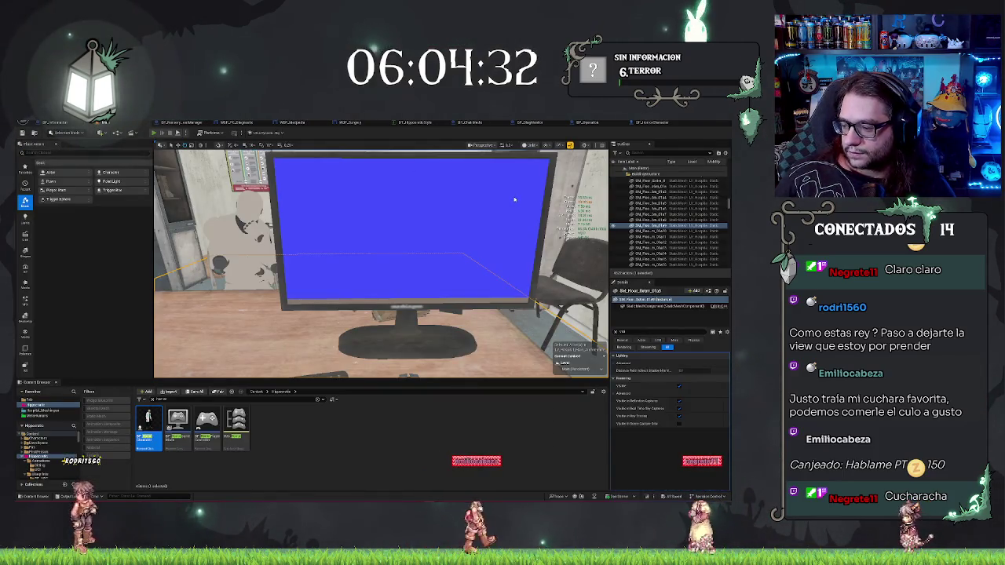
Step: Run a short play test, then look through the BP_HorrorCharacter, BP_Operation and BP_ChairMedic graphs
key("alt+p")
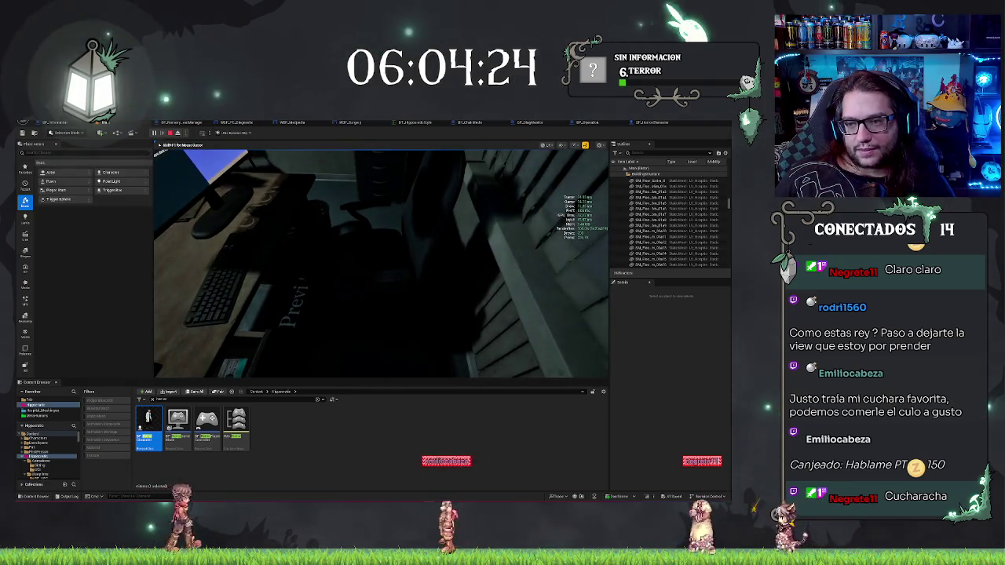
key("Escape")
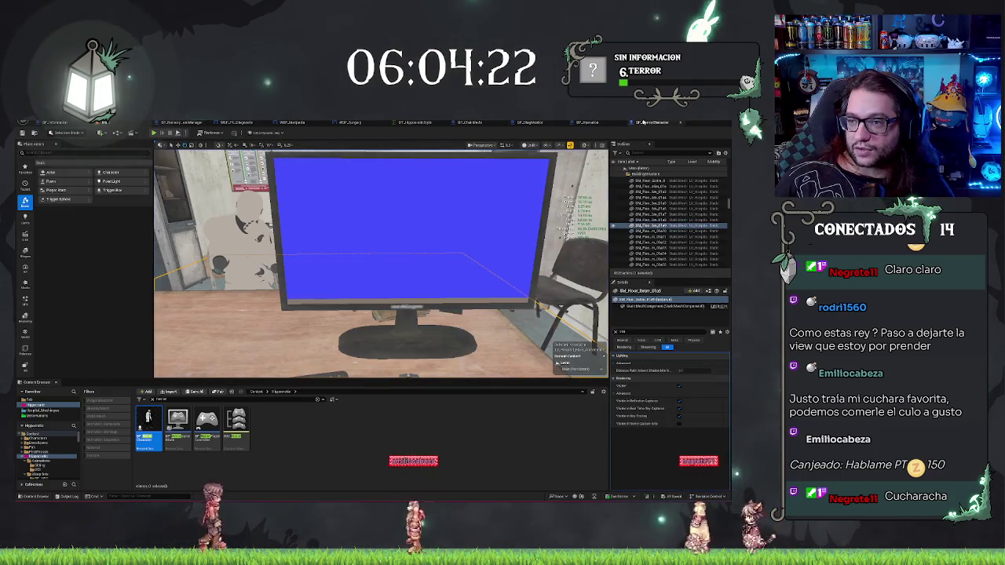
left_click(645, 122)
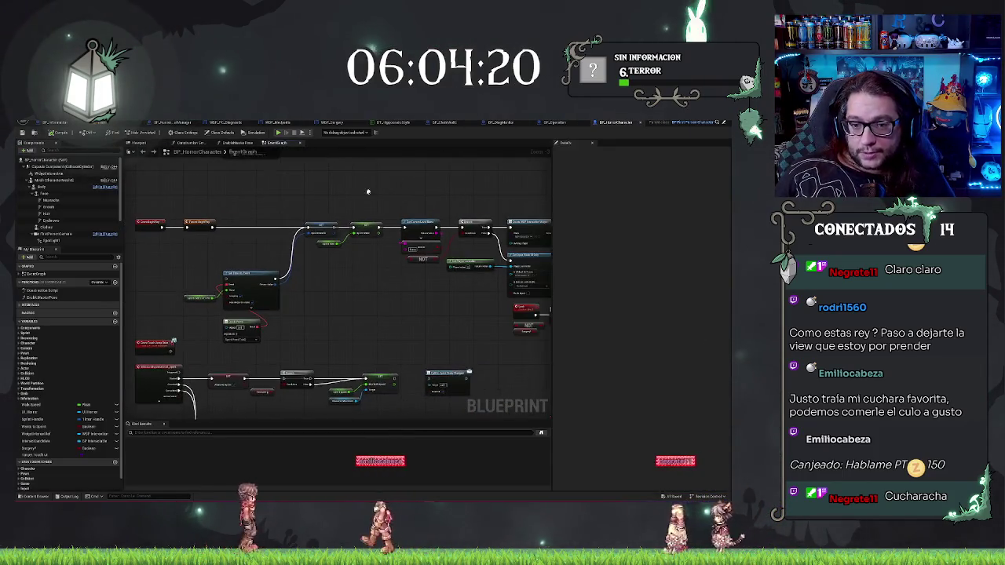
left_click(557, 123)
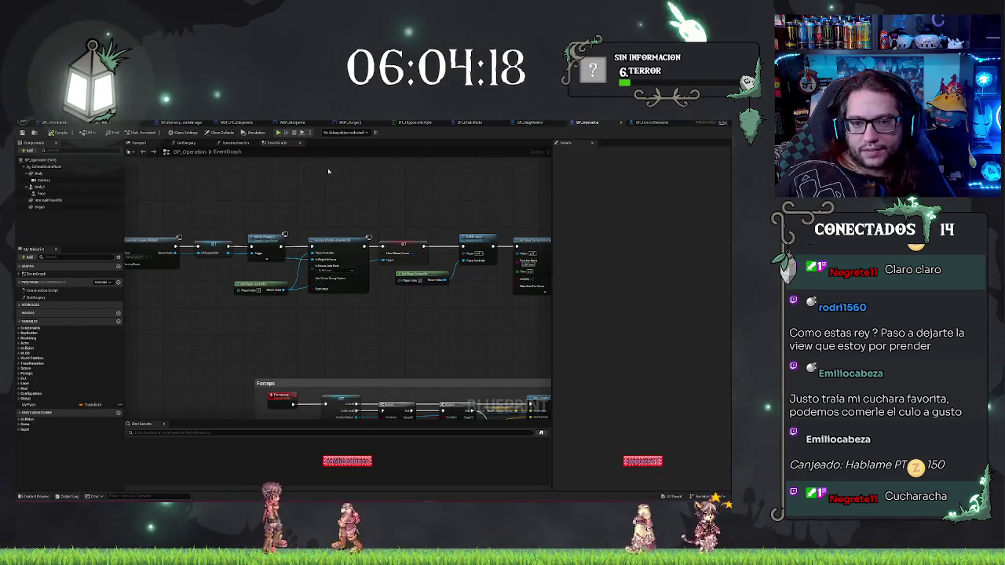
left_click_drag(287, 212, 464, 199)
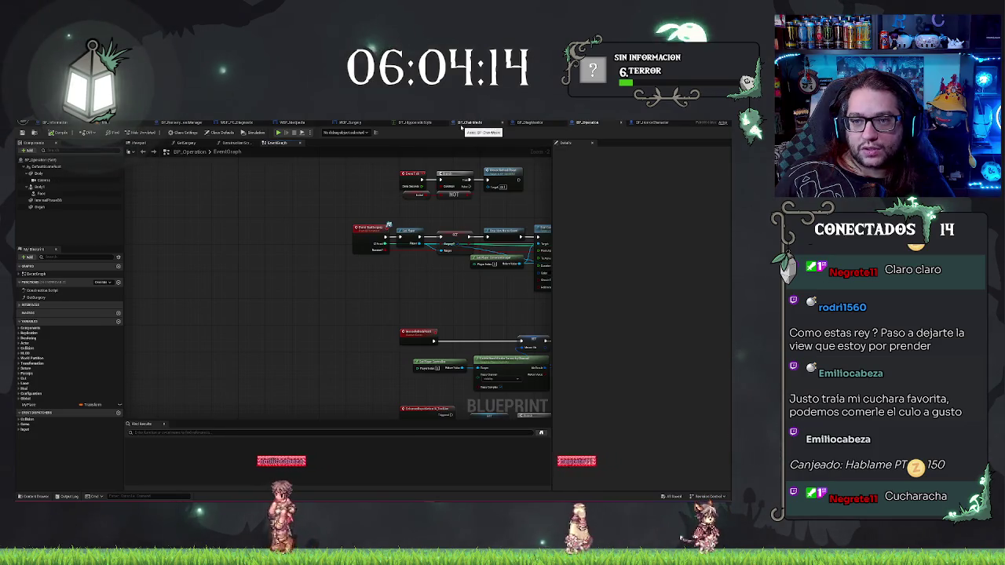
left_click(461, 124)
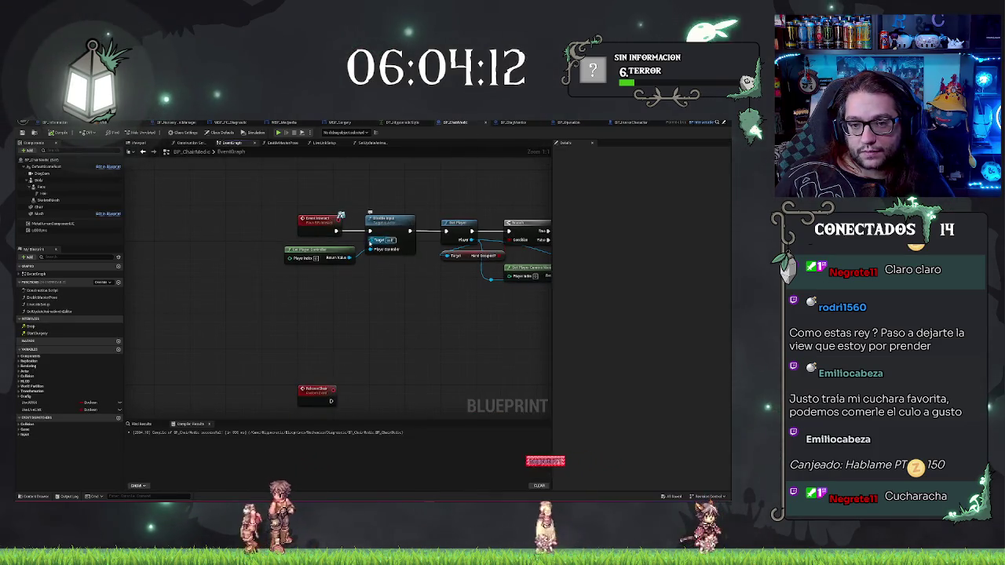
Step: Rewire BP_ChairMedic so Event Interact runs Set Player before Disable Input, then return to the level
left_click_drag(466, 235, 386, 241)
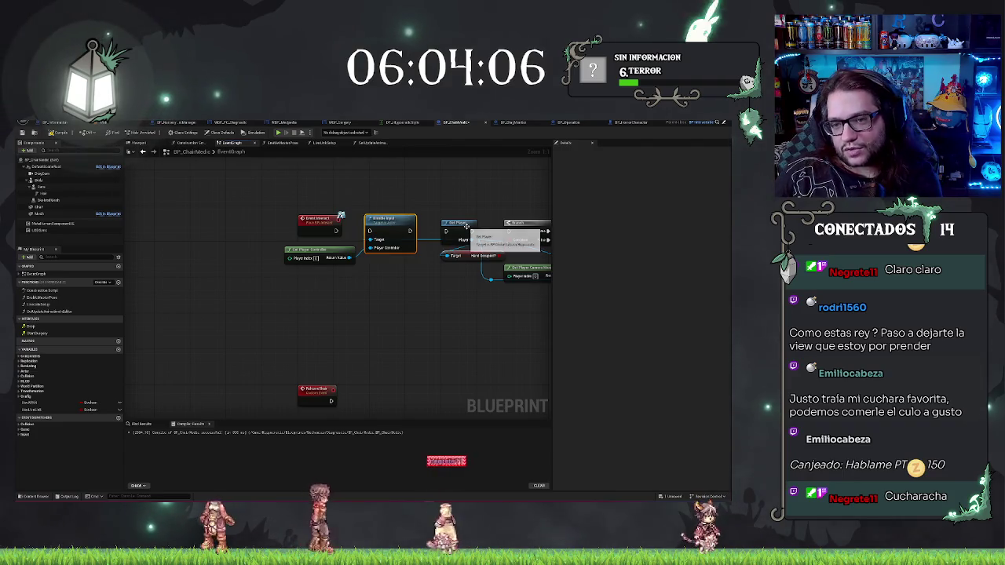
mouse_move(390, 219)
left_mouse_down()
mouse_move(441, 221)
mouse_move(405, 240)
left_mouse_up()
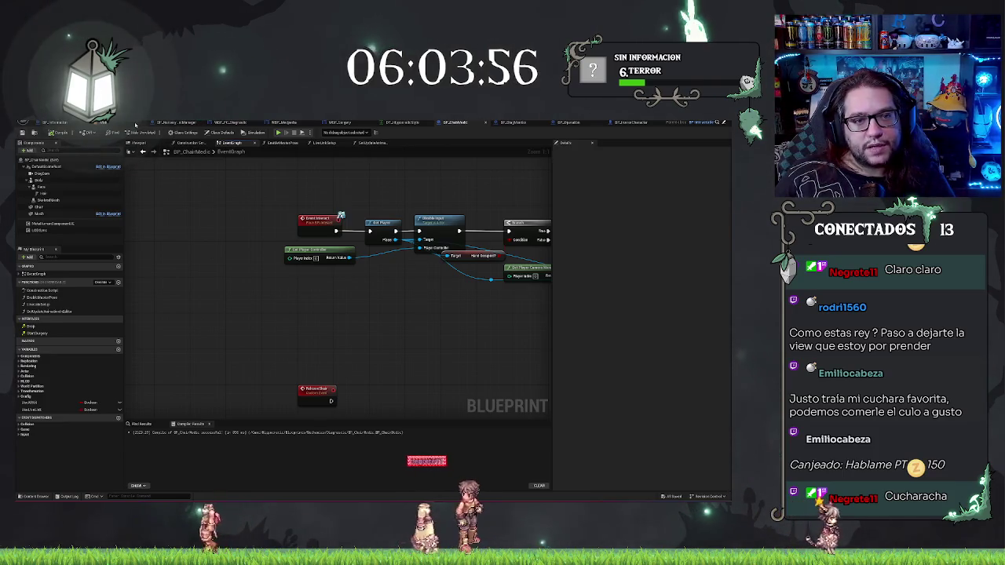
left_click(113, 123)
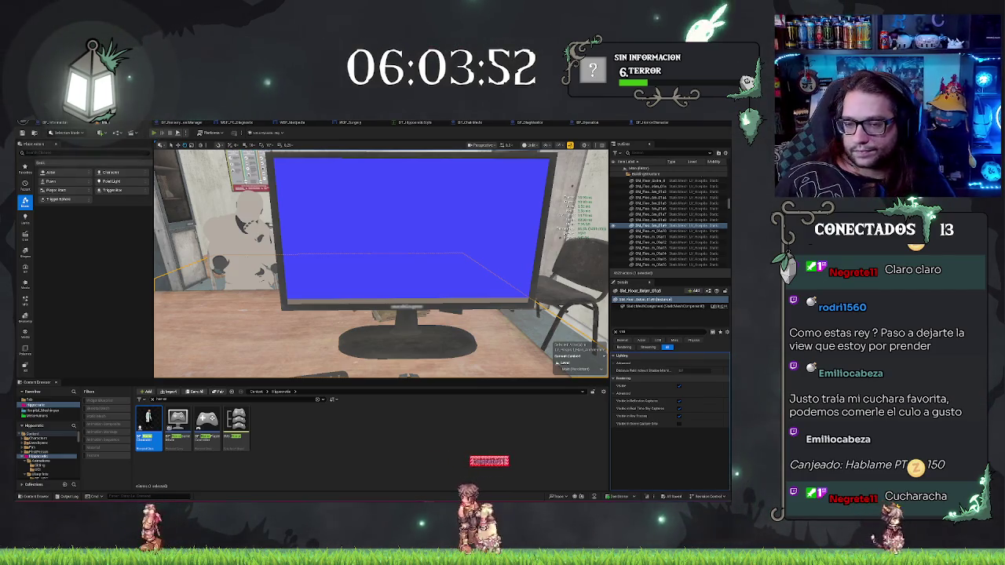
Step: After a test play, rewire the Get Player pin to BP_ChairMedic's input-restoring nodes
left_click(154, 132)
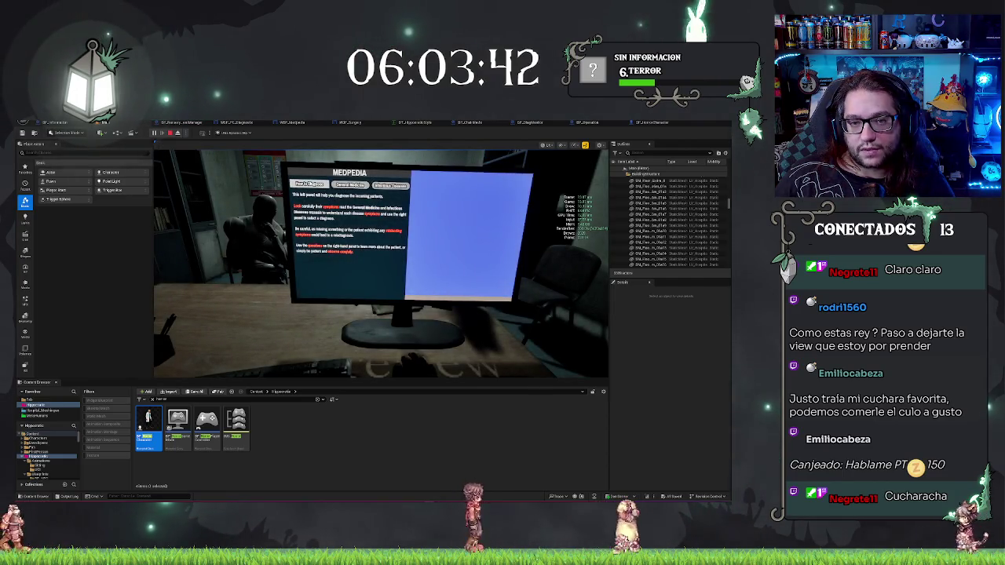
key("Escape")
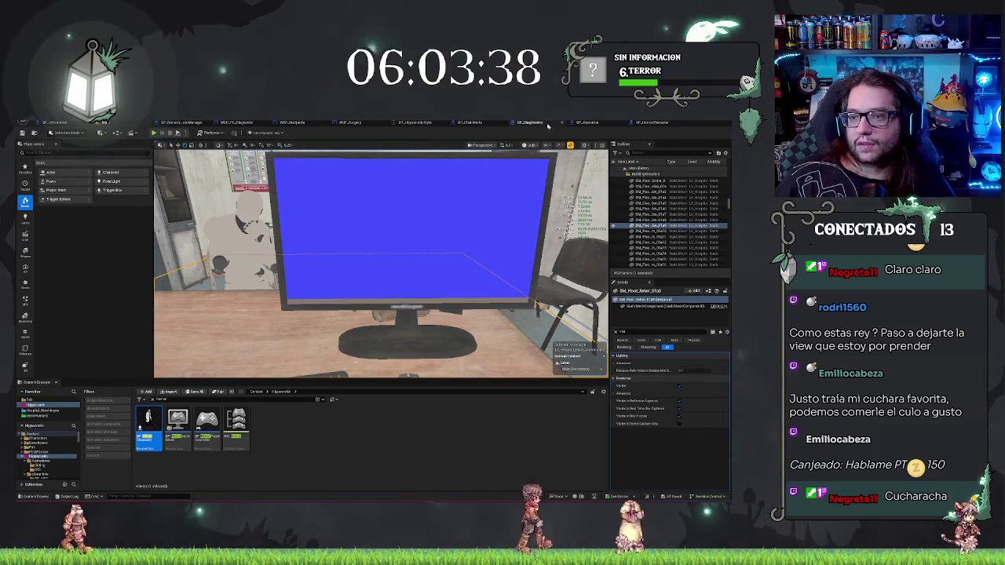
left_click(493, 123)
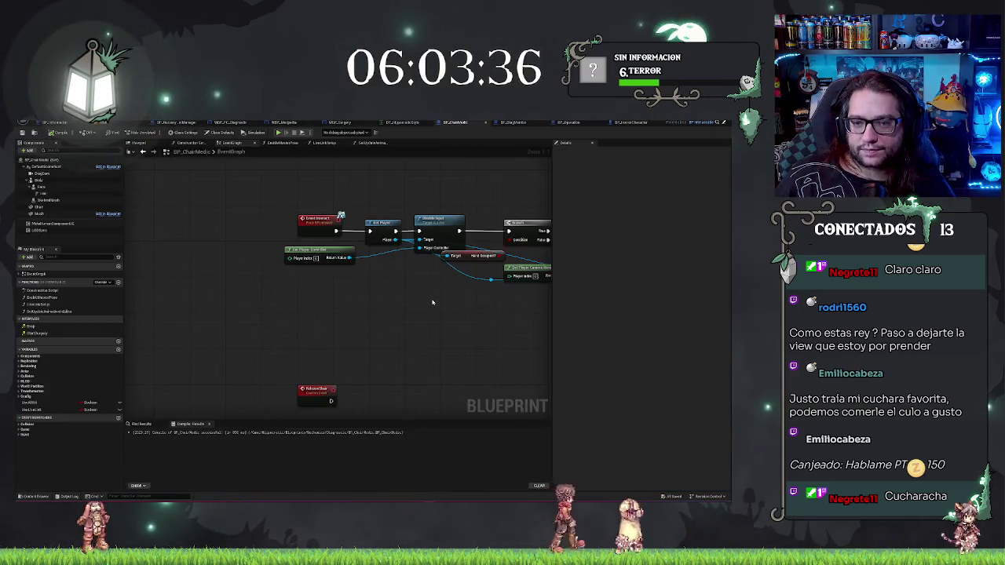
left_click_drag(432, 302, 282, 300)
left_click_drag(246, 240, 537, 265)
key("Home")
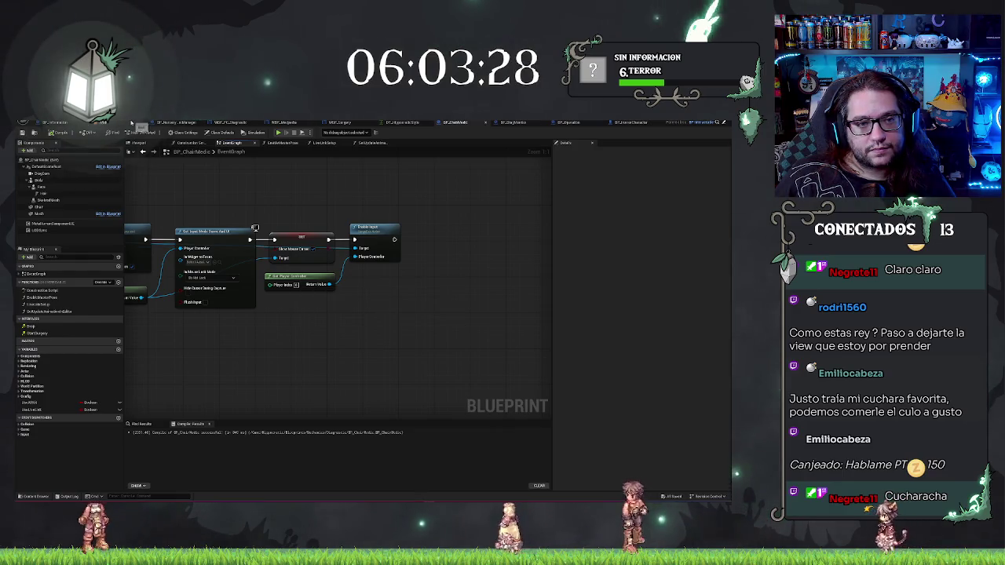
left_click(132, 124)
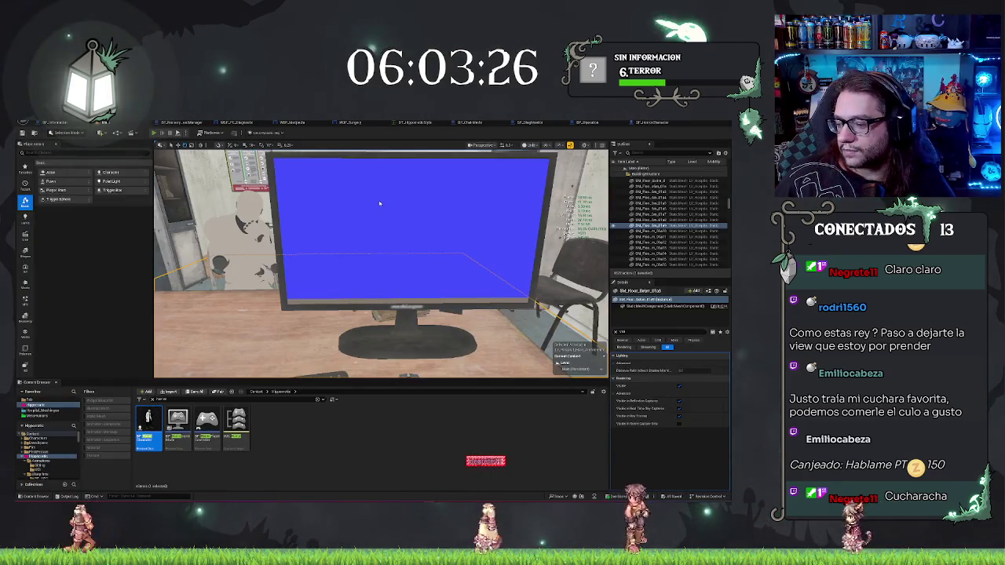
Step: Play-test twice more to sit down and view the MEDPEDIA screen
key("alt+p")
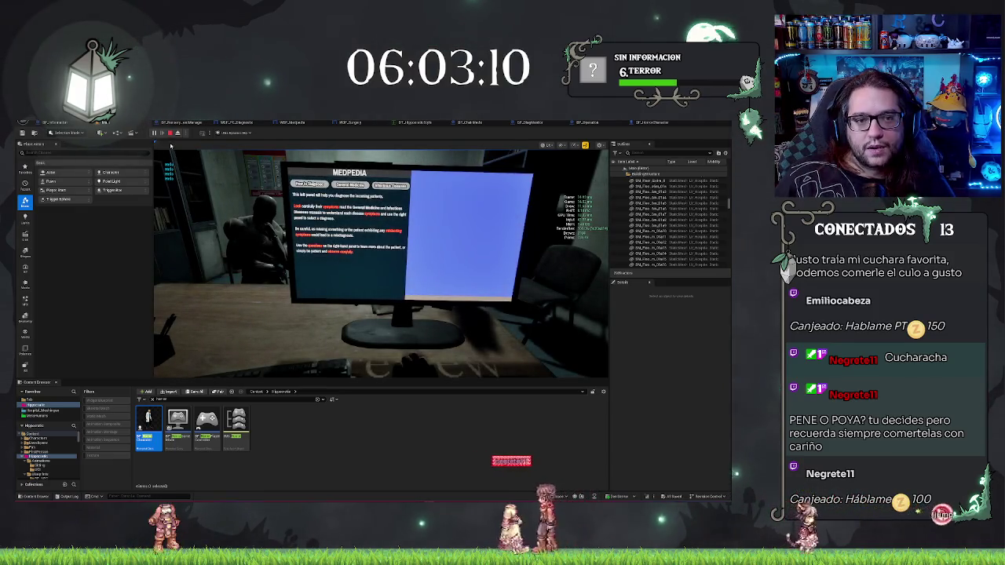
key("Escape")
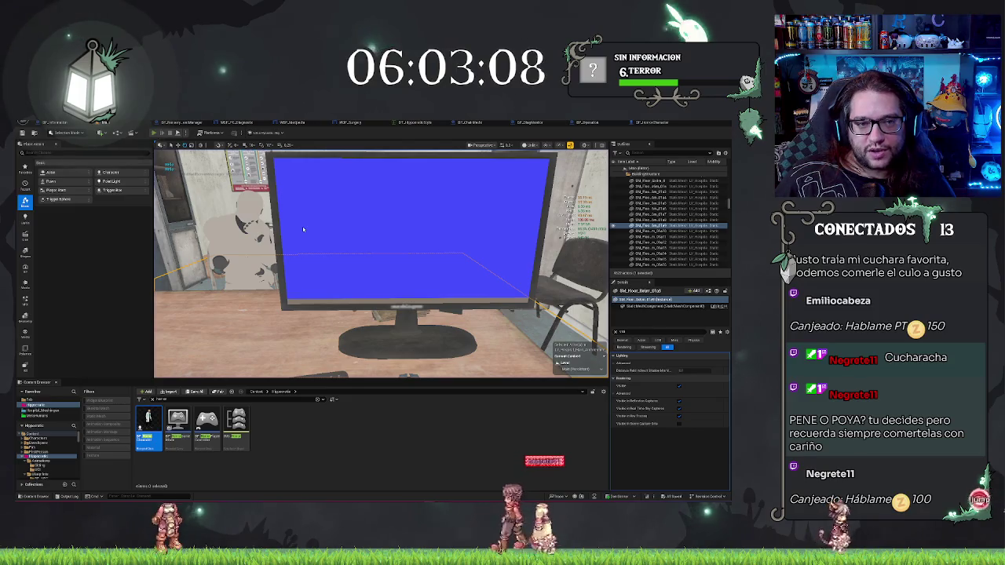
key("alt+p")
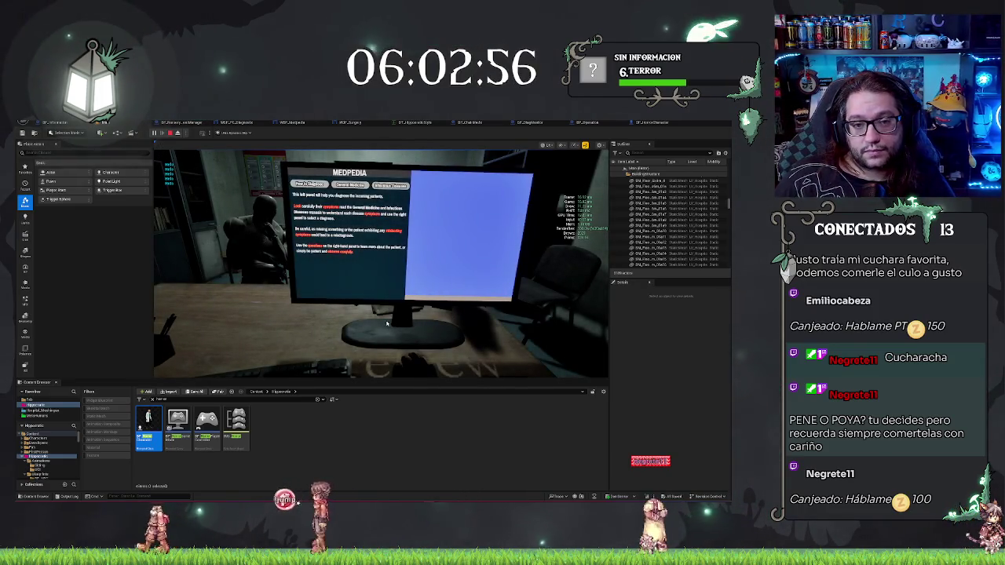
Step: Undo the accidental move of the seated character, keep its original position, and save the Main map
key("Escape")
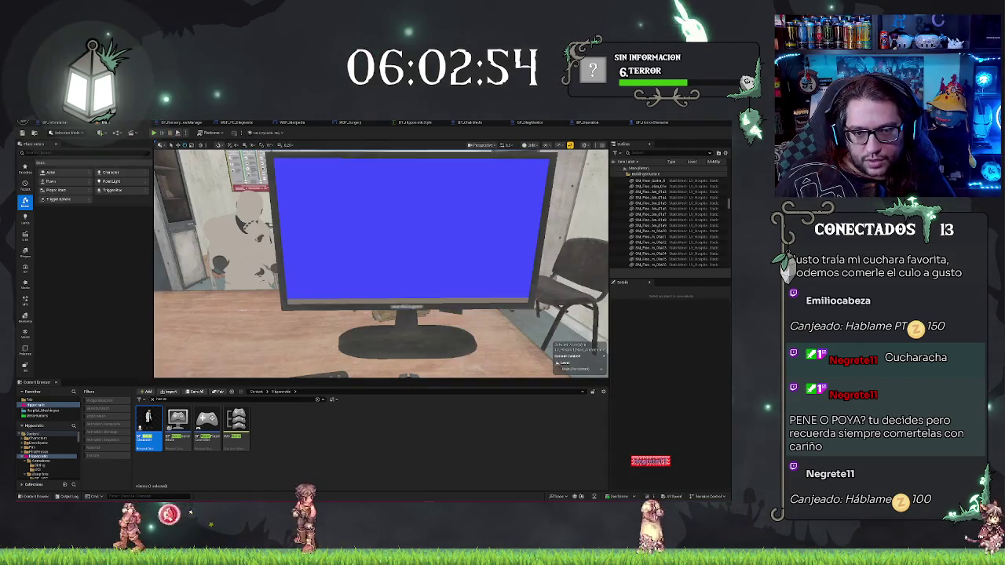
key("f")
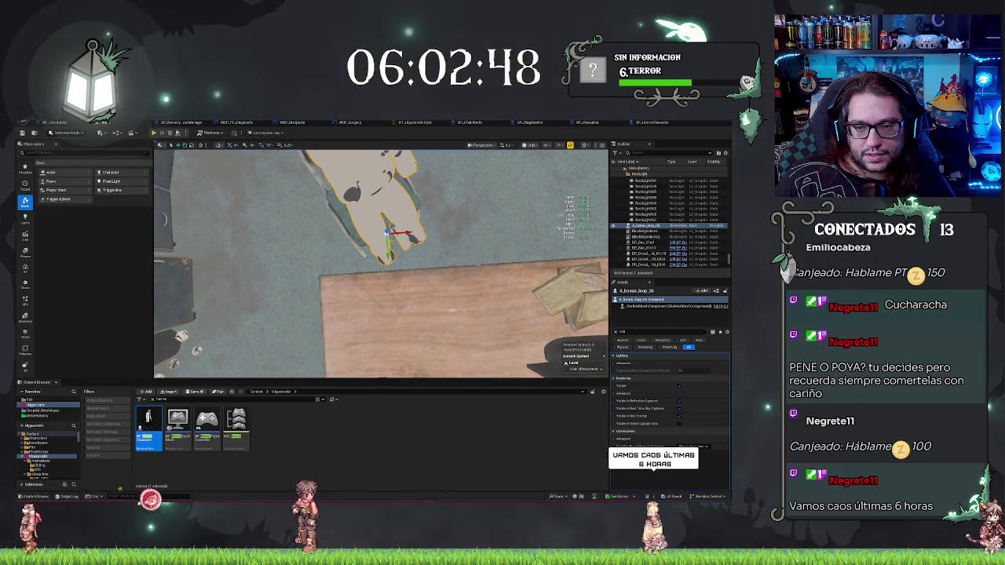
mouse_move(387, 233)
left_mouse_down()
mouse_move(390, 244)
mouse_move(373, 203)
left_mouse_up()
key("ctrl+z")
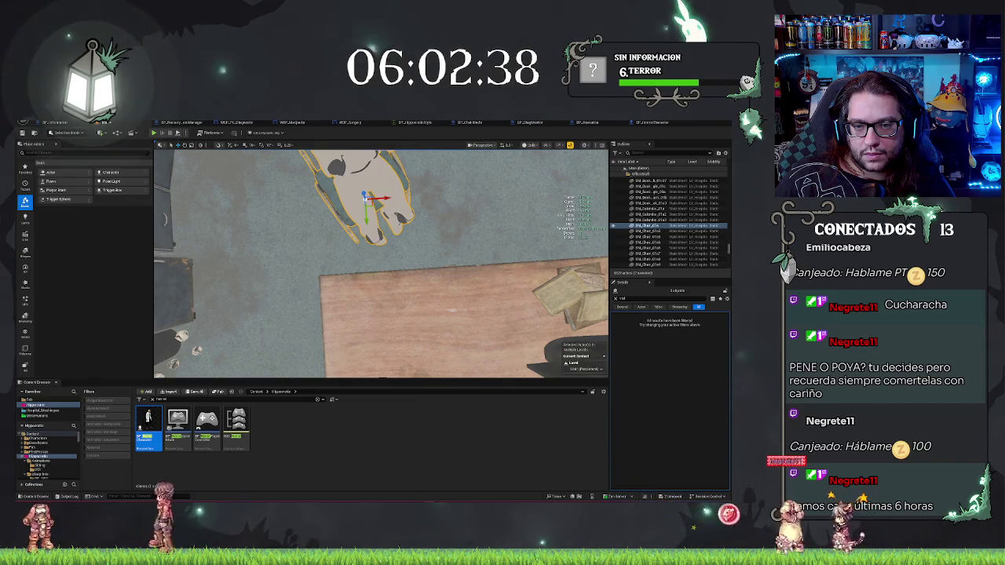
key("f")
mouse_move(381, 263)
left_mouse_down()
mouse_move(334, 247)
mouse_move(345, 236)
mouse_move(369, 263)
left_mouse_up()
key("Escape")
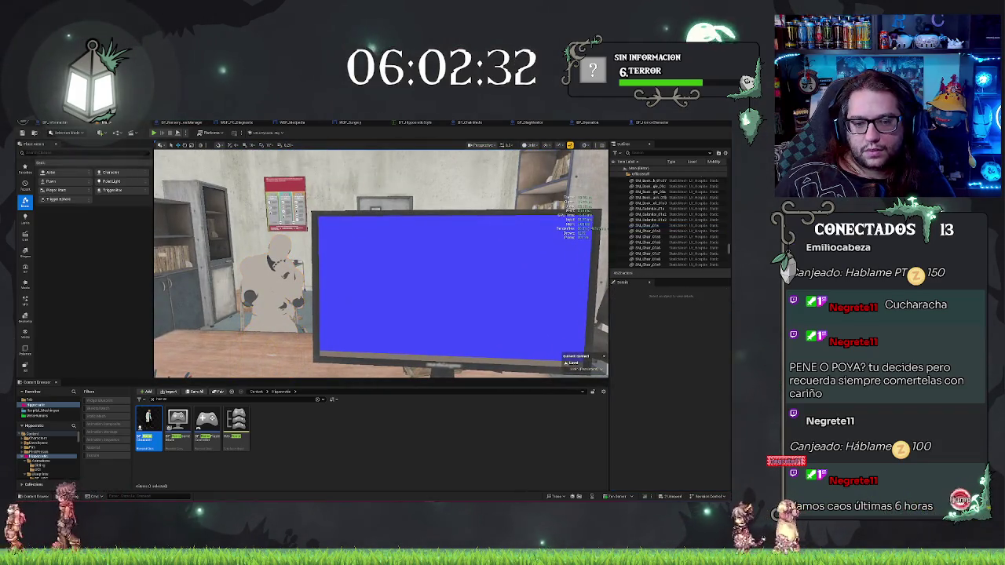
key("ctrl+s")
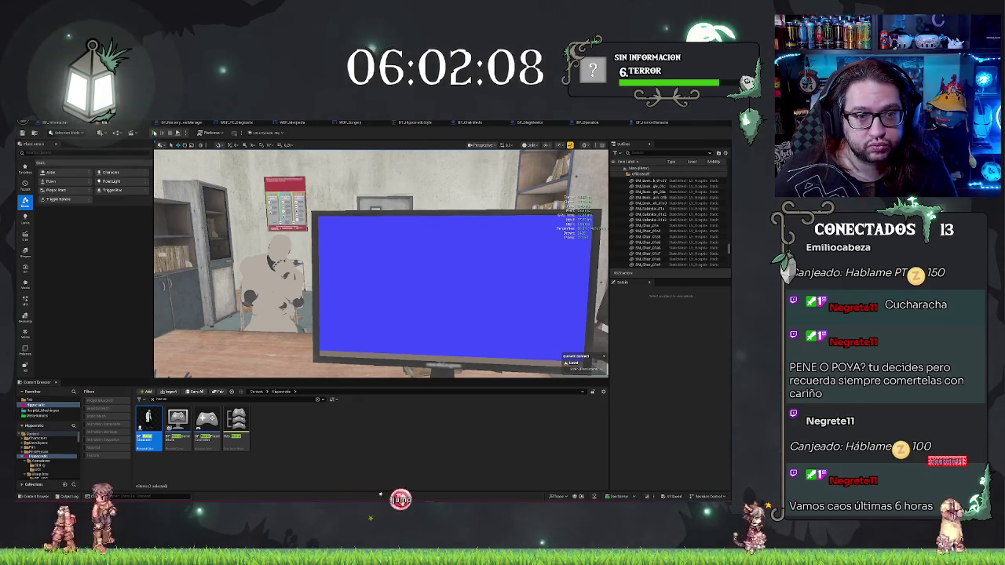
Step: Play-test the level twice, then filter the Outliner with 'chair'
left_click(169, 129)
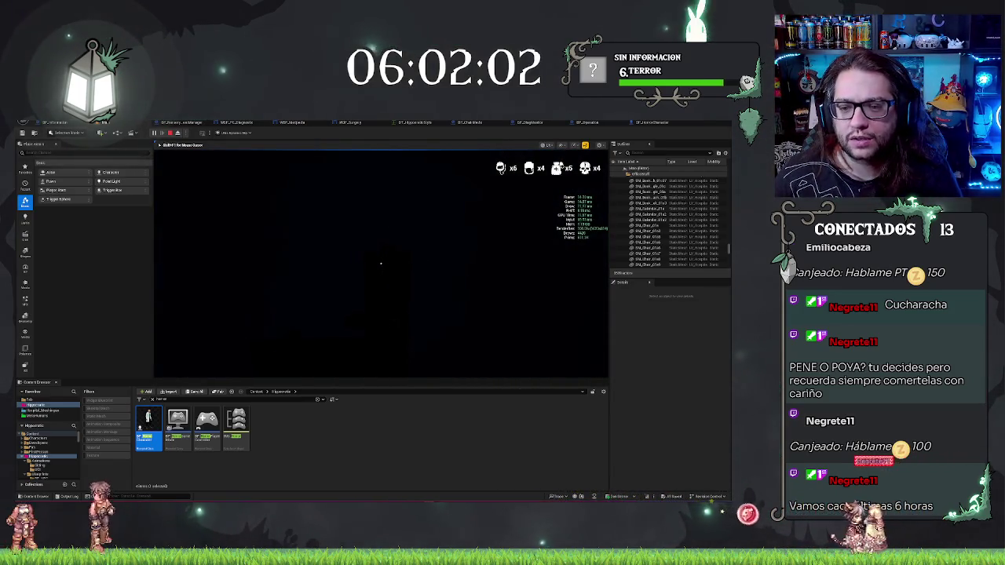
key("Escape")
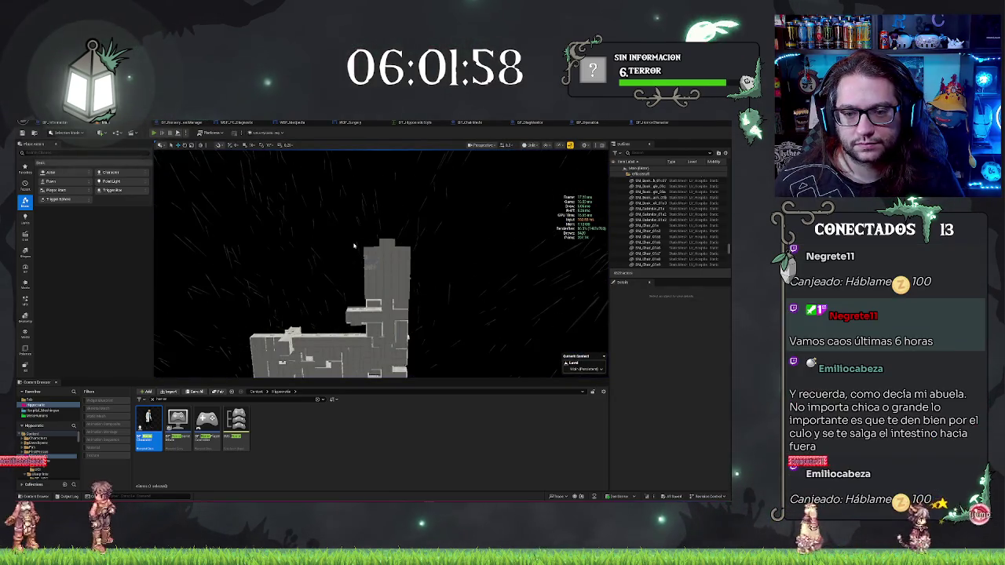
key("alt+p")
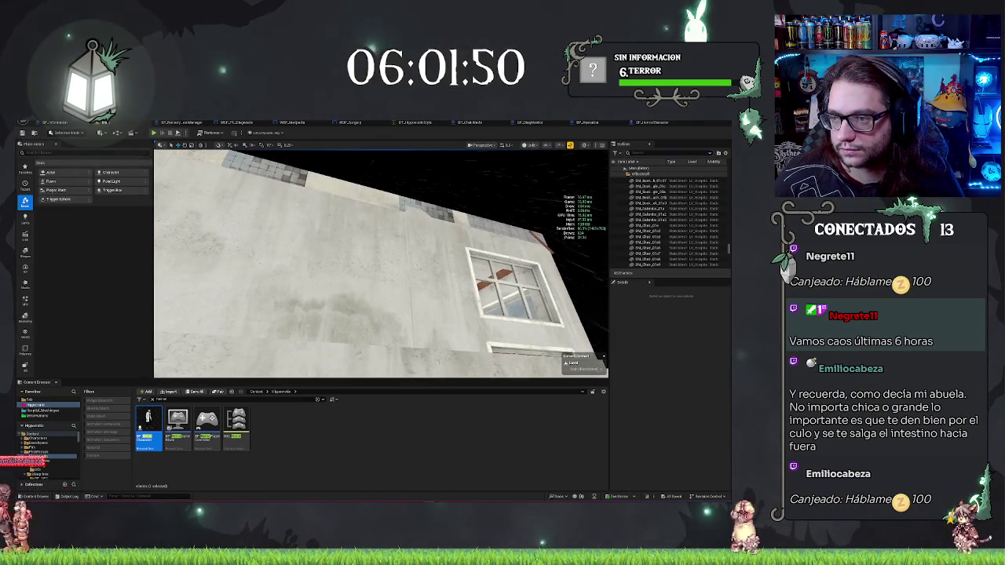
type("chair")
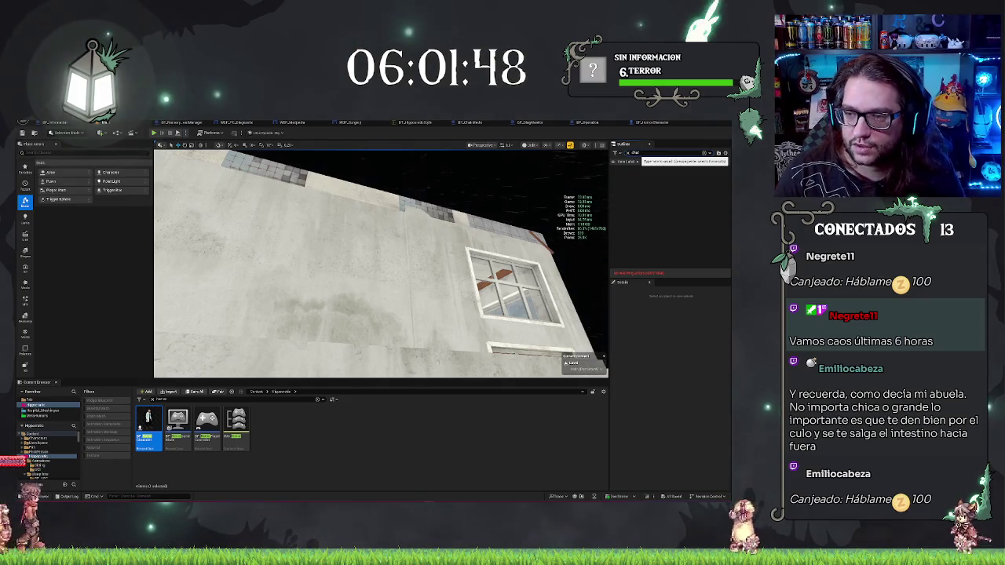